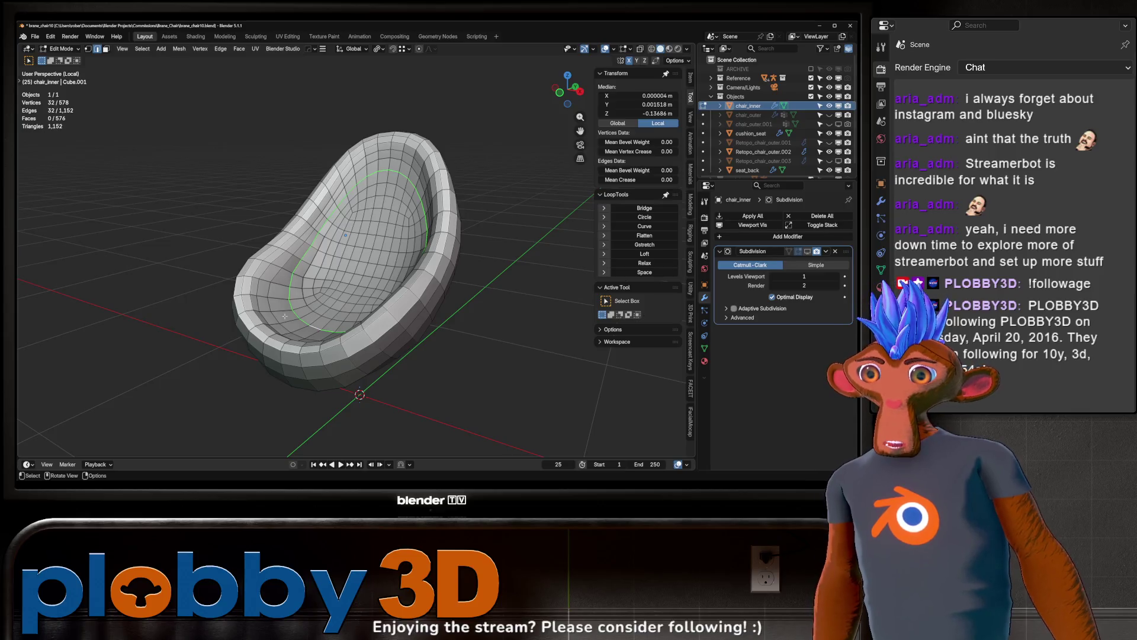
# - Mark the selected edge loop on the chair_inner shell as a seam
pyautogui.moveTo(256, 310)
pyautogui.mouseDown(button='middle')
pyautogui.moveTo(271, 284)
pyautogui.moveTo(381, 348)
pyautogui.mouseUp(button='middle')
pyautogui.keyDown('alt'); pyautogui.click(264, 293); pyautogui.keyUp('alt')
pyautogui.keyDown('alt'); pyautogui.click(272, 285); pyautogui.keyUp('alt')
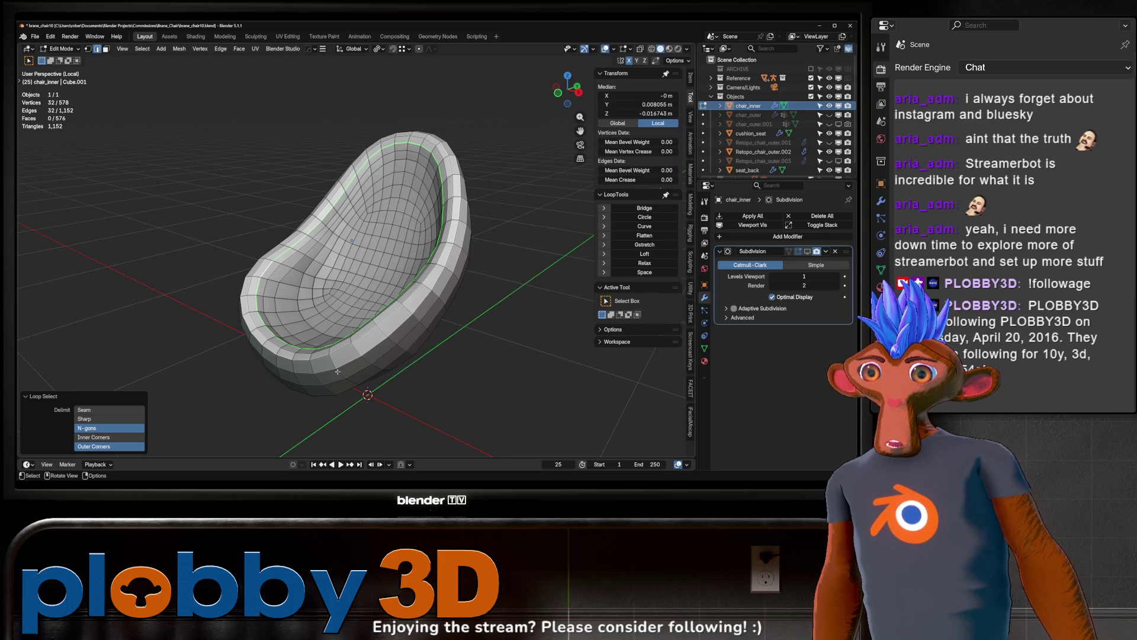
pyautogui.rightClick(450, 378)
pyautogui.click(499, 445)
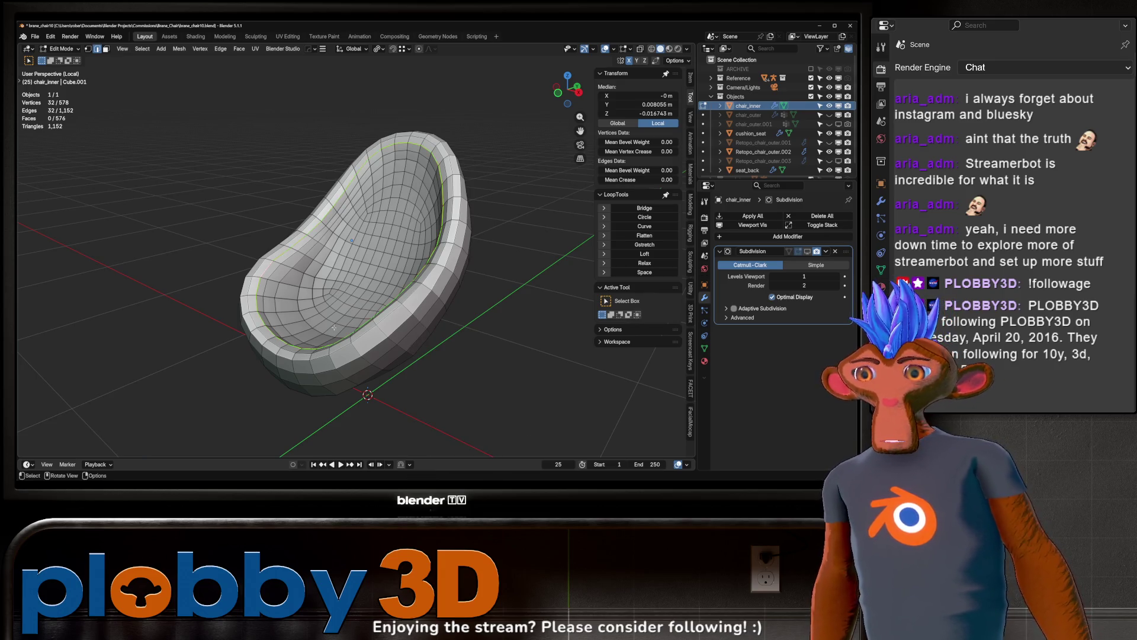
# - Select all of chair_inner and unwrap it with Minimum Stretch at 10 iterations
pyautogui.moveTo(200, 307)
pyautogui.mouseDown(button='middle')
pyautogui.moveTo(302, 299)
pyautogui.moveTo(395, 313)
pyautogui.mouseUp(button='middle')
pyautogui.press('a')
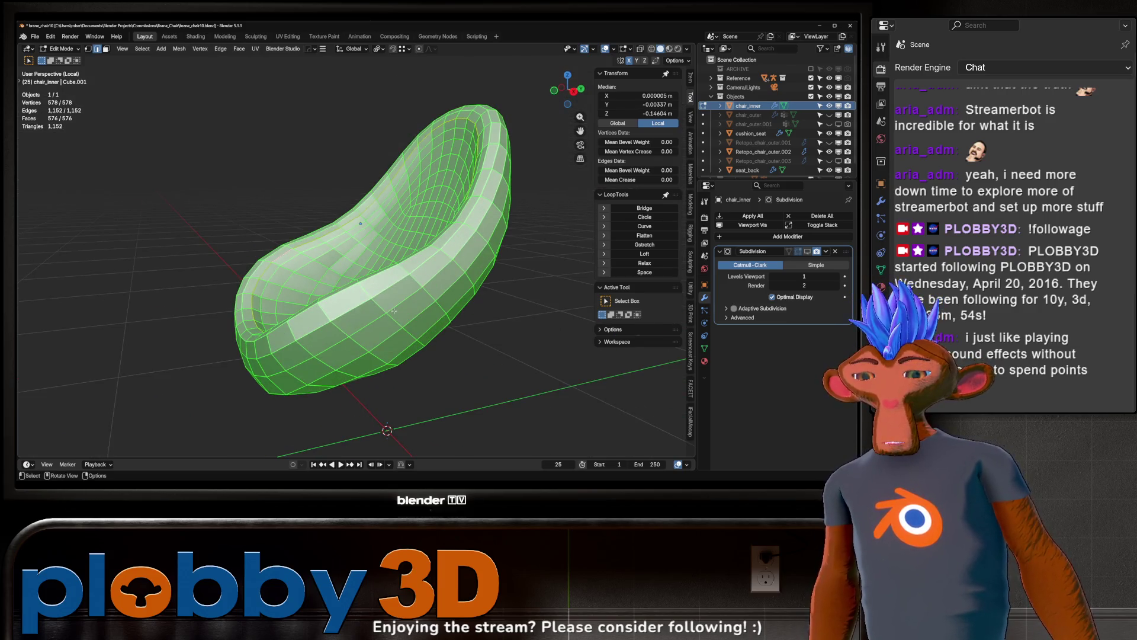
pyautogui.press('u')
pyautogui.click(395, 312)
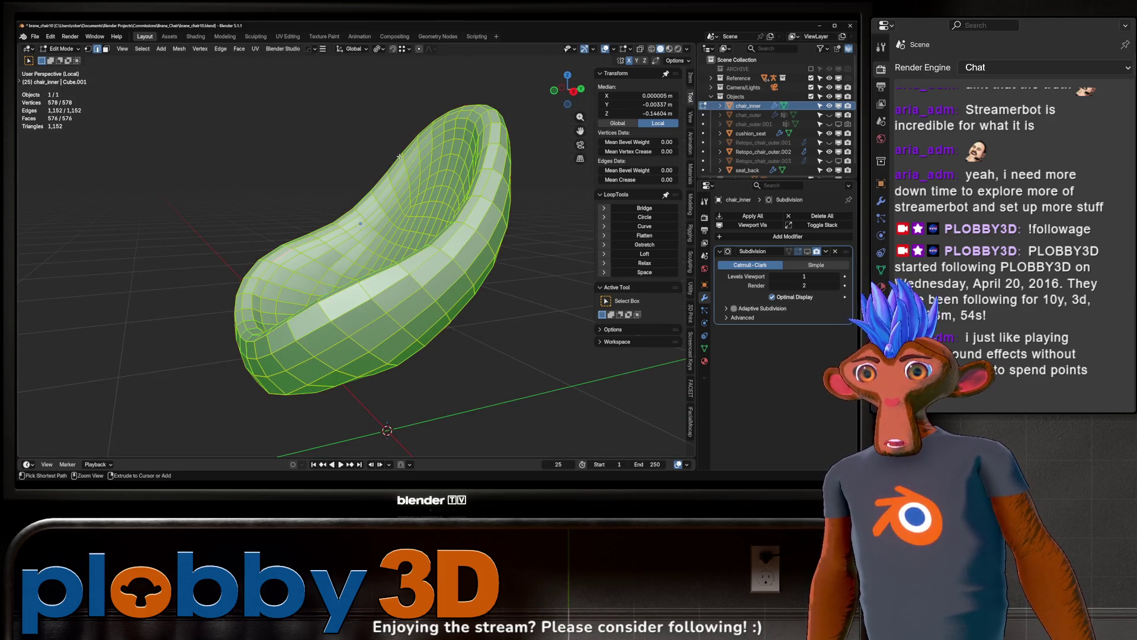
pyautogui.press('u')
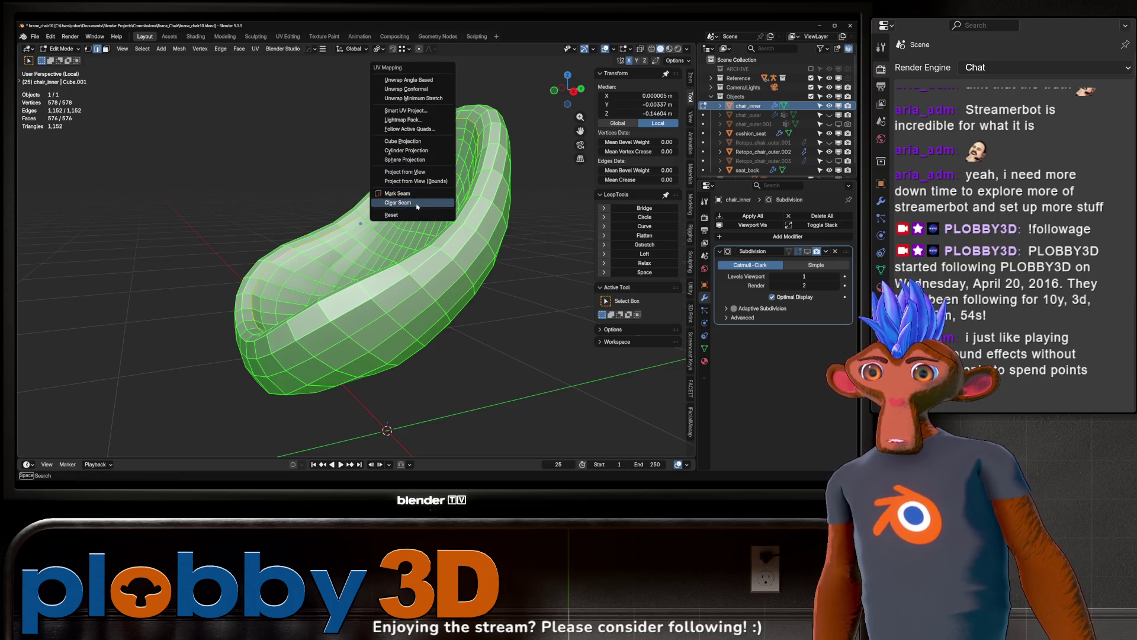
pyautogui.click(415, 99)
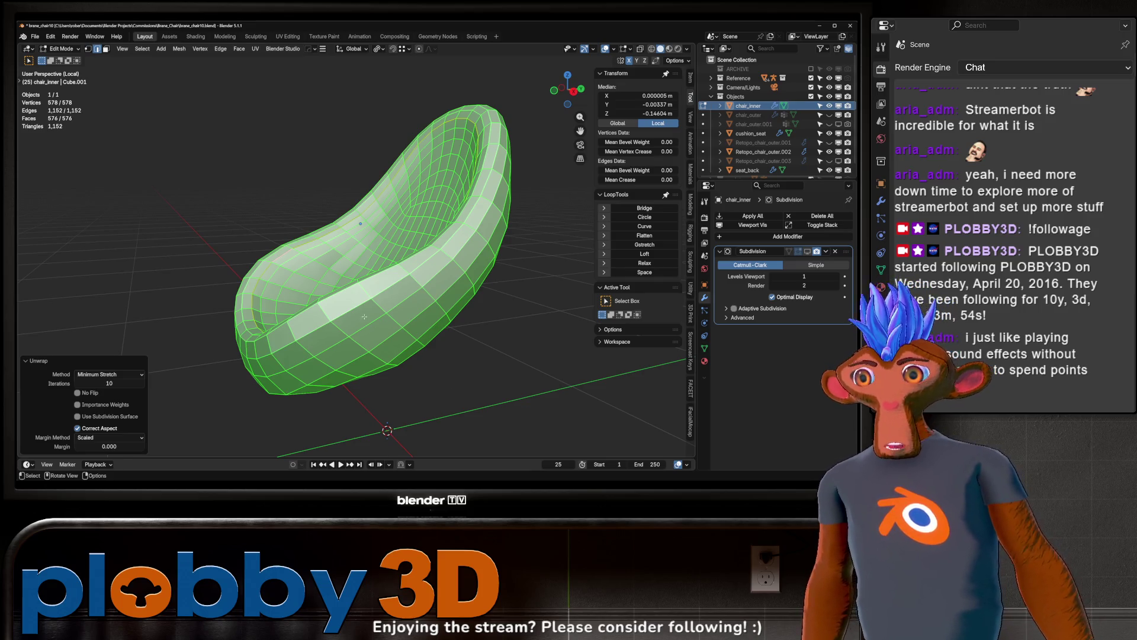
# - Take a quick look at the chair in the UV Editing workspace, then go back to Layout
pyautogui.moveTo(366, 320); pyautogui.dragTo(408, 314, button='middle')
pyautogui.click(288, 36)
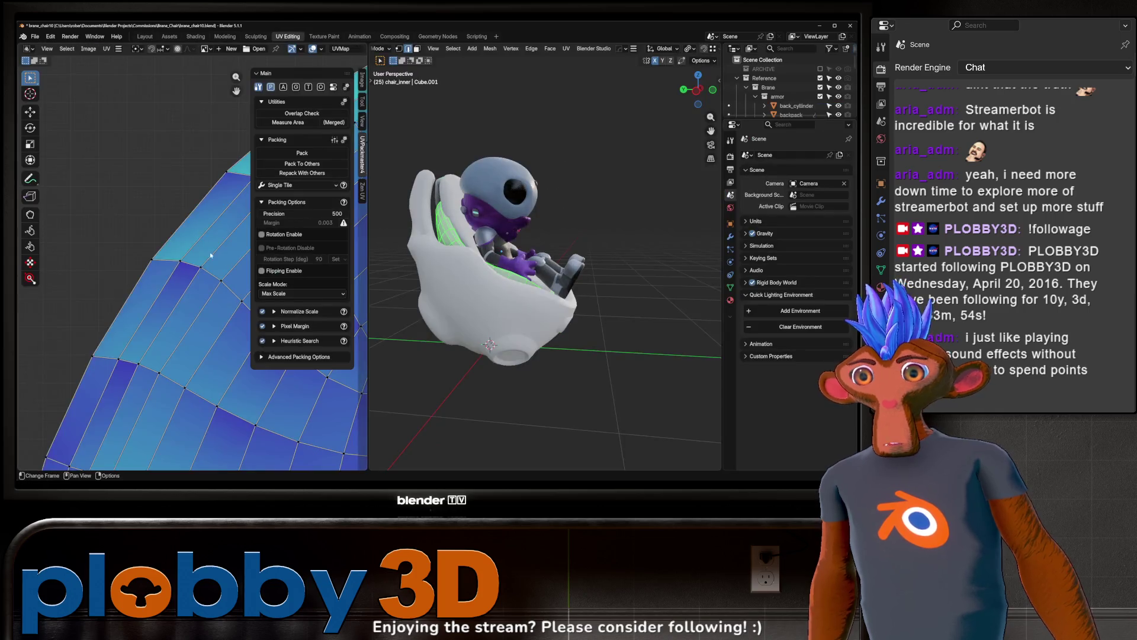
pyautogui.scroll(2, 208, 327)
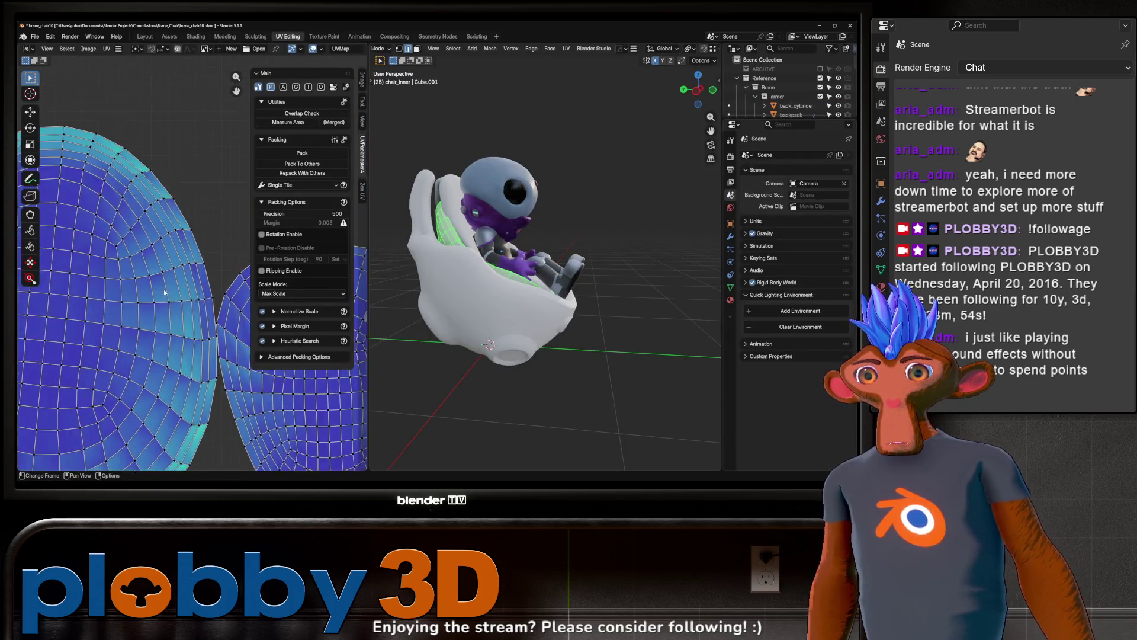
pyautogui.scroll(-2, 166, 325)
pyautogui.click(146, 36)
pyautogui.moveTo(356, 296); pyautogui.dragTo(379, 285, button='middle')
pyautogui.scroll(-3, 379, 284)
pyautogui.scroll(3, 382, 272)
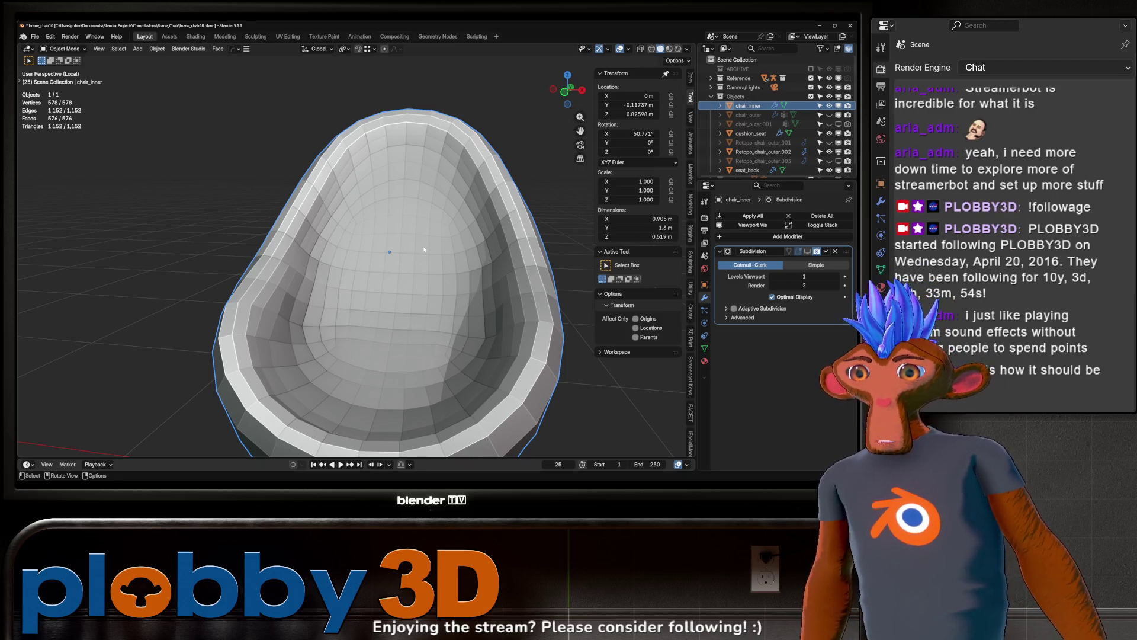
# - Put chair_inner in Edit Mode and zoom in on its two UV islands in UV Editing
pyautogui.moveTo(403, 241); pyautogui.dragTo(338, 293, button='middle')
pyautogui.scroll(3, 338, 292)
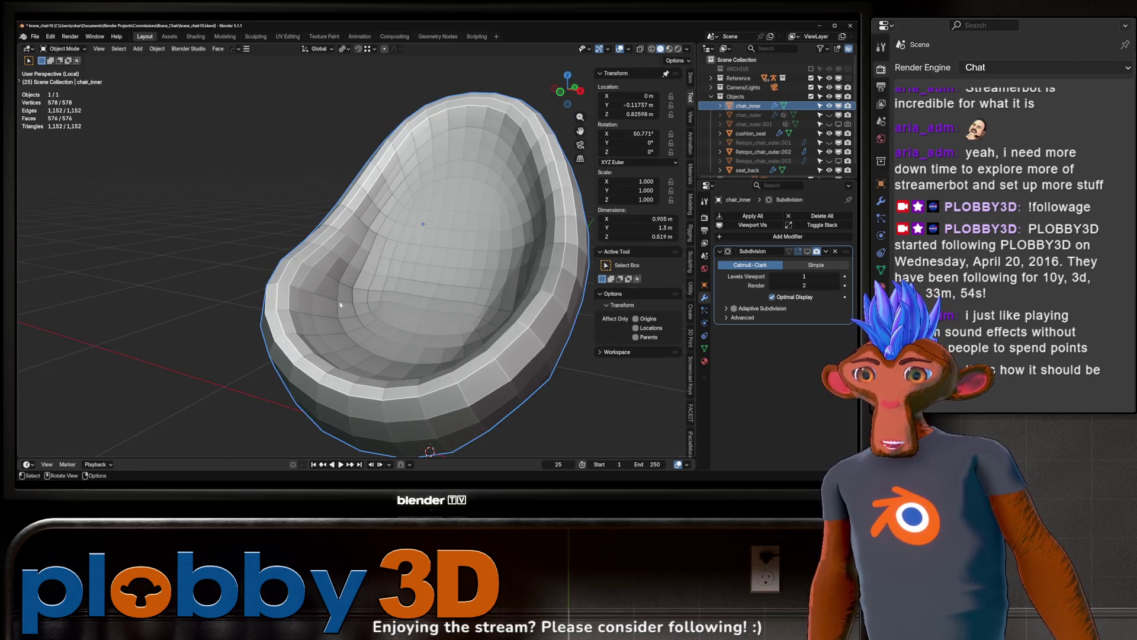
pyautogui.press('Tab')
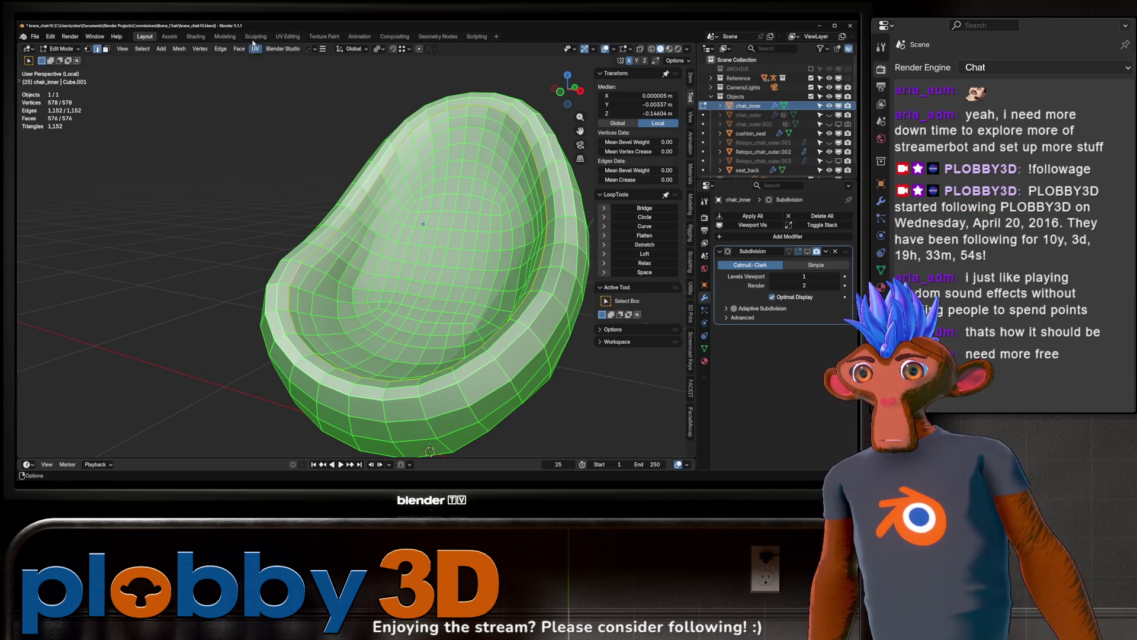
pyautogui.click(288, 36)
pyautogui.scroll(-2, 132, 323)
pyautogui.scroll(5, 132, 324)
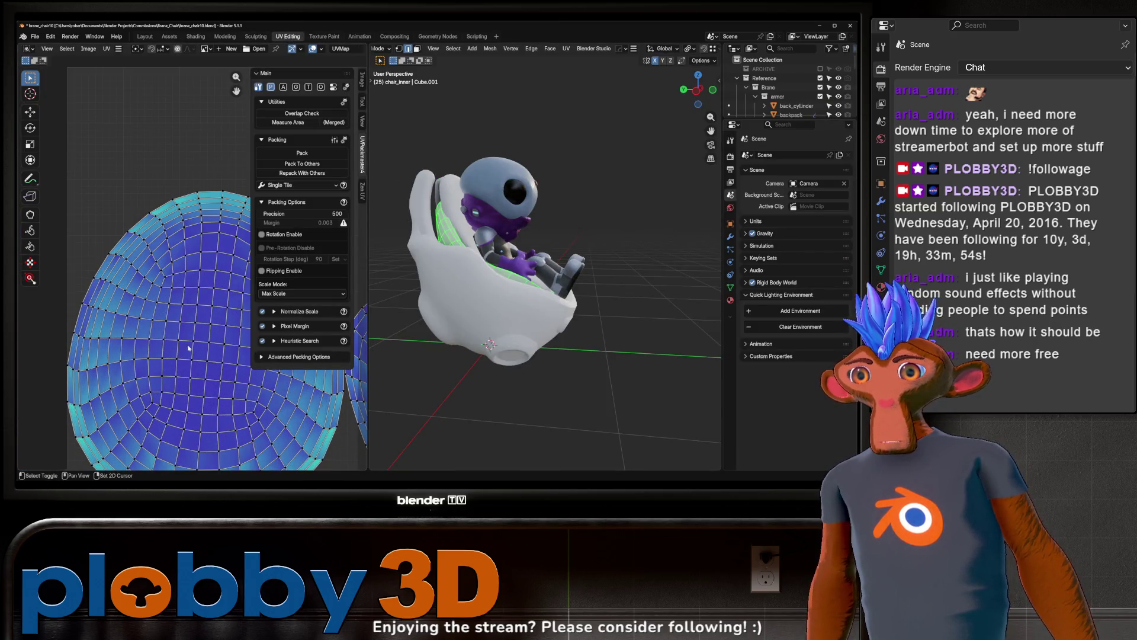
pyautogui.scroll(3, 148, 338)
pyautogui.scroll(1, 136, 343)
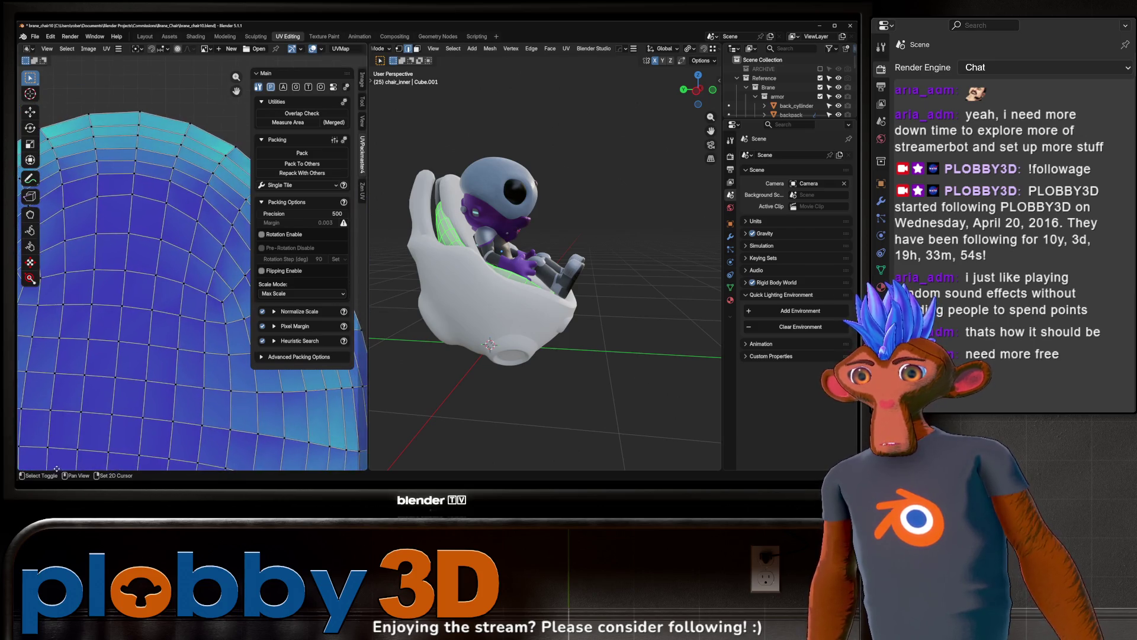
pyautogui.scroll(-5, 148, 334)
pyautogui.scroll(4, 152, 330)
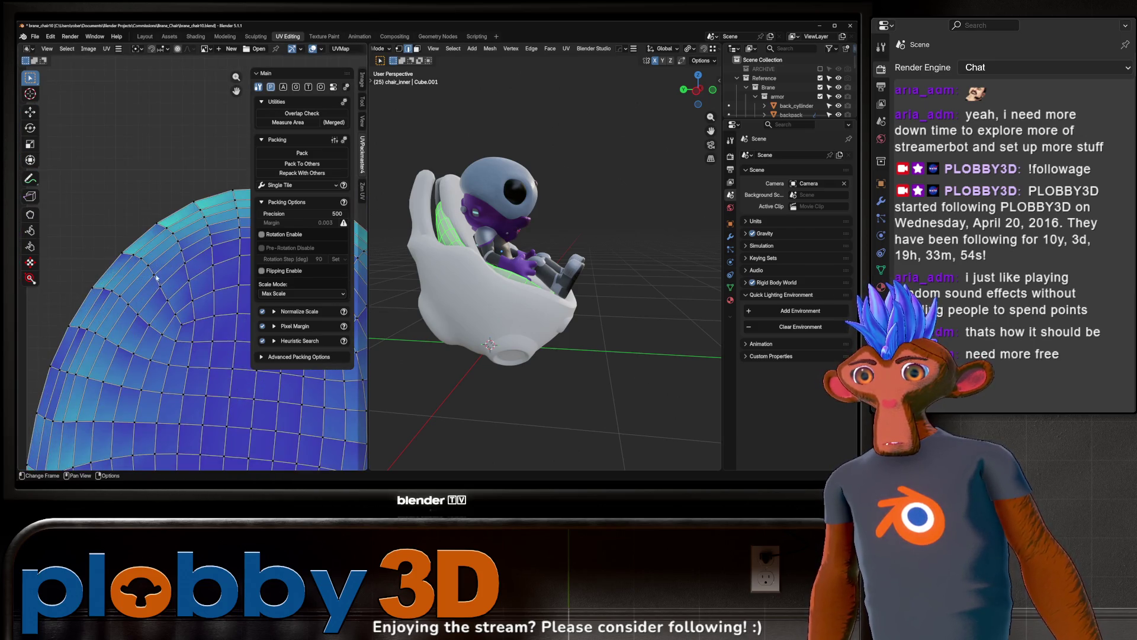
pyautogui.scroll(-2, 131, 329)
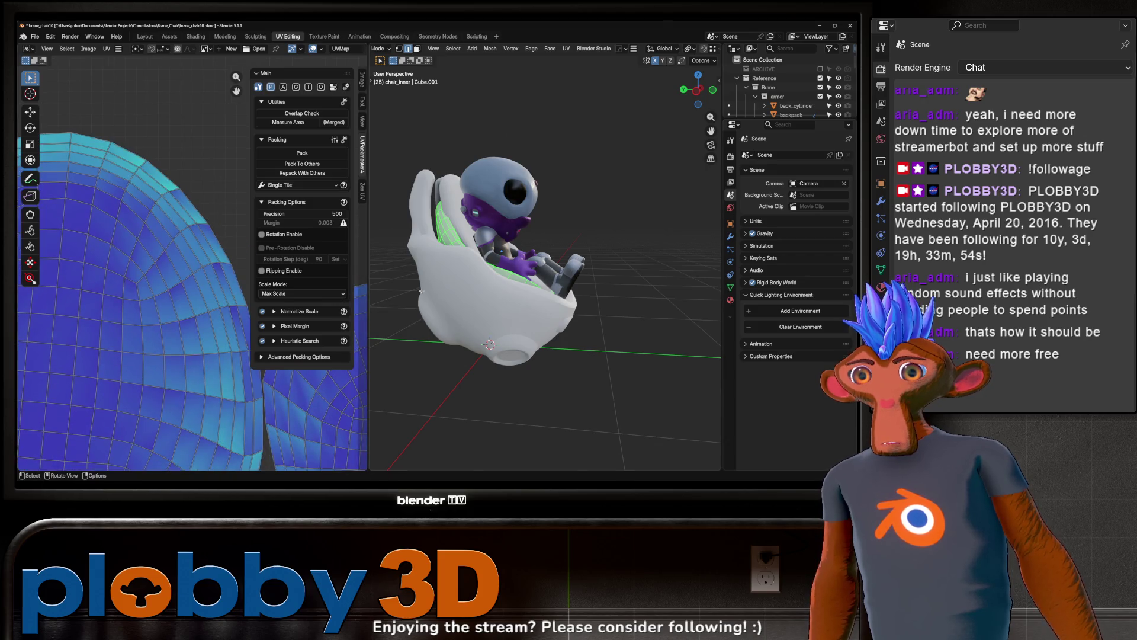
pyautogui.scroll(-3, 149, 284)
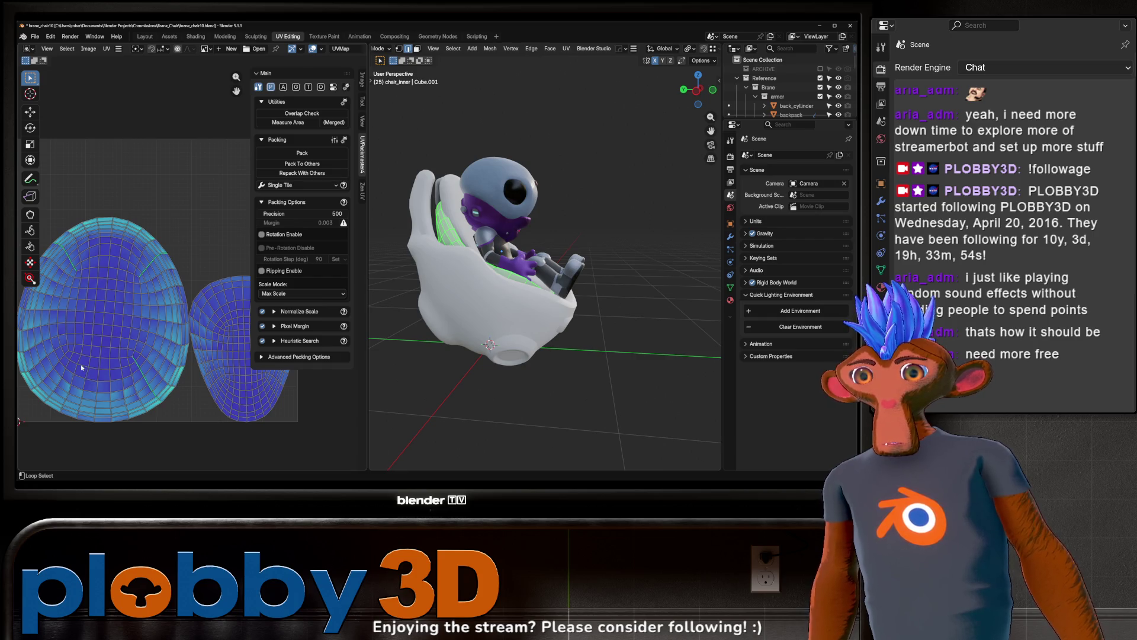
# - Pan the UV islands, turn the chair and character to face forward, and deselect faces
pyautogui.moveTo(66, 356); pyautogui.dragTo(89, 360, button='middle')
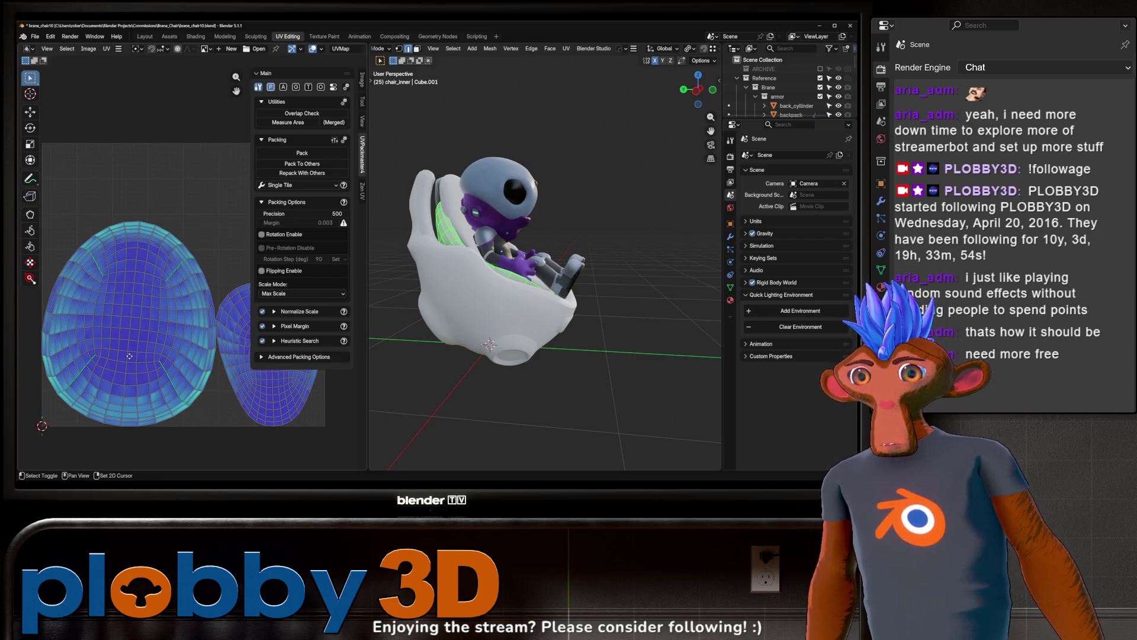
pyautogui.moveTo(508, 305); pyautogui.dragTo(427, 331, button='middle')
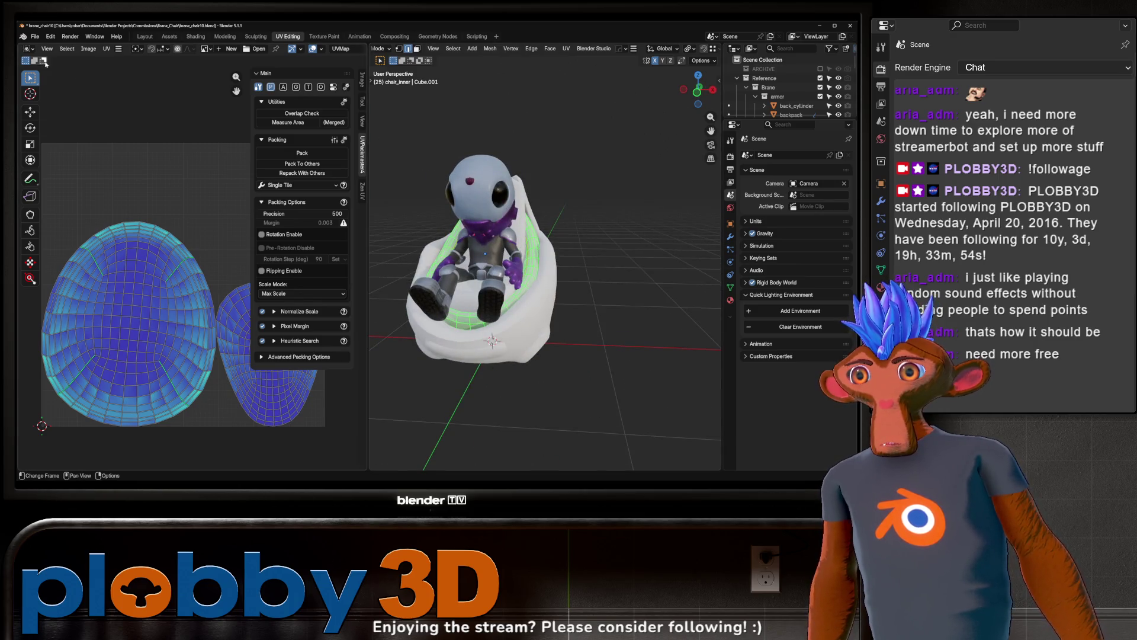
pyautogui.click(656, 299)
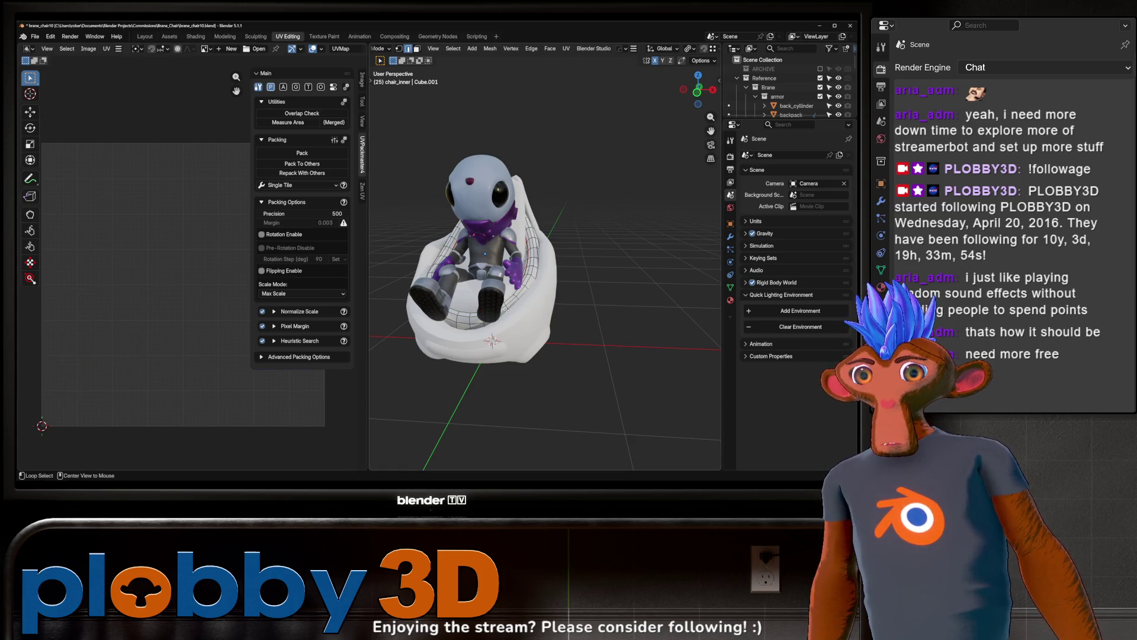
# - Isolate the chair_inner shell in Local View and look down on it
pyautogui.keyDown('alt'); pyautogui.click(503, 316); pyautogui.keyUp('alt')
pyautogui.moveTo(504, 317)
pyautogui.mouseDown(button='middle')
pyautogui.moveTo(532, 311)
pyautogui.moveTo(439, 353)
pyautogui.mouseUp(button='middle')
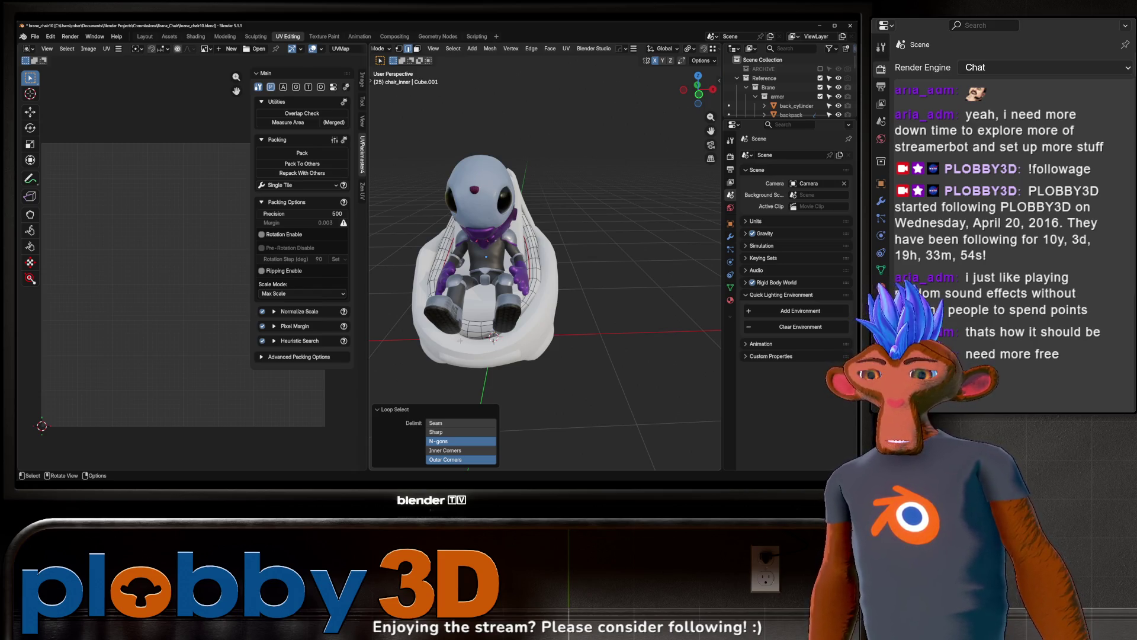
pyautogui.press('KP_Divide')
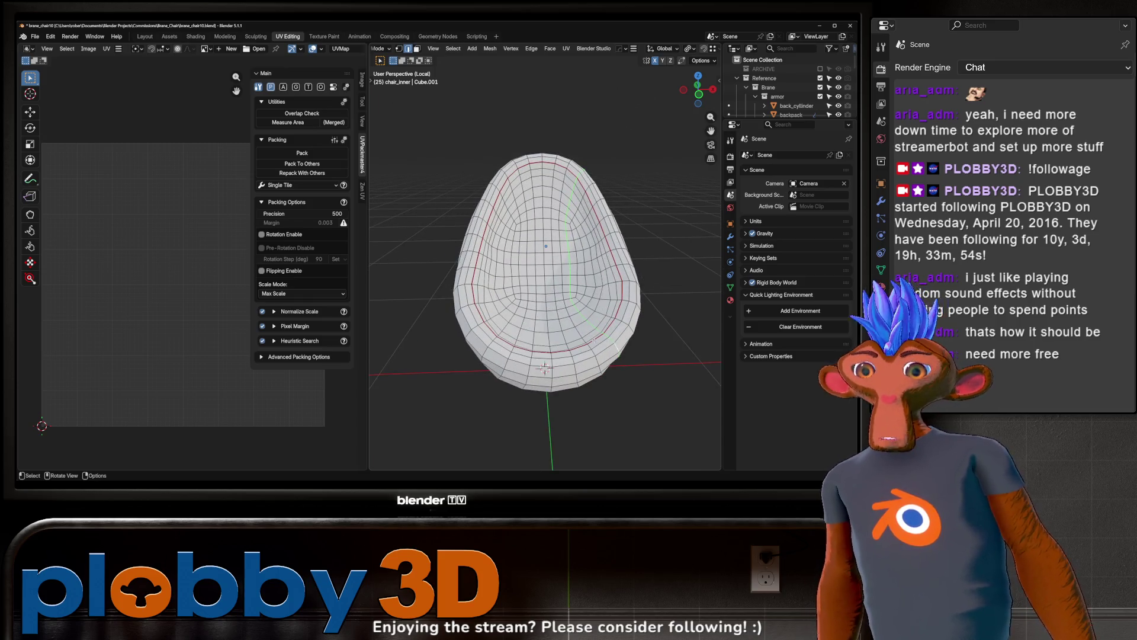
pyautogui.moveTo(543, 368)
pyautogui.mouseDown(button='middle')
pyautogui.moveTo(501, 308)
pyautogui.moveTo(492, 322)
pyautogui.mouseUp(button='middle')
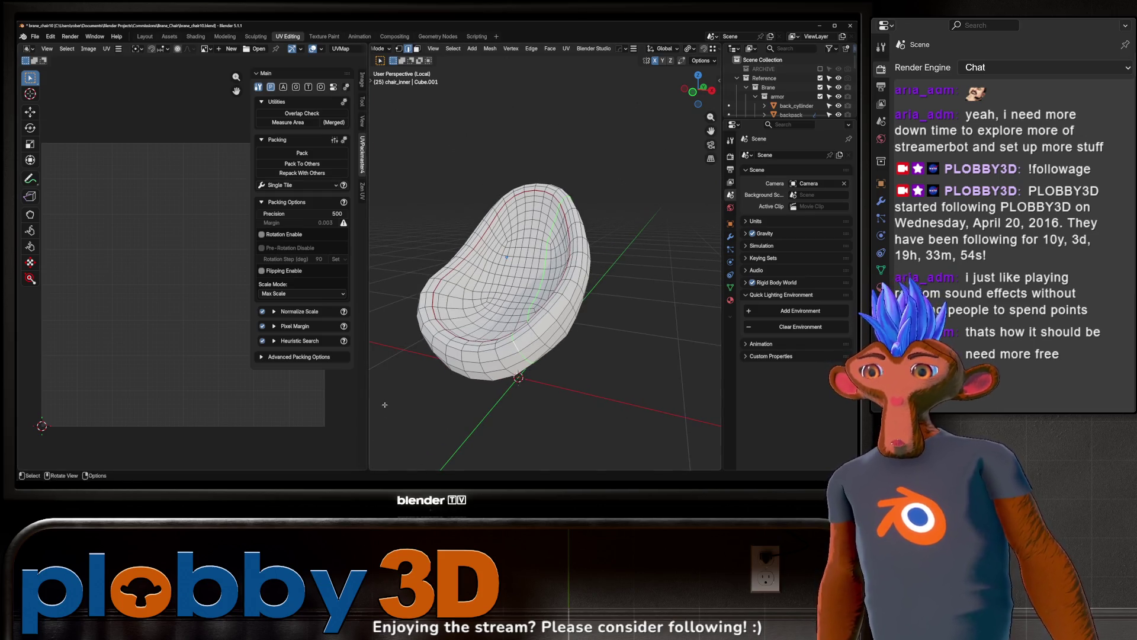
pyautogui.moveTo(408, 379)
pyautogui.mouseDown(button='middle')
pyautogui.moveTo(519, 343)
pyautogui.moveTo(515, 355)
pyautogui.moveTo(471, 350)
pyautogui.mouseUp(button='middle')
# - Inspect the red seam loops on chair_inner, select all, and return to Object Mode
pyautogui.keyDown('alt'); pyautogui.click(476, 333); pyautogui.keyUp('alt')
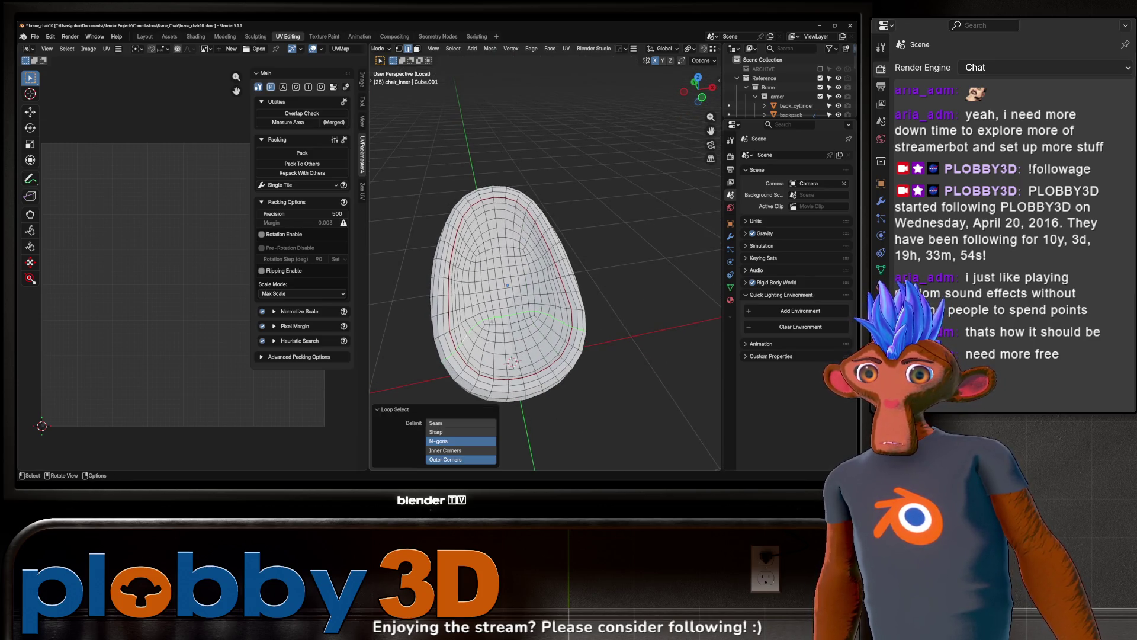
pyautogui.keyDown('alt'); pyautogui.click(474, 340); pyautogui.keyUp('alt')
pyautogui.keyDown('alt'); pyautogui.click(472, 346); pyautogui.keyUp('alt')
pyautogui.keyDown('alt'); pyautogui.click(471, 349); pyautogui.keyUp('alt')
pyautogui.keyDown('alt'); pyautogui.click(563, 335); pyautogui.keyUp('alt')
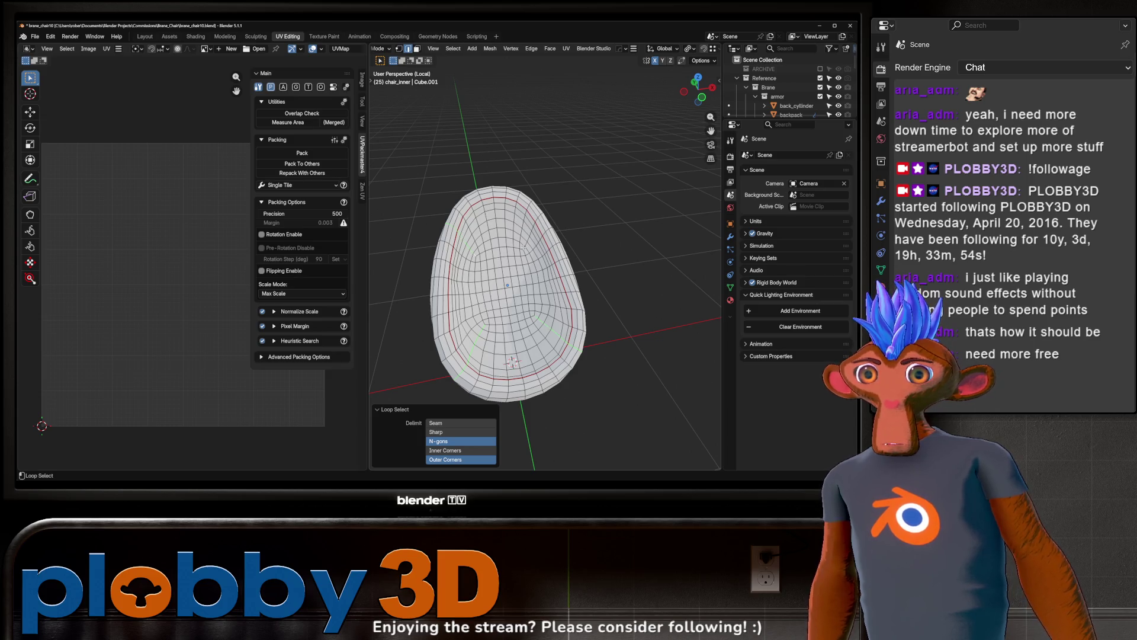
pyautogui.moveTo(532, 228)
pyautogui.mouseDown(button='middle')
pyautogui.moveTo(538, 274)
pyautogui.moveTo(506, 323)
pyautogui.mouseUp(button='middle')
pyautogui.press('a')
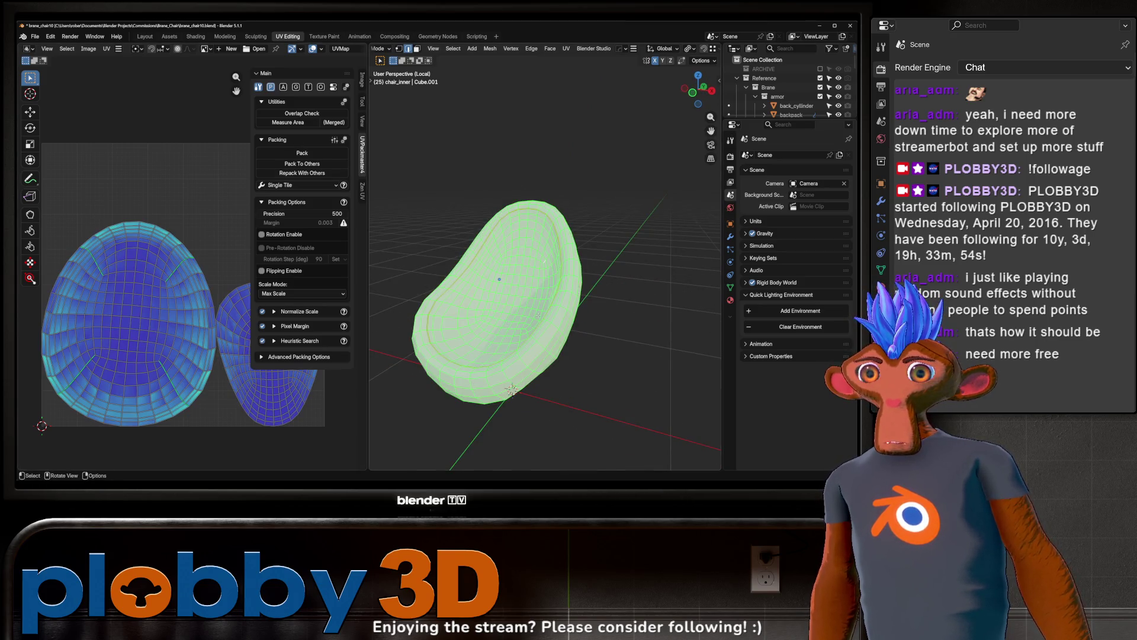
pyautogui.press('Tab')
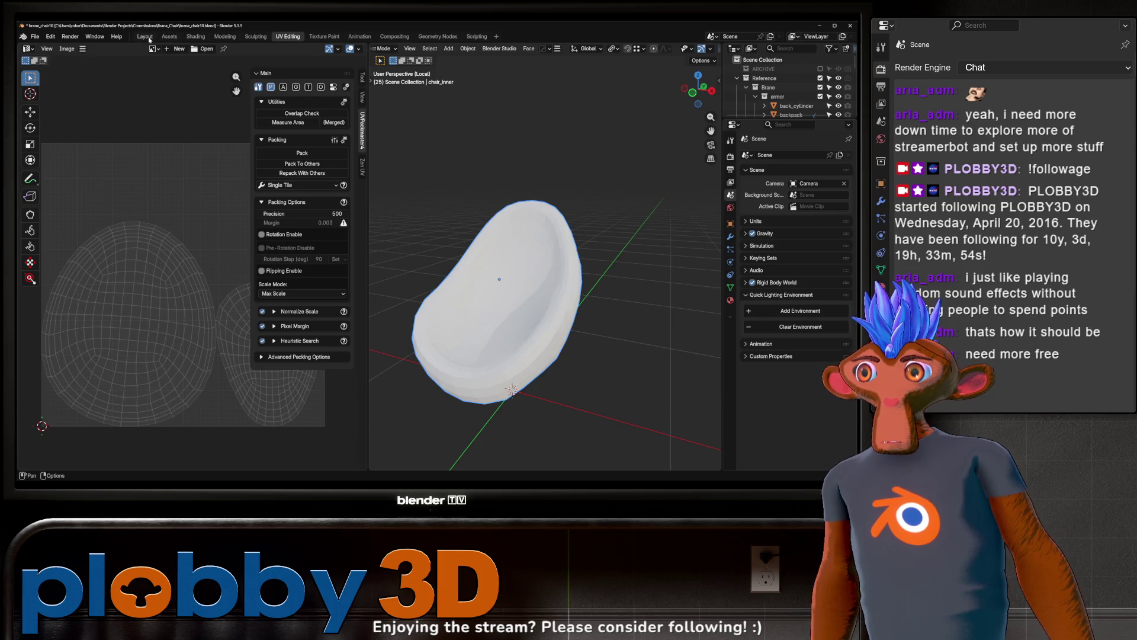
# - Back in Layout, isolate seat_back in Edit Mode and select its bottom rim loop
pyautogui.click(145, 37)
pyautogui.press('KP_Divide')
pyautogui.moveTo(327, 176)
pyautogui.mouseDown(button='middle')
pyautogui.moveTo(407, 238)
pyautogui.moveTo(346, 241)
pyautogui.moveTo(378, 301)
pyautogui.moveTo(433, 243)
pyautogui.mouseUp(button='middle')
pyautogui.click(408, 237)
pyautogui.press('KP_Divide')
pyautogui.press('Tab')
pyautogui.hotkey('alt', 'a')
pyautogui.keyDown('alt'); pyautogui.click(378, 302); pyautogui.keyUp('alt')
pyautogui.rightClick(432, 243)
# - Unwrap seat_back with Minimum Stretch and return to the full scene in Object Mode
pyautogui.press('a')
pyautogui.press('u')
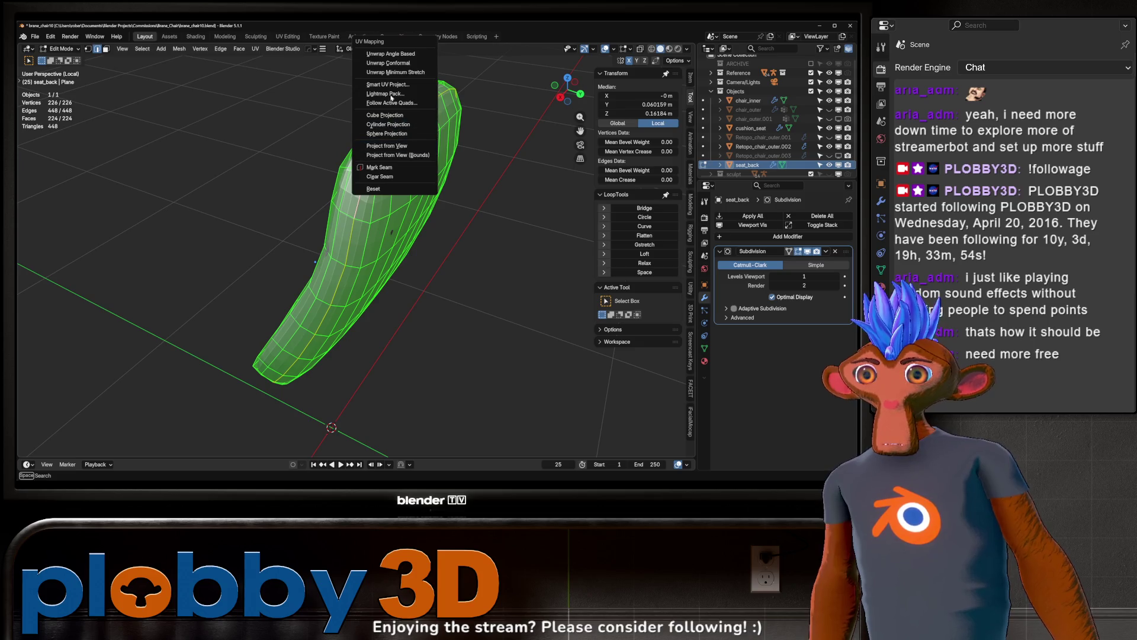
pyautogui.click(394, 66)
pyautogui.press('Tab')
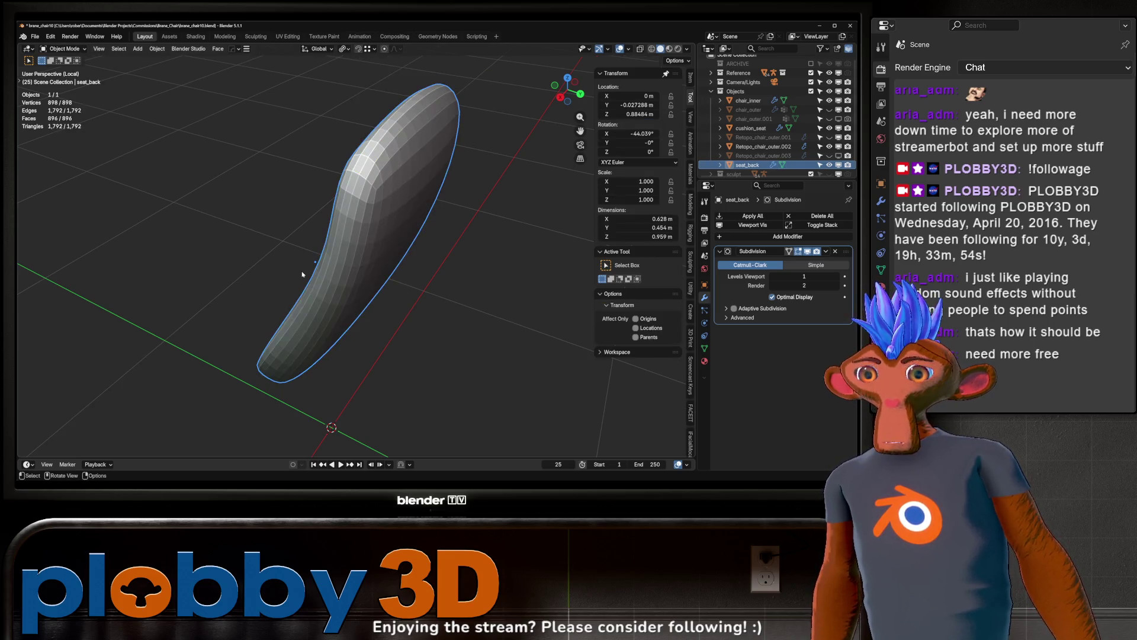
pyautogui.press('KP_Divide')
# - Briefly edit chair_inner, then isolate the cushion_seat object on its own
pyautogui.click(384, 261)
pyautogui.press('Tab')
pyautogui.moveTo(383, 261)
pyautogui.mouseDown(button='middle')
pyautogui.moveTo(371, 268)
pyautogui.moveTo(408, 222)
pyautogui.mouseUp(button='middle')
pyautogui.press('Tab')
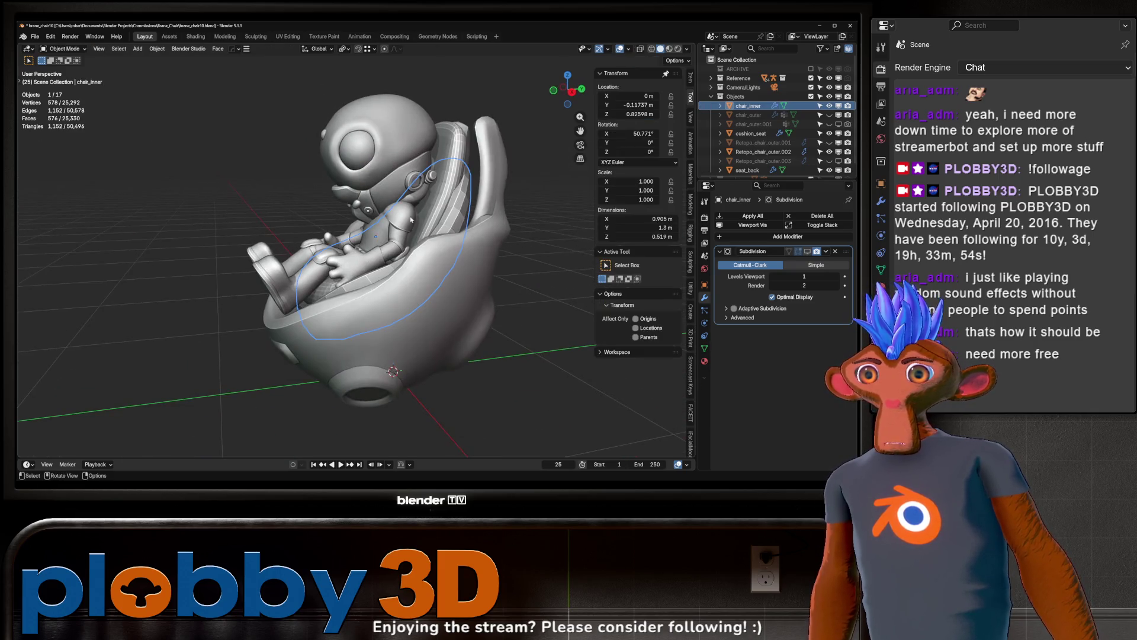
pyautogui.click(325, 289)
pyautogui.press('KP_Divide')
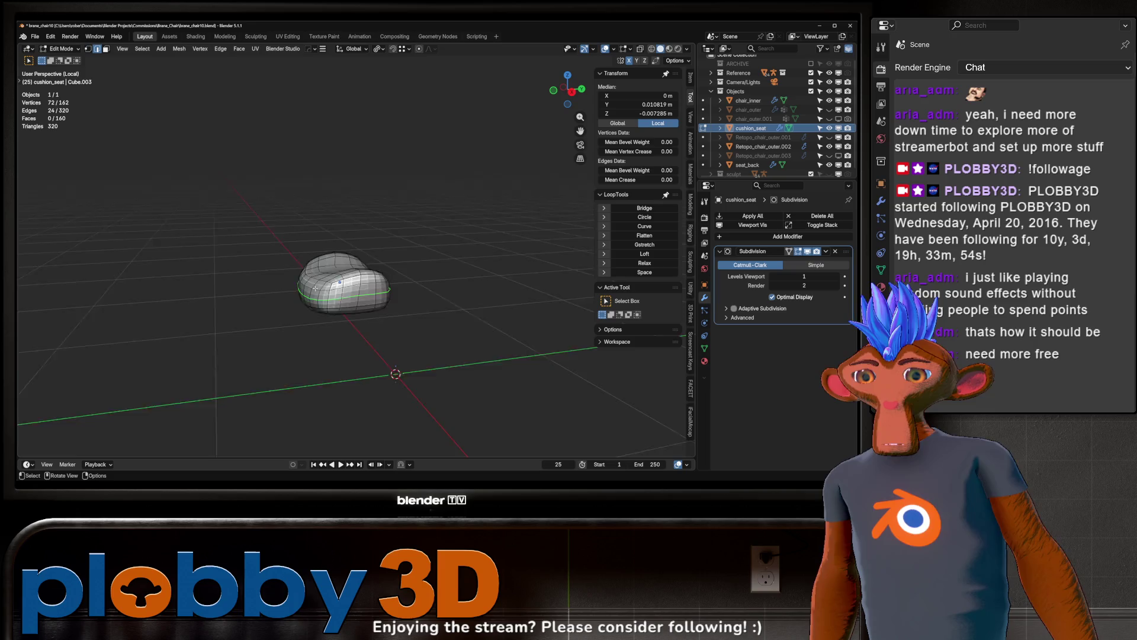
# - In Edit Mode on cushion_seat, select its edge loops, ending on the closed side loop
pyautogui.press('Tab')
pyautogui.moveTo(325, 249)
pyautogui.mouseDown(button='middle')
pyautogui.moveTo(327, 220)
pyautogui.moveTo(314, 236)
pyautogui.moveTo(360, 269)
pyautogui.mouseUp(button='middle')
pyautogui.keyDown('alt'); pyautogui.click(303, 256); pyautogui.keyUp('alt')
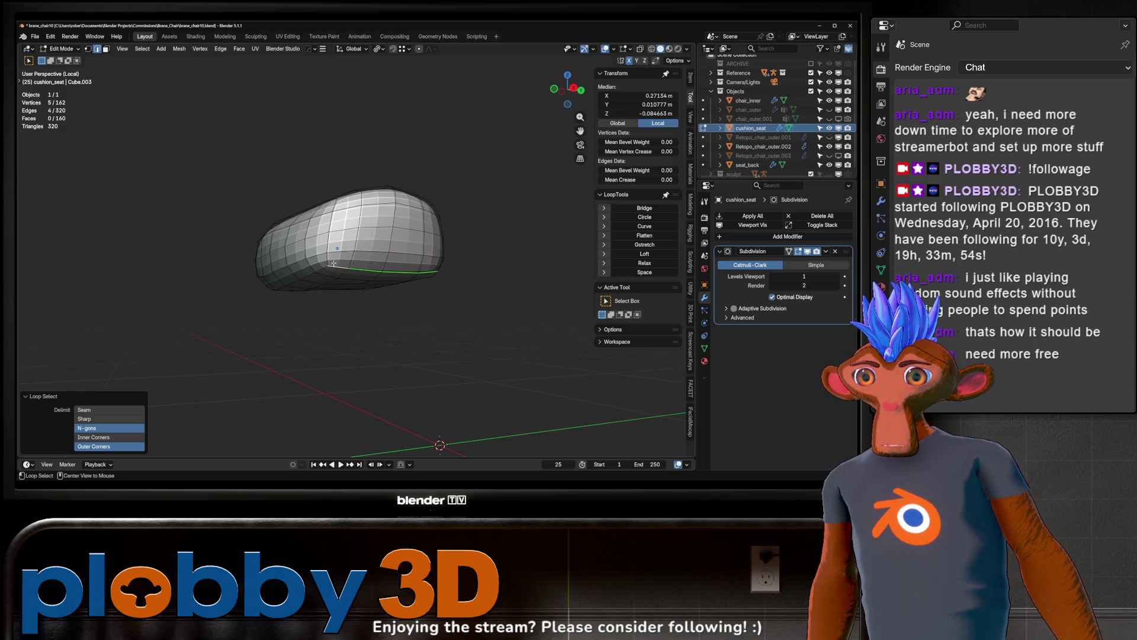
pyautogui.keyDown('alt'); pyautogui.click(333, 259); pyautogui.keyUp('alt')
pyautogui.moveTo(334, 260)
pyautogui.mouseDown(button='middle')
pyautogui.moveTo(363, 233)
pyautogui.moveTo(272, 240)
pyautogui.moveTo(354, 275)
pyautogui.moveTo(357, 240)
pyautogui.moveTo(287, 285)
pyautogui.mouseUp(button='middle')
pyautogui.keyDown('alt'); pyautogui.click(272, 240); pyautogui.keyUp('alt')
# - Select the whole cushion mesh and bring up the UV Mapping menu
pyautogui.press('u')
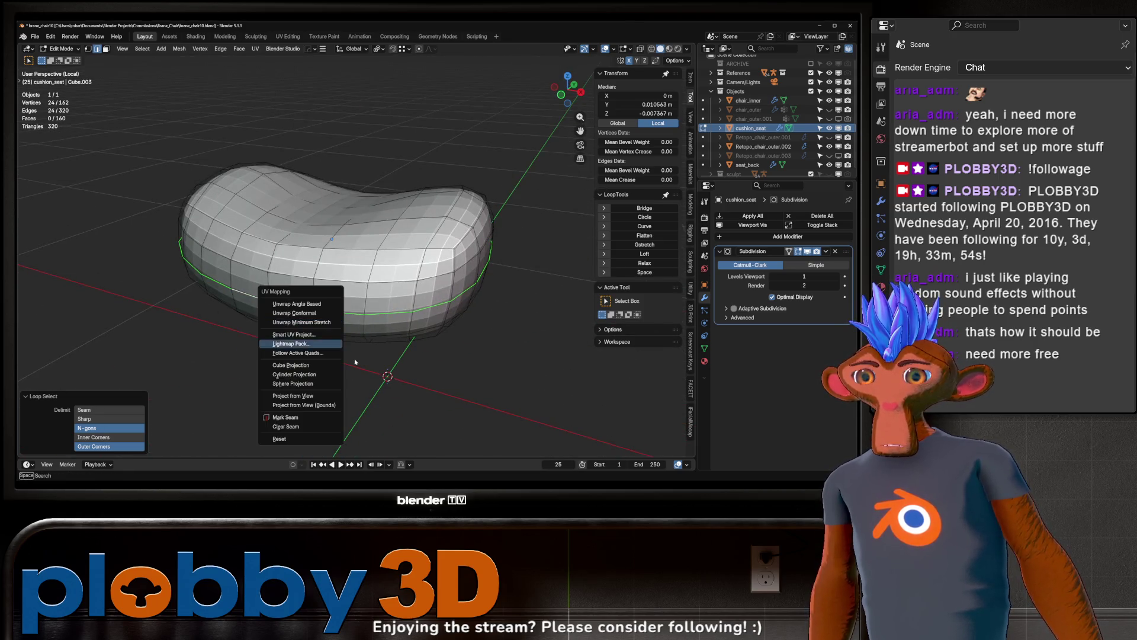
pyautogui.press('Escape')
pyautogui.press('a')
pyautogui.press('u')
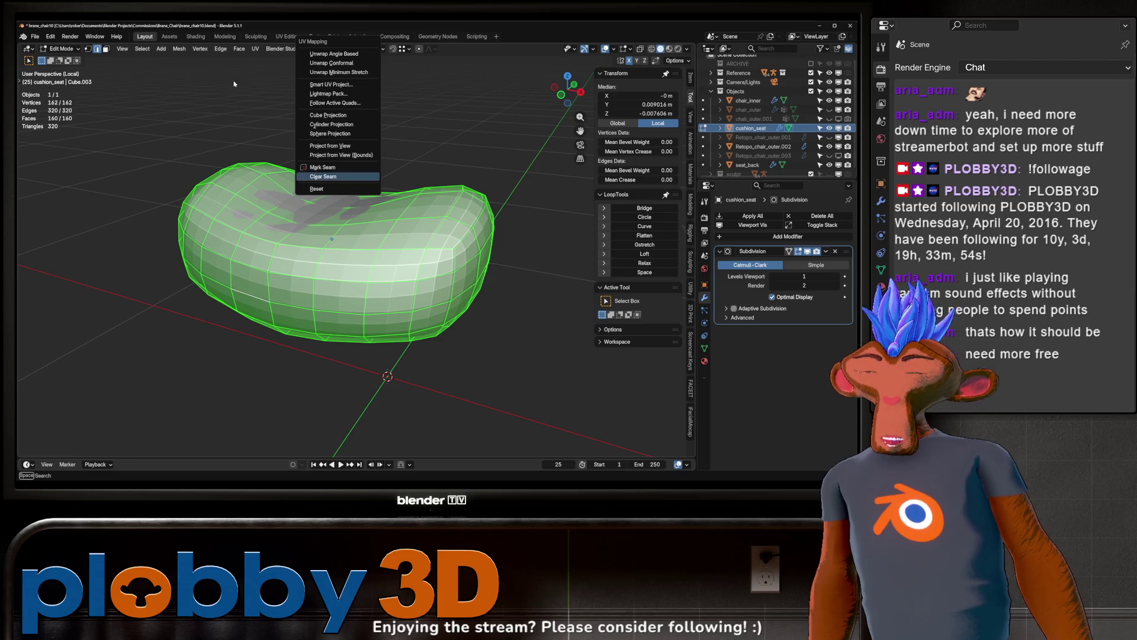
# - Clear the cushion's old seams and mark a seam on the loop circling its side
pyautogui.click(323, 177)
pyautogui.keyDown('alt'); pyautogui.click(387, 322); pyautogui.keyUp('alt')
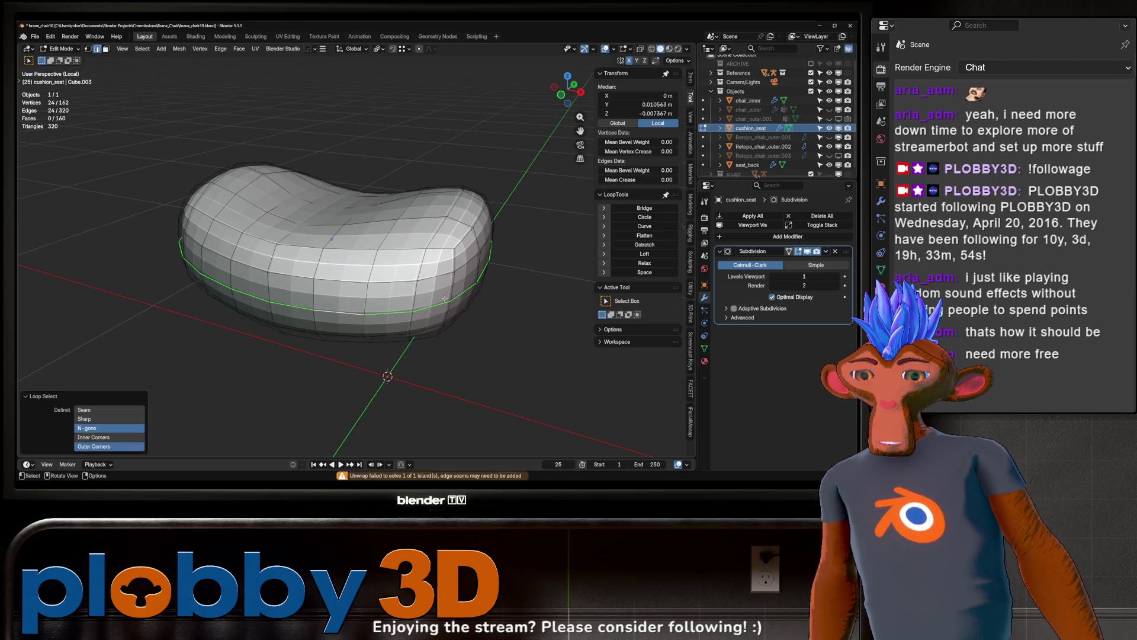
pyautogui.press('u')
pyautogui.click(445, 403)
# - Unwrap the whole cushion into two UV islands, check them, and return to the full scene
pyautogui.press('a')
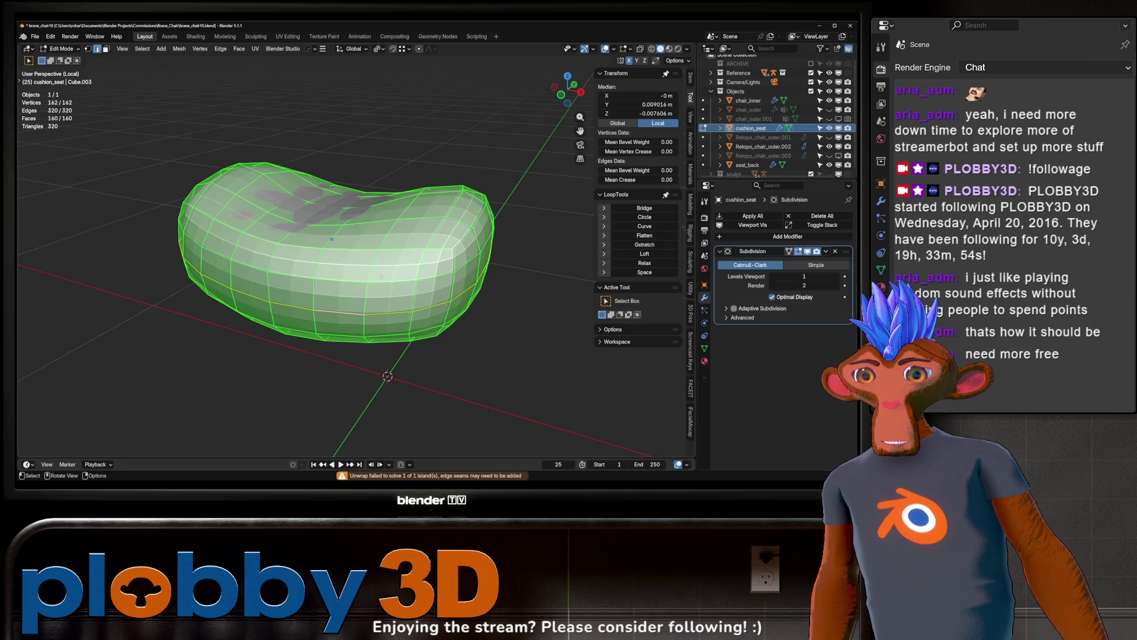
pyautogui.press('u')
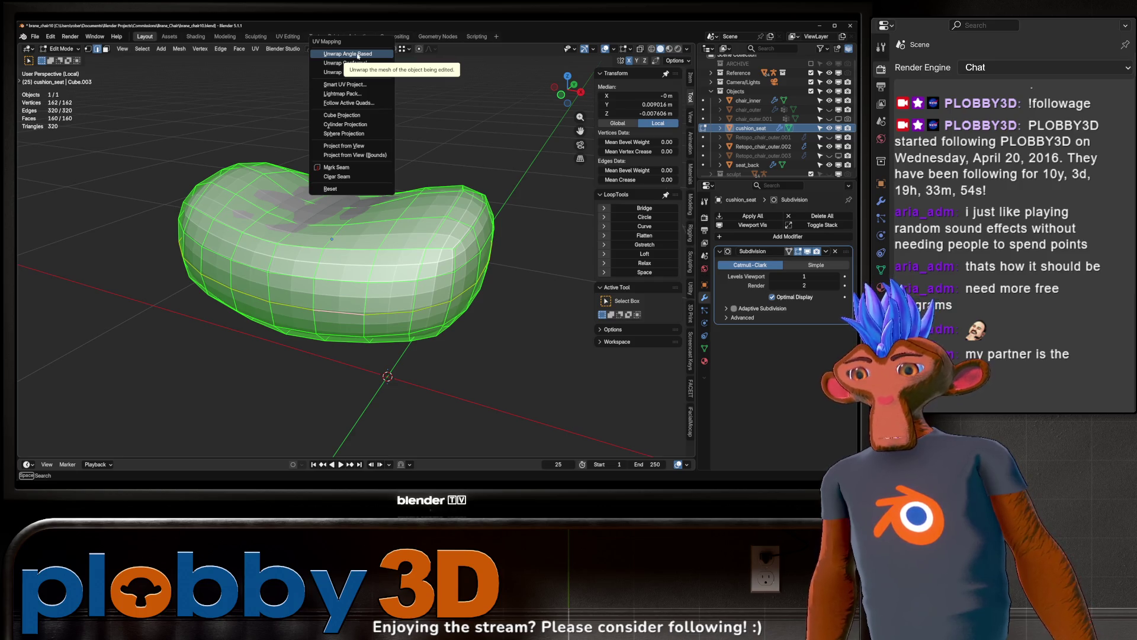
pyautogui.click(357, 55)
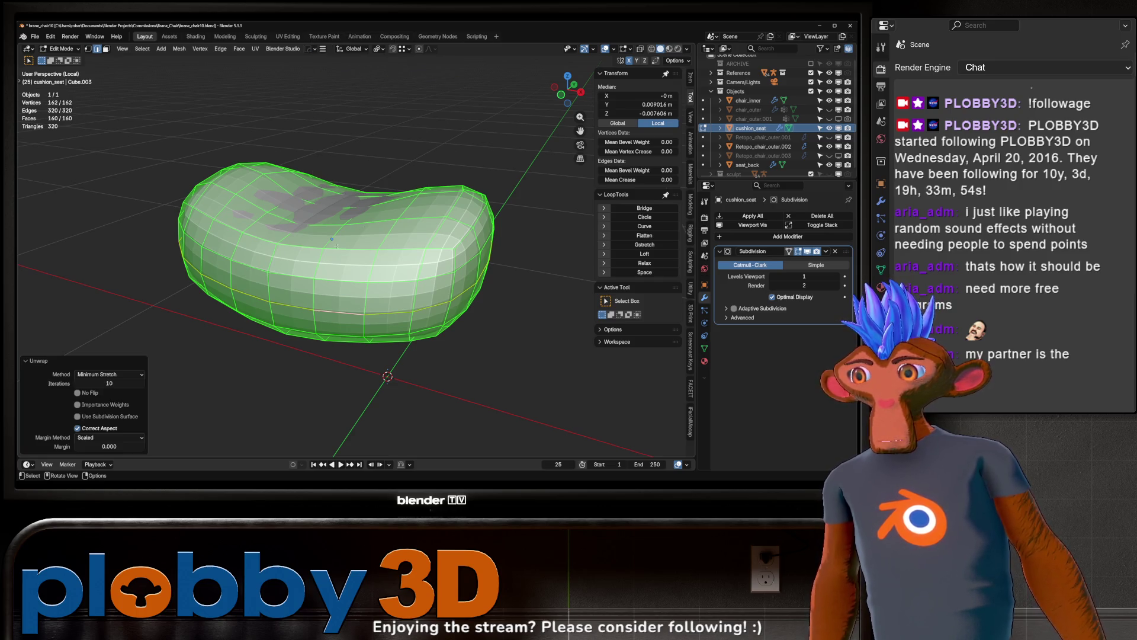
pyautogui.click(287, 36)
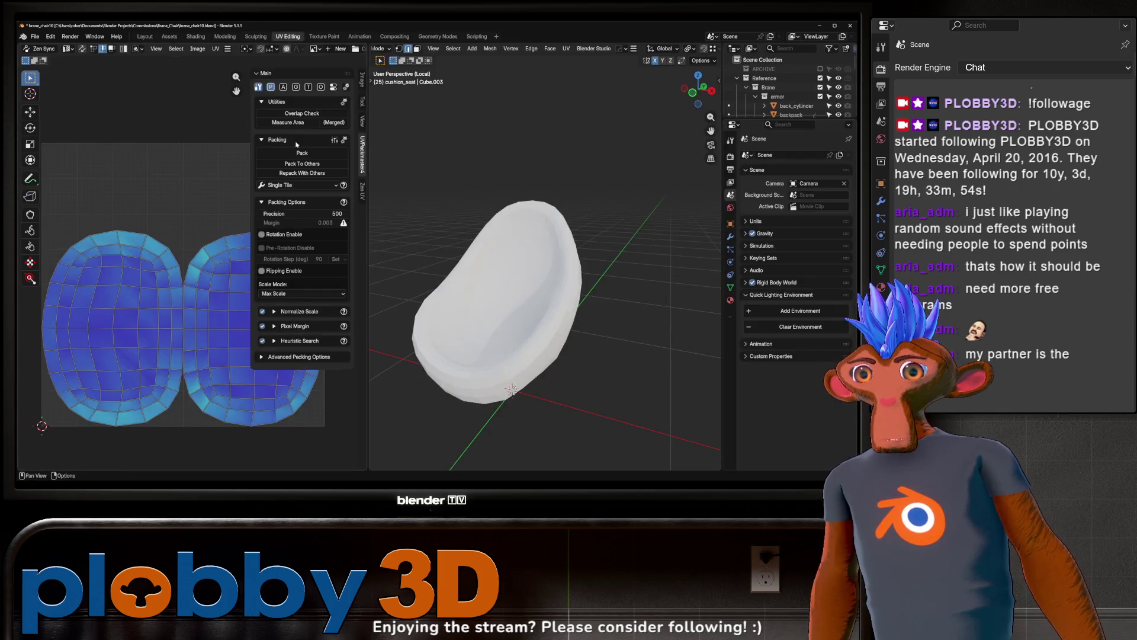
pyautogui.press('Tab')
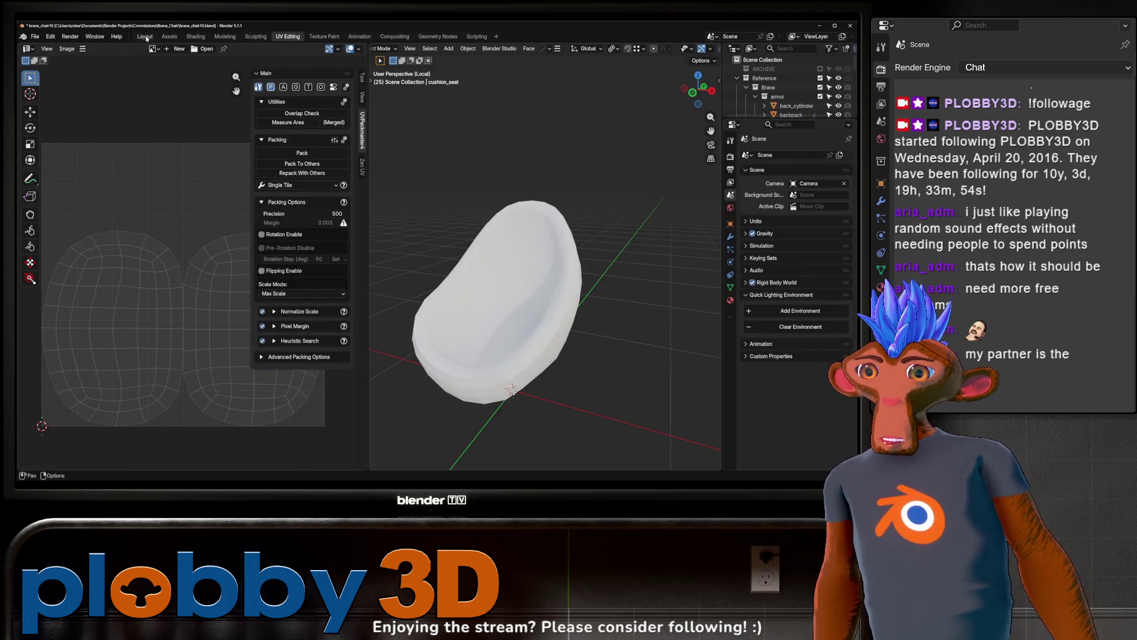
pyautogui.click(146, 38)
pyautogui.moveTo(296, 278)
pyautogui.mouseDown(button='middle')
pyautogui.moveTo(317, 293)
pyautogui.moveTo(237, 314)
pyautogui.mouseUp(button='middle')
pyautogui.press('KP_Divide')
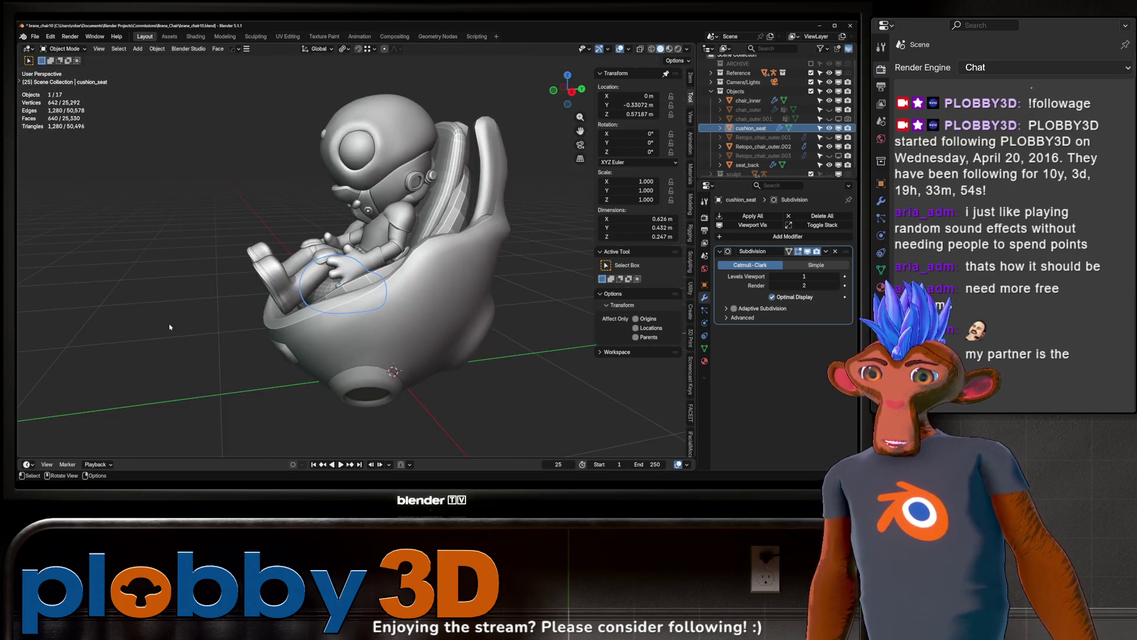
pyautogui.moveTo(307, 345)
pyautogui.mouseDown(button='middle')
pyautogui.moveTo(269, 336)
pyautogui.moveTo(323, 397)
pyautogui.moveTo(237, 370)
pyautogui.moveTo(418, 350)
pyautogui.moveTo(278, 318)
pyautogui.mouseUp(button='middle')
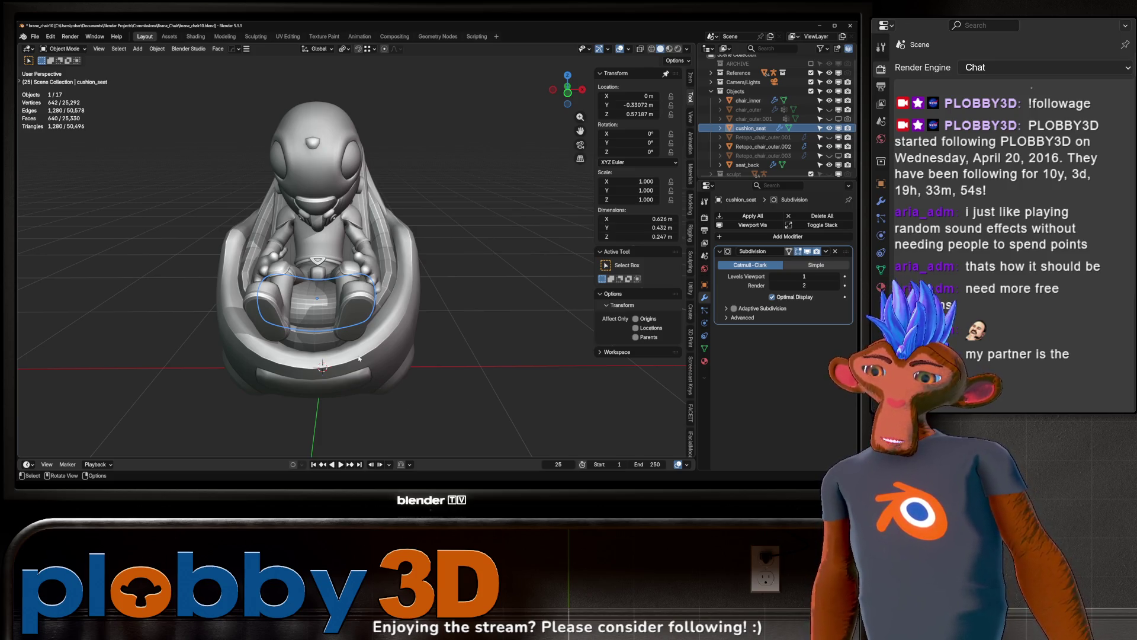
pyautogui.scroll(3, 304, 220)
pyautogui.moveTo(304, 219)
pyautogui.mouseDown(button='middle')
pyautogui.moveTo(288, 305)
pyautogui.moveTo(279, 296)
pyautogui.moveTo(293, 287)
pyautogui.moveTo(312, 309)
pyautogui.mouseUp(button='middle')
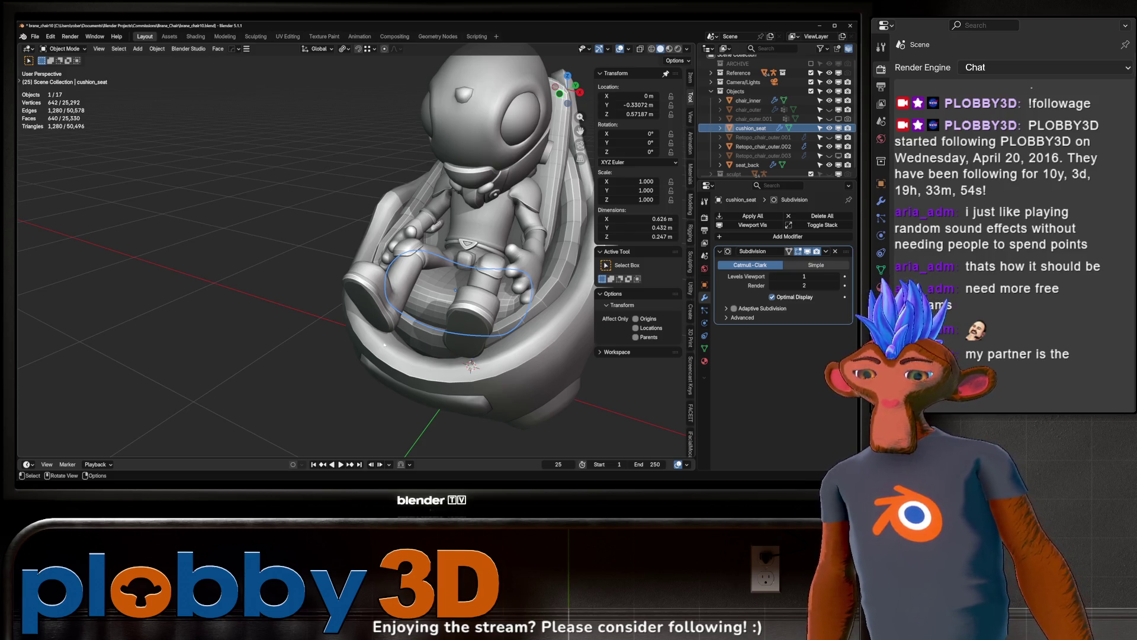
pyautogui.moveTo(410, 375); pyautogui.dragTo(270, 329, button='middle')
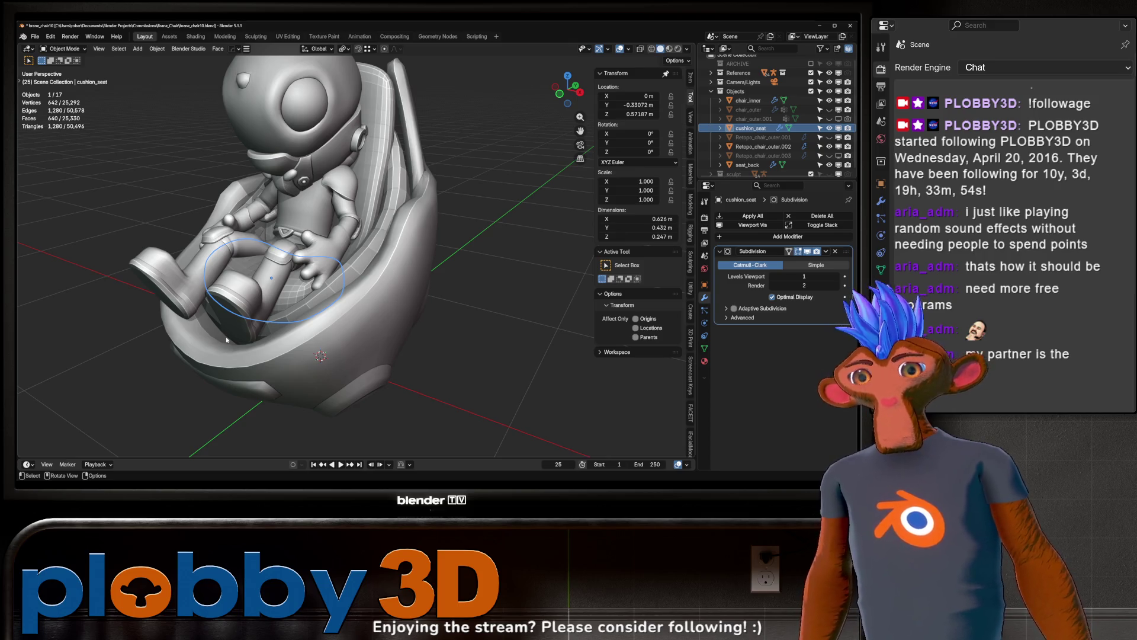
pyautogui.moveTo(359, 367)
pyautogui.mouseDown(button='middle')
pyautogui.moveTo(292, 319)
pyautogui.moveTo(264, 261)
pyautogui.moveTo(343, 280)
pyautogui.mouseUp(button='middle')
pyautogui.click(291, 311)
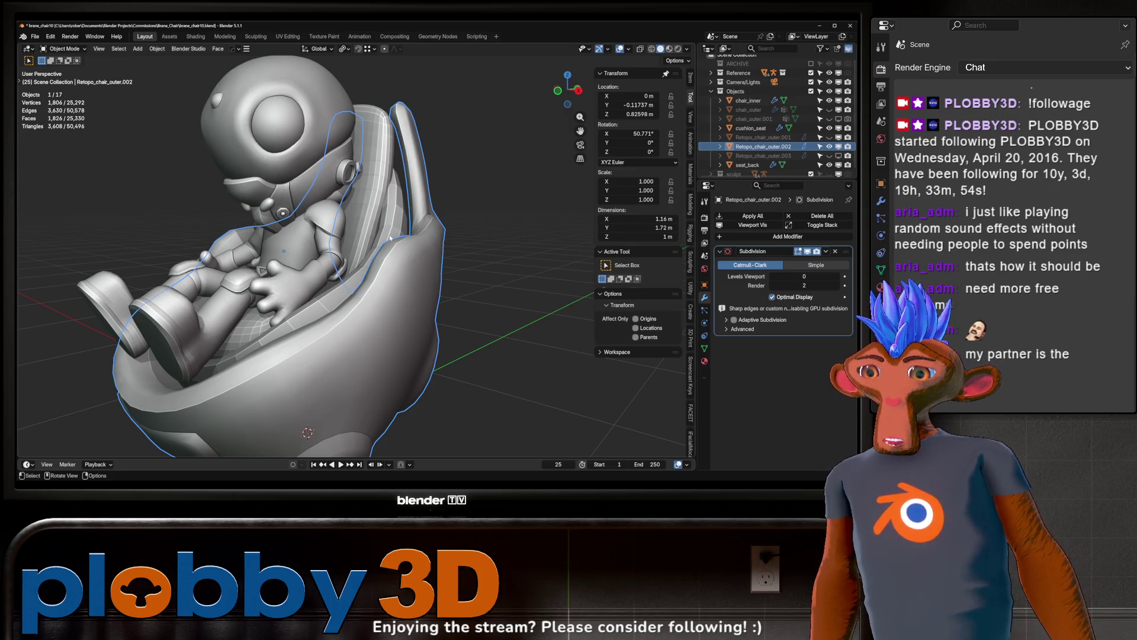
pyautogui.moveTo(394, 239)
pyautogui.mouseDown(button='middle')
pyautogui.moveTo(280, 272)
pyautogui.moveTo(364, 334)
pyautogui.mouseUp(button='middle')
pyautogui.click(371, 340)
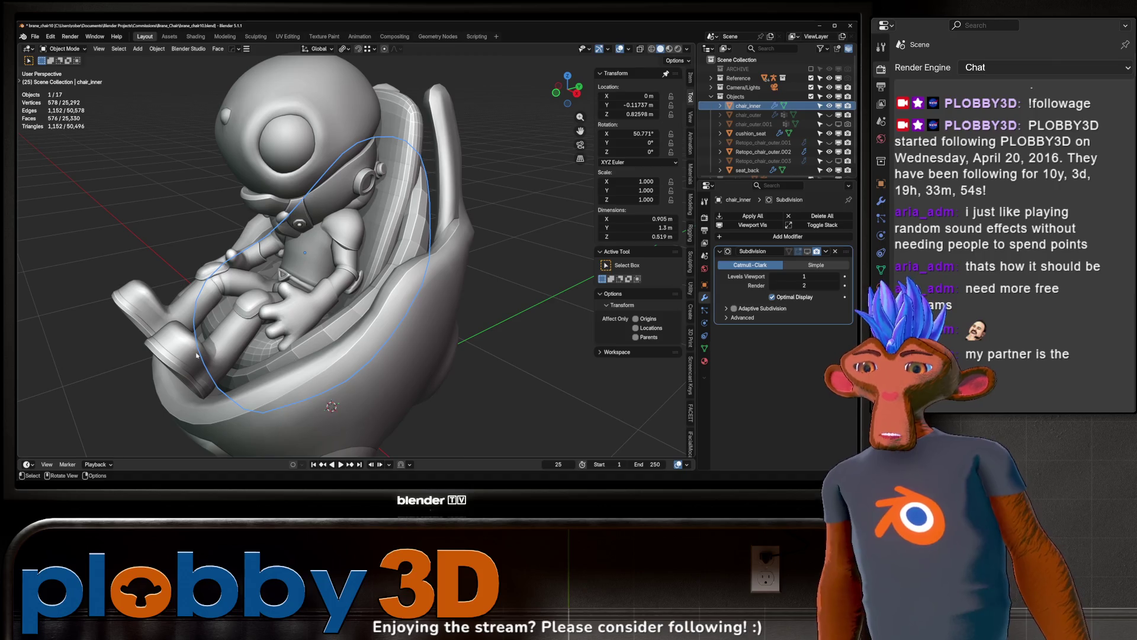
pyautogui.scroll(-3, 292, 282)
pyautogui.scroll(5, 291, 282)
pyautogui.moveTo(291, 282)
pyautogui.mouseDown(button='middle')
pyautogui.moveTo(257, 309)
pyautogui.moveTo(364, 375)
pyautogui.moveTo(356, 326)
pyautogui.moveTo(339, 326)
pyautogui.mouseUp(button='middle')
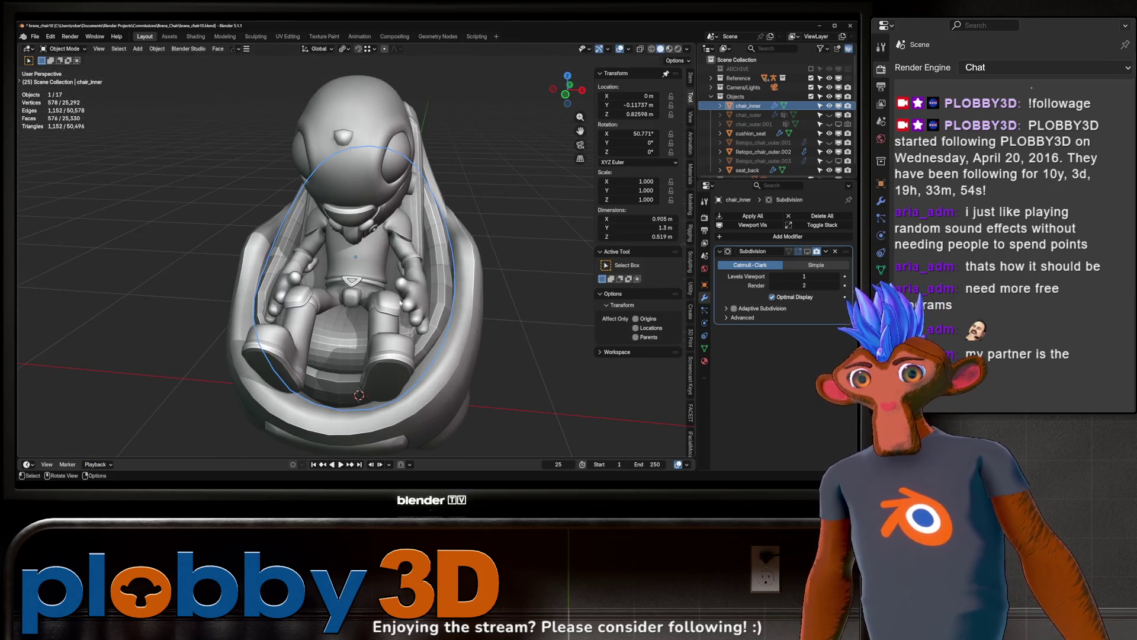
pyautogui.moveTo(351, 384)
pyautogui.mouseDown(button='middle')
pyautogui.moveTo(385, 263)
pyautogui.moveTo(429, 299)
pyautogui.moveTo(388, 333)
pyautogui.moveTo(457, 315)
pyautogui.moveTo(382, 270)
pyautogui.moveTo(414, 266)
pyautogui.moveTo(393, 230)
pyautogui.mouseUp(button='middle')
# - Apply Shade Smooth and Shade Auto Smooth to chair_inner
pyautogui.rightClick(385, 261)
pyautogui.click(408, 276)
pyautogui.rightClick(422, 295)
pyautogui.click(422, 305)
# - Mark two edge loops on the seat_back mesh as sharp
pyautogui.scroll(5, 416, 266)
pyautogui.keyDown('alt'); pyautogui.click(416, 266); pyautogui.keyUp('alt')
pyautogui.click(409, 249)
pyautogui.press('Tab')
pyautogui.keyDown('alt'); pyautogui.click(406, 309); pyautogui.keyUp('alt')
pyautogui.hotkey('shift', 'e')
pyautogui.moveTo(405, 309); pyautogui.dragTo(354, 168, button='middle')
pyautogui.keyDown('alt'); pyautogui.click(365, 314); pyautogui.keyUp('alt')
pyautogui.hotkey('shift', 'e')
# - Mark more seat_back edges sharp in Local View, then return to the full scene
pyautogui.moveTo(364, 313)
pyautogui.mouseDown(button='middle')
pyautogui.moveTo(392, 332)
pyautogui.moveTo(317, 359)
pyautogui.moveTo(406, 329)
pyautogui.moveTo(439, 362)
pyautogui.moveTo(468, 354)
pyautogui.moveTo(683, 374)
pyautogui.moveTo(332, 355)
pyautogui.moveTo(374, 327)
pyautogui.mouseUp(button='middle')
pyautogui.press('KP_Divide')
pyautogui.press('Tab')
pyautogui.press('Tab')
pyautogui.hotkey('shift', 'e')
pyautogui.press('Tab')
pyautogui.press('KP_Divide')
# - Shade cushion_seat with auto smooth, switch it to plain Shade Smooth, and check it isolated
pyautogui.scroll(-3, 278, 420)
pyautogui.moveTo(278, 420)
pyautogui.mouseDown(button='middle')
pyautogui.moveTo(472, 356)
pyautogui.moveTo(407, 390)
pyautogui.mouseUp(button='middle')
pyautogui.click(402, 385)
pyautogui.rightClick(401, 384)
pyautogui.click(367, 313)
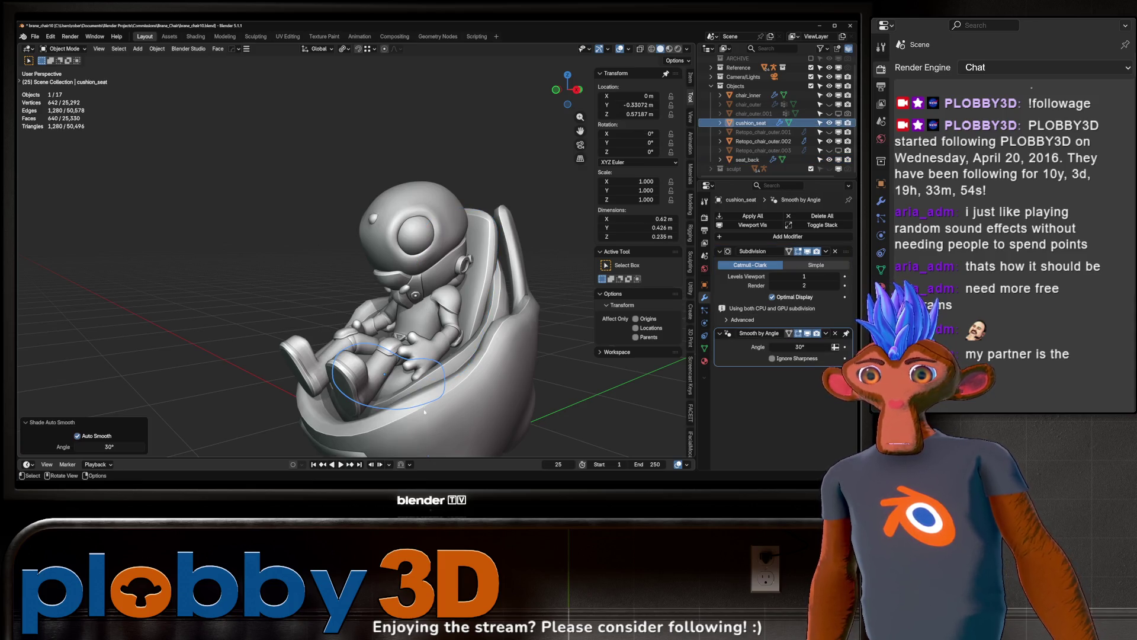
pyautogui.rightClick(393, 387)
pyautogui.click(367, 308)
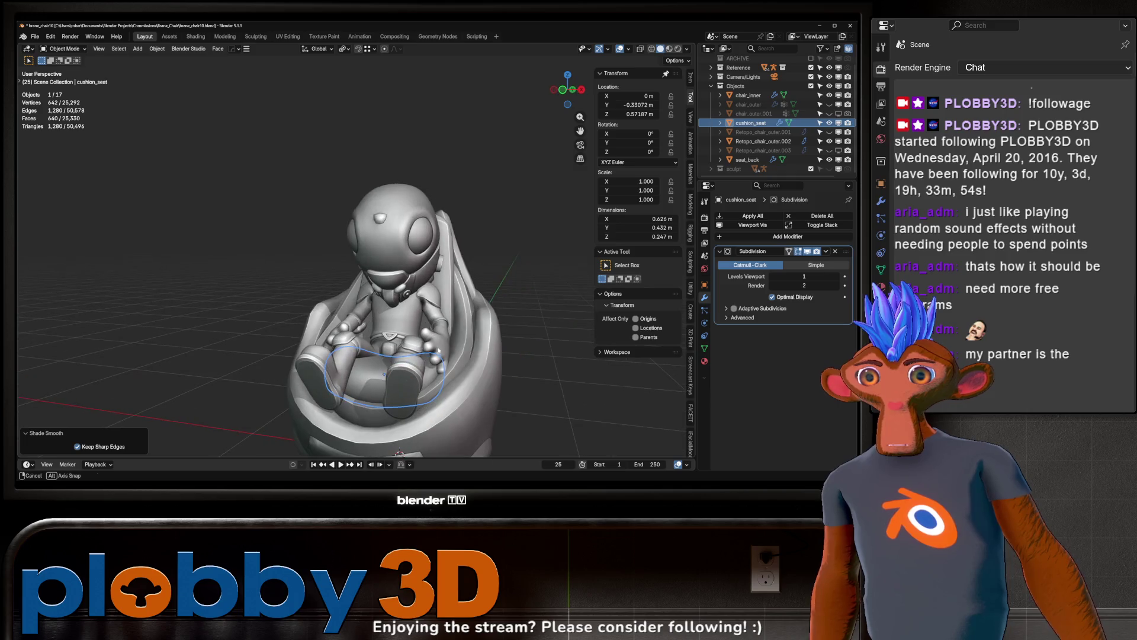
pyautogui.moveTo(367, 308); pyautogui.dragTo(391, 364, button='middle')
pyautogui.press('KP_Divide')
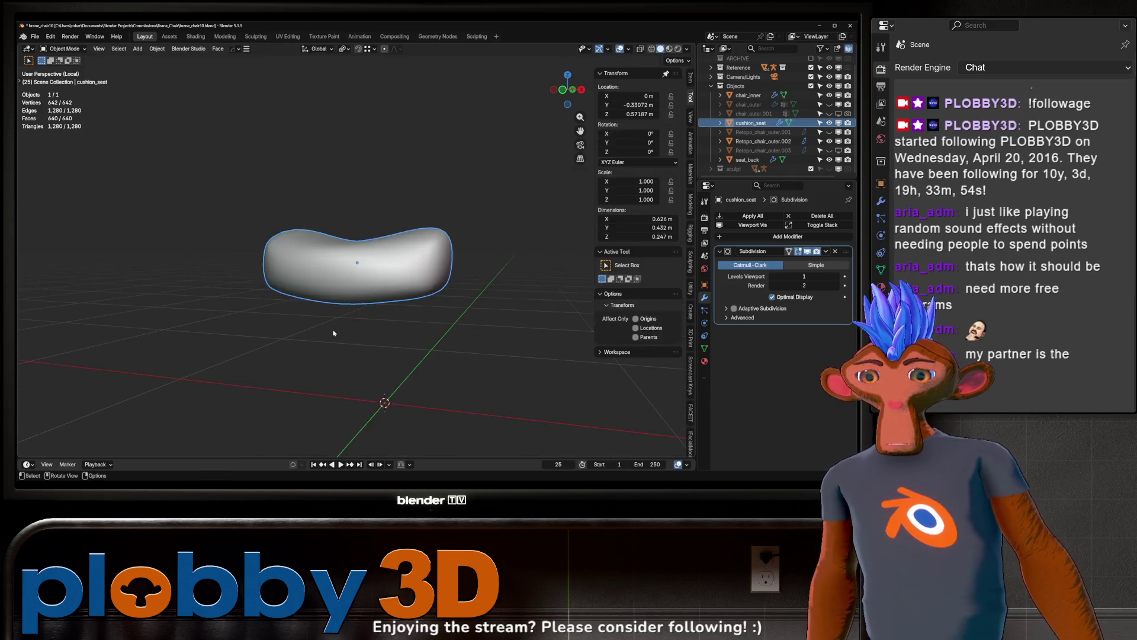
pyautogui.press('KP_Divide')
# - Briefly edit chair_inner in Local View, switch editing to seat_back, then return to the scene
pyautogui.click(472, 350)
pyautogui.press('Tab')
pyautogui.moveTo(472, 349); pyautogui.dragTo(385, 361, button='middle')
pyautogui.press('KP_Divide')
pyautogui.press('KP_Divide')
pyautogui.hotkey('alt', 'q')
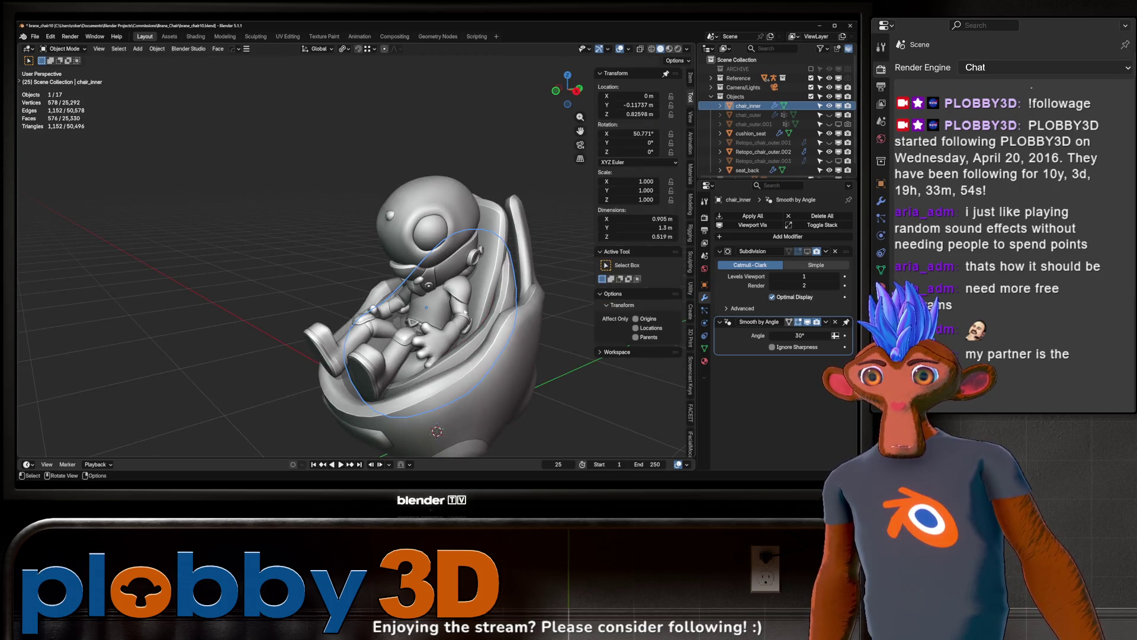
pyautogui.press('Tab')
pyautogui.moveTo(386, 361)
pyautogui.mouseDown(button='middle')
pyautogui.moveTo(349, 311)
pyautogui.moveTo(294, 296)
pyautogui.moveTo(427, 328)
pyautogui.moveTo(391, 290)
pyautogui.moveTo(415, 320)
pyautogui.moveTo(408, 337)
pyautogui.moveTo(441, 373)
pyautogui.moveTo(358, 358)
pyautogui.mouseUp(button='middle')
pyautogui.press('KP_Divide')
# - Select Retopo_chair_outer.002 and mark the closed edge loop around its panel inset sharp
pyautogui.click(358, 358)
pyautogui.press('Tab')
pyautogui.keyDown('alt'); pyautogui.click(364, 336); pyautogui.keyUp('alt')
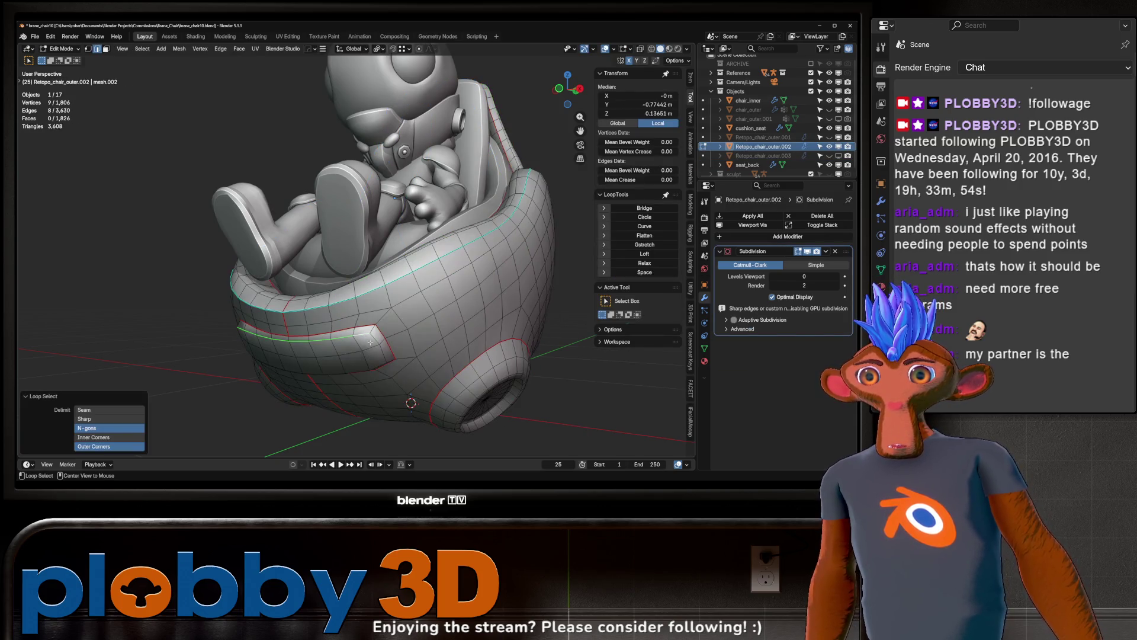
pyautogui.keyDown('alt'); pyautogui.keyDown('shift'); pyautogui.click(341, 362); pyautogui.keyUp('shift'); pyautogui.keyUp('alt')
pyautogui.moveTo(341, 362)
pyautogui.mouseDown(button='middle')
pyautogui.moveTo(208, 355)
pyautogui.moveTo(389, 337)
pyautogui.moveTo(299, 410)
pyautogui.moveTo(513, 430)
pyautogui.mouseUp(button='middle')
pyautogui.keyDown('alt'); pyautogui.keyDown('shift'); pyautogui.click(208, 355); pyautogui.keyUp('shift'); pyautogui.keyUp('alt')
pyautogui.press('Tab')
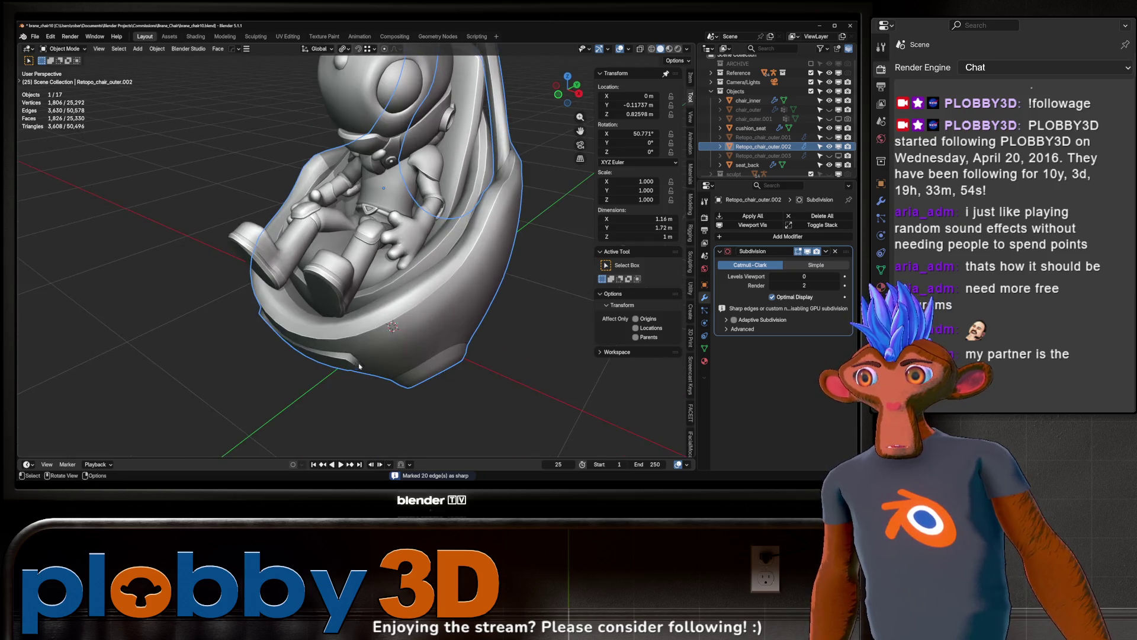
# - Mark the outer and inner loops around the underside hole as sharp
pyautogui.moveTo(357, 307); pyautogui.dragTo(379, 344, button='middle')
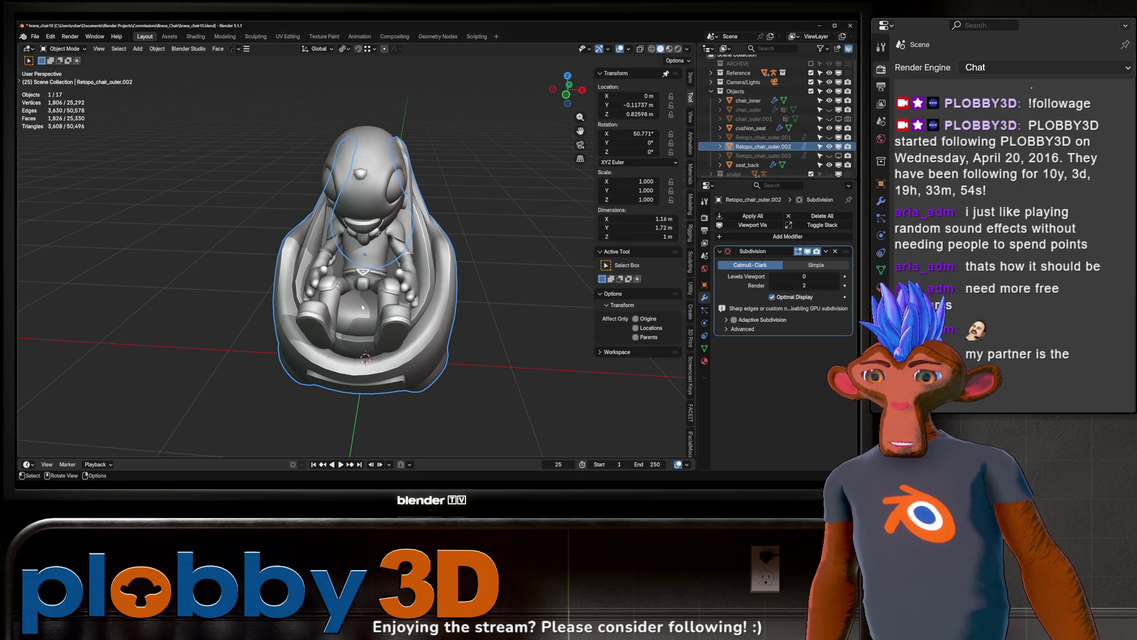
pyautogui.moveTo(366, 307)
pyautogui.mouseDown(button='middle')
pyautogui.moveTo(288, 323)
pyautogui.moveTo(290, 336)
pyautogui.moveTo(290, 298)
pyautogui.moveTo(290, 346)
pyautogui.mouseUp(button='middle')
pyautogui.moveTo(230, 366); pyautogui.dragTo(353, 404, button='middle')
pyautogui.scroll(10, 353, 404)
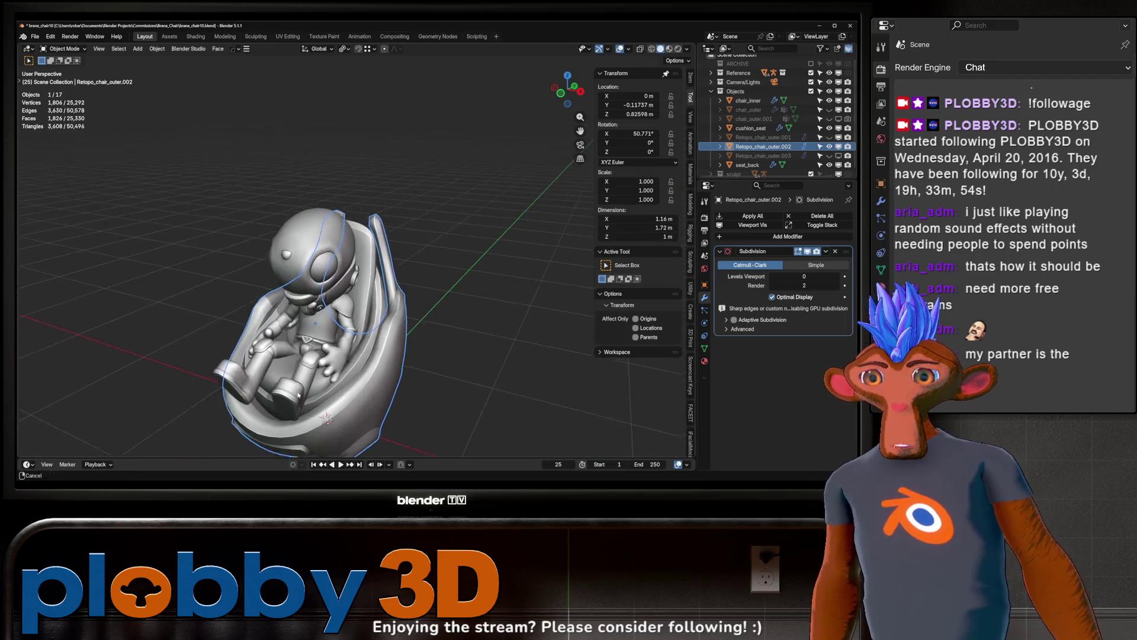
pyautogui.scroll(-5, 351, 292)
pyautogui.press('Tab')
pyautogui.moveTo(351, 292)
pyautogui.mouseDown(button='middle')
pyautogui.moveTo(281, 348)
pyautogui.moveTo(449, 302)
pyautogui.moveTo(344, 319)
pyautogui.mouseUp(button='middle')
pyautogui.keyDown('alt'); pyautogui.click(281, 347); pyautogui.keyUp('alt')
pyautogui.keyDown('alt'); pyautogui.keyDown('shift'); pyautogui.click(281, 294); pyautogui.keyUp('shift'); pyautogui.keyUp('alt')
pyautogui.press('2')
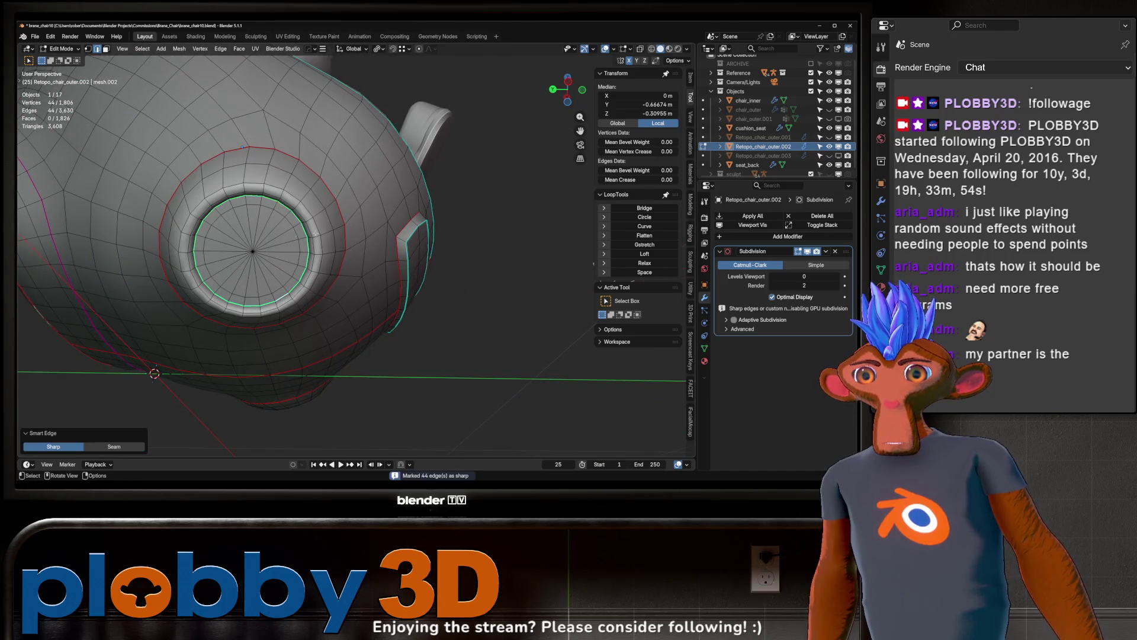
# - Mark a second pair of loops around the hole sharp and leave Edit Mode
pyautogui.keyDown('alt'); pyautogui.click(311, 213); pyautogui.keyUp('alt')
pyautogui.moveTo(310, 213)
pyautogui.mouseDown(button='middle')
pyautogui.moveTo(447, 228)
pyautogui.moveTo(360, 276)
pyautogui.moveTo(479, 274)
pyautogui.moveTo(415, 249)
pyautogui.mouseUp(button='middle')
pyautogui.keyDown('alt'); pyautogui.keyDown('shift'); pyautogui.click(443, 244); pyautogui.keyUp('shift'); pyautogui.keyUp('alt')
pyautogui.press('2')
pyautogui.scroll(-5, 408, 273)
pyautogui.press('Tab')
# - Mark the front inset's inner loop sharp, then frame the whole chair in view
pyautogui.scroll(5, 367, 225)
pyautogui.press('Tab')
pyautogui.keyDown('alt'); pyautogui.click(250, 155); pyautogui.keyUp('alt')
pyautogui.press('2')
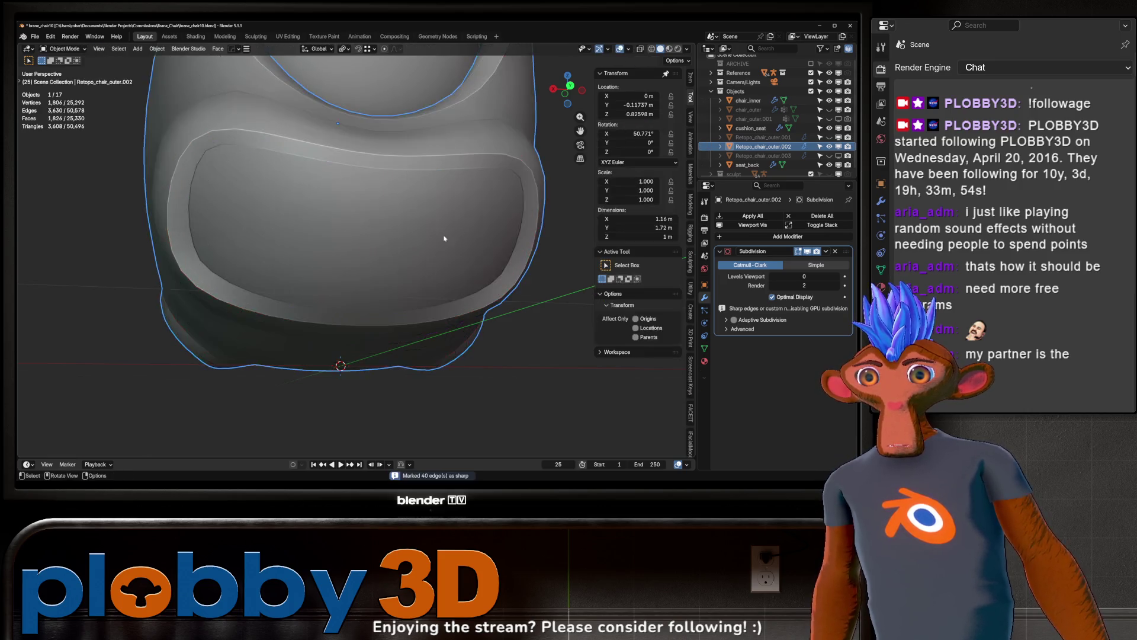
pyautogui.scroll(-5, 444, 238)
pyautogui.press('Tab')
pyautogui.moveTo(421, 224)
pyautogui.mouseDown(button='middle')
pyautogui.moveTo(445, 258)
pyautogui.moveTo(426, 231)
pyautogui.moveTo(399, 291)
pyautogui.moveTo(201, 223)
pyautogui.mouseUp(button='middle')
pyautogui.scroll(4, 400, 291)
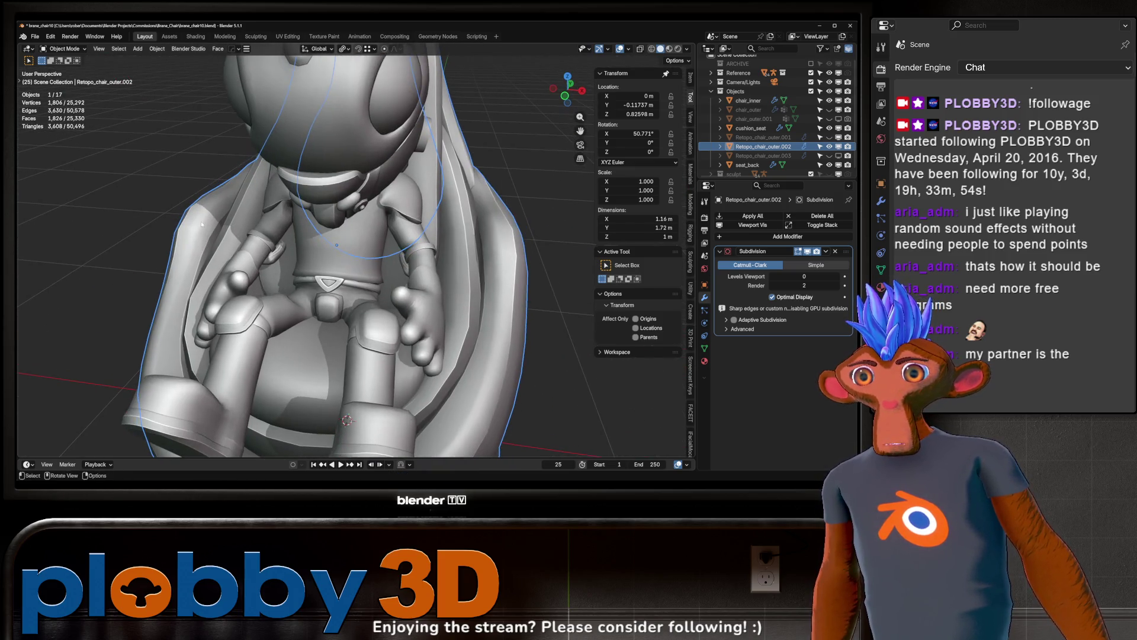
pyautogui.press('KP_Decimal')
pyautogui.moveTo(295, 244)
pyautogui.mouseDown(button='middle')
pyautogui.moveTo(249, 213)
pyautogui.moveTo(251, 301)
pyautogui.moveTo(296, 213)
pyautogui.mouseUp(button='middle')
pyautogui.scroll(3, 302, 197)
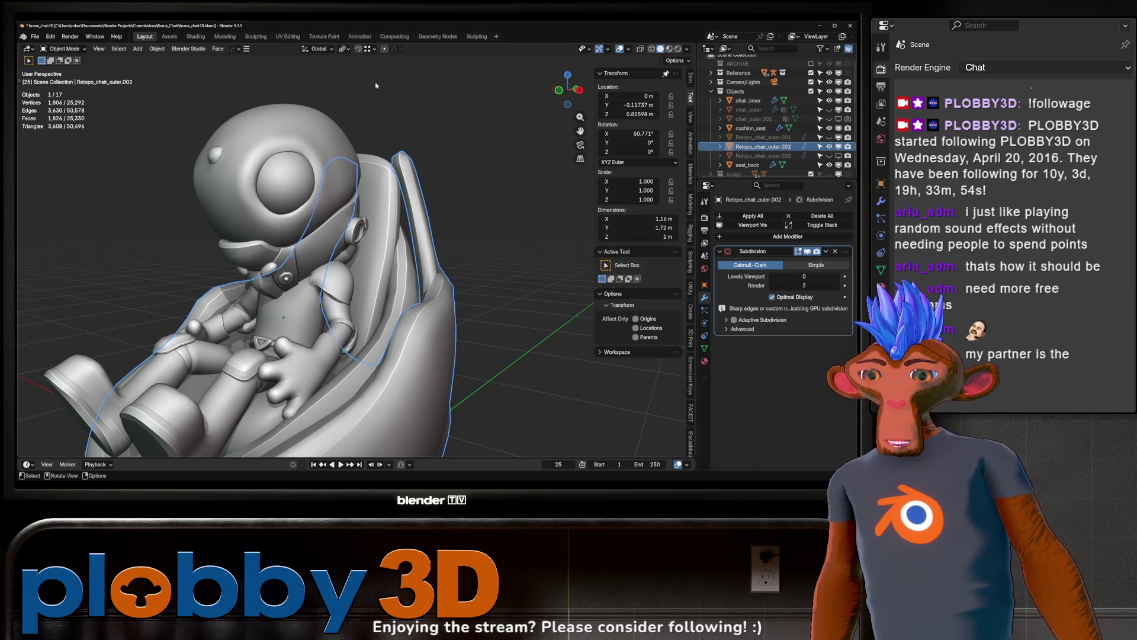
pyautogui.moveTo(305, 240)
pyautogui.mouseDown(button='middle')
pyautogui.moveTo(193, 260)
pyautogui.moveTo(340, 346)
pyautogui.moveTo(344, 282)
pyautogui.moveTo(589, 325)
pyautogui.moveTo(509, 343)
pyautogui.mouseUp(button='middle')
pyautogui.press('Tab')
pyautogui.press('Tab')
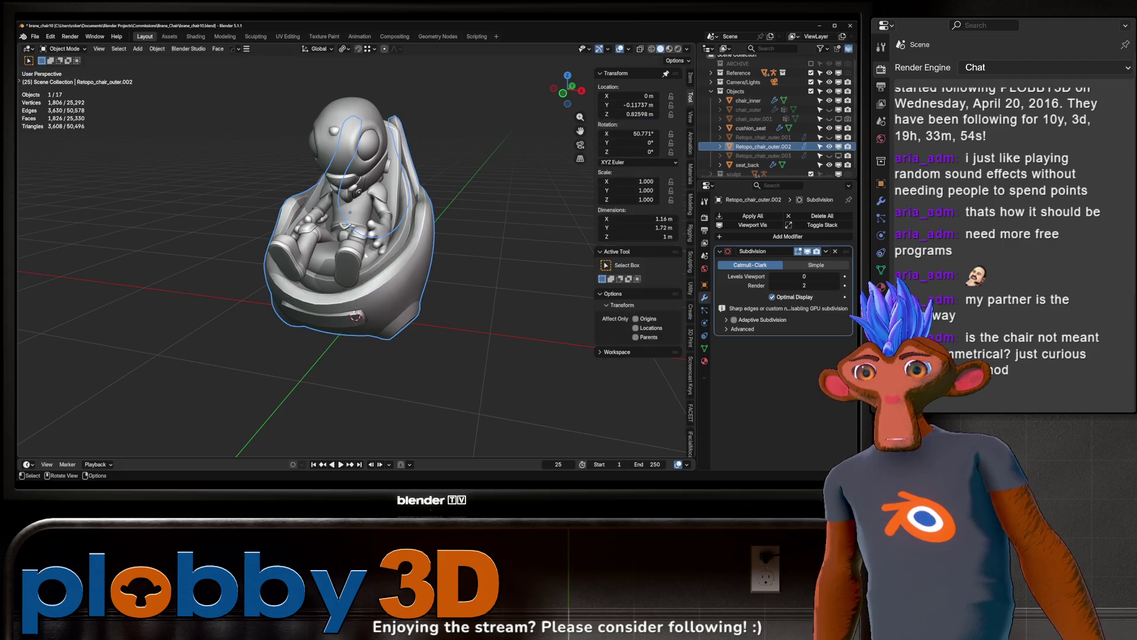
pyautogui.moveTo(277, 278)
pyautogui.mouseDown(button='middle')
pyautogui.moveTo(408, 348)
pyautogui.moveTo(229, 356)
pyautogui.moveTo(255, 331)
pyautogui.moveTo(333, 360)
pyautogui.mouseUp(button='middle')
pyautogui.scroll(2, 333, 360)
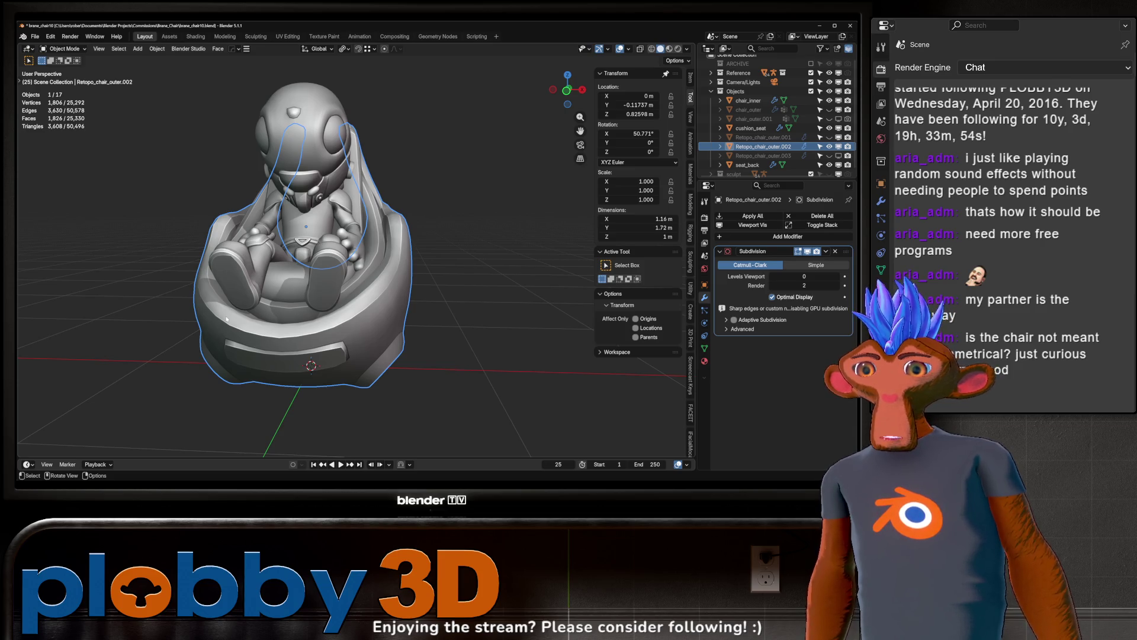
pyautogui.press('Tab')
# - Inspect the shell's wireframe, side and bottom opening from several angles
pyautogui.moveTo(315, 365)
pyautogui.mouseDown(button='middle')
pyautogui.moveTo(275, 346)
pyautogui.moveTo(294, 188)
pyautogui.mouseUp(button='middle')
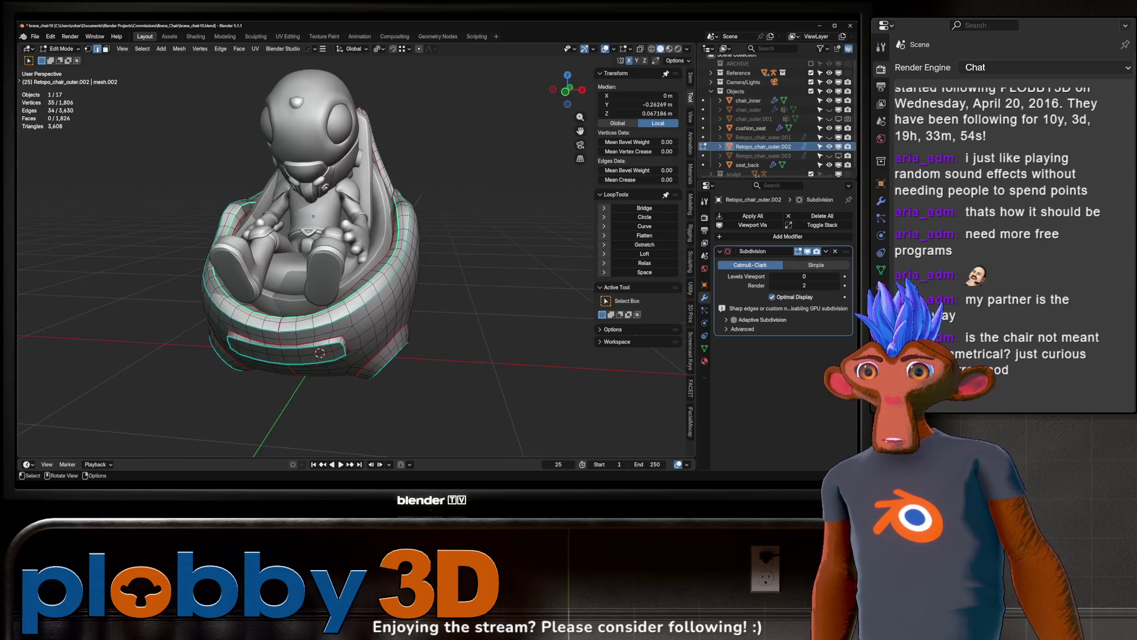
pyautogui.moveTo(425, 237); pyautogui.dragTo(206, 356, button='middle')
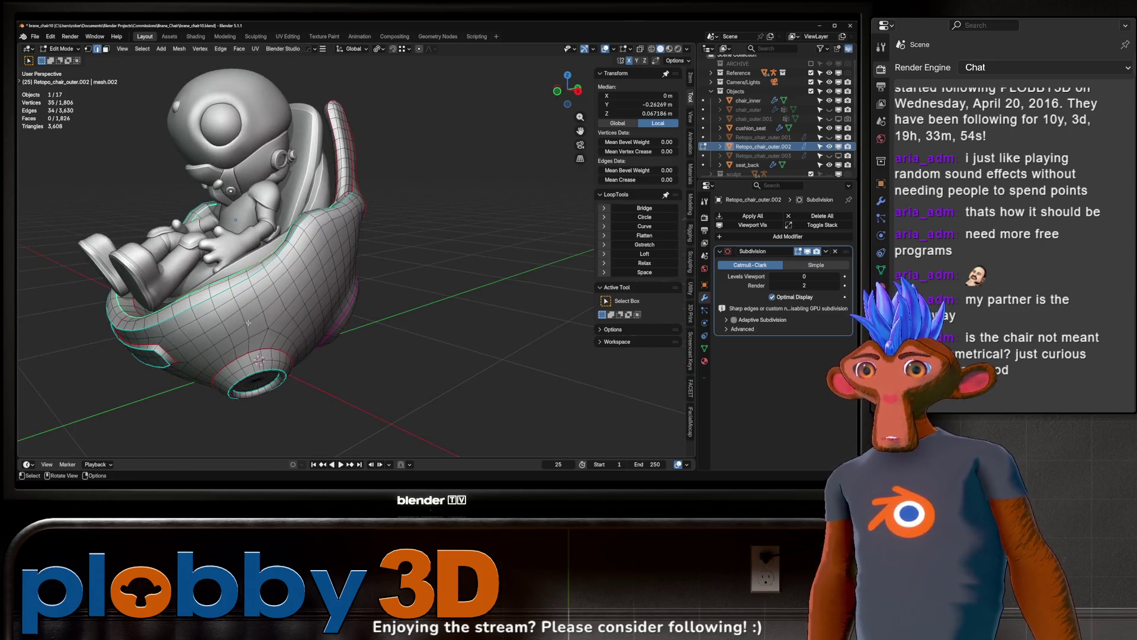
pyautogui.press('Tab')
pyautogui.moveTo(244, 298)
pyautogui.mouseDown(button='middle')
pyautogui.moveTo(260, 290)
pyautogui.moveTo(238, 272)
pyautogui.moveTo(254, 284)
pyautogui.mouseUp(button='middle')
# - Try a HardOps X mirror, cancel it, and check the shell from the front
pyautogui.hotkey('alt', 'x')
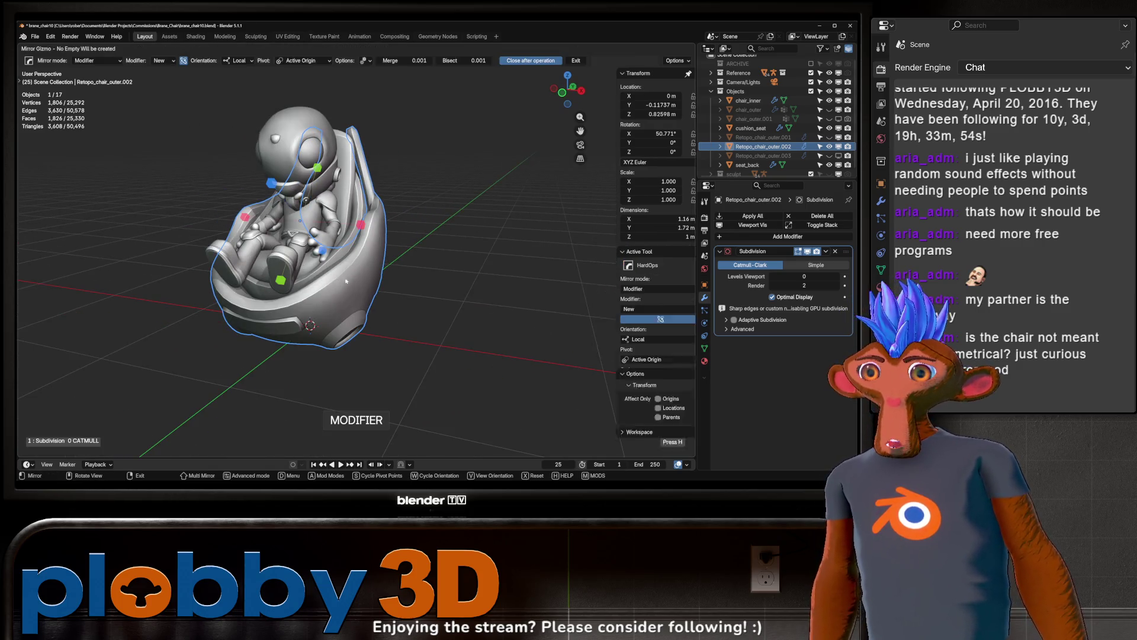
pyautogui.hotkey('ctrl', 'a')
pyautogui.press('Tab')
pyautogui.moveTo(248, 296)
pyautogui.mouseDown(button='middle')
pyautogui.moveTo(265, 278)
pyautogui.moveTo(459, 318)
pyautogui.mouseUp(button='middle')
pyautogui.moveTo(324, 298)
pyautogui.mouseDown(button='middle')
pyautogui.moveTo(323, 261)
pyautogui.moveTo(296, 331)
pyautogui.moveTo(260, 365)
pyautogui.moveTo(313, 329)
pyautogui.moveTo(321, 354)
pyautogui.moveTo(339, 271)
pyautogui.moveTo(264, 386)
pyautogui.moveTo(208, 334)
pyautogui.mouseUp(button='middle')
pyautogui.press('Tab')
pyautogui.press('Tab')
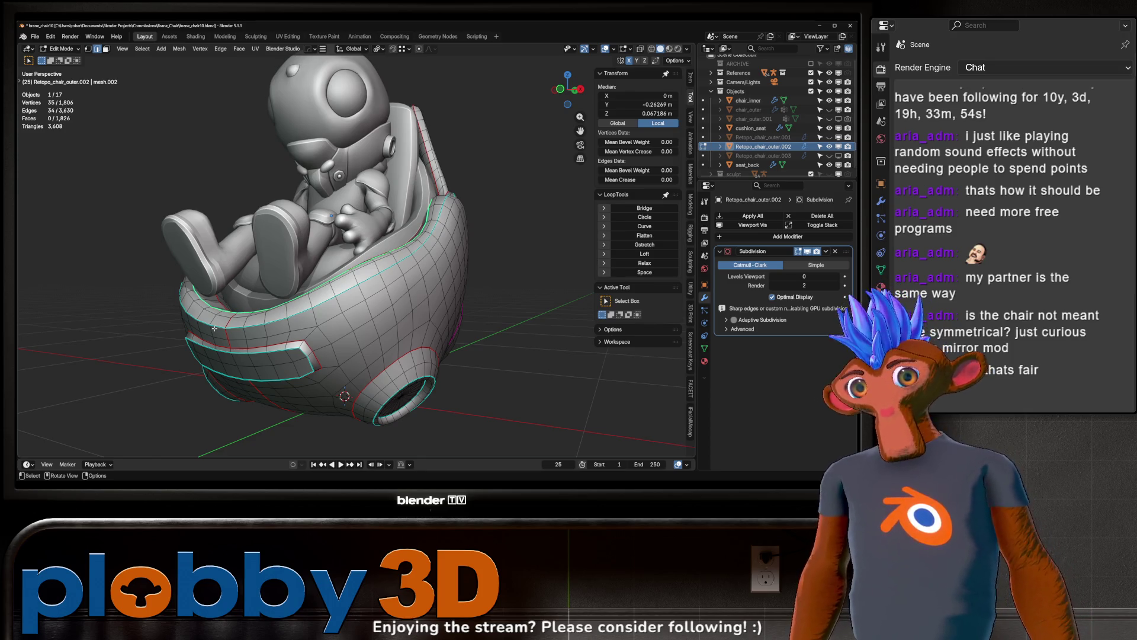
# - View the chair from below and enter Edit Mode on the shell mesh
pyautogui.moveTo(263, 353)
pyautogui.mouseDown(button='middle')
pyautogui.moveTo(316, 289)
pyautogui.moveTo(304, 364)
pyautogui.mouseUp(button='middle')
pyautogui.press('Tab')
pyautogui.moveTo(269, 324)
pyautogui.mouseDown(button='middle')
pyautogui.moveTo(431, 346)
pyautogui.moveTo(377, 374)
pyautogui.moveTo(351, 331)
pyautogui.moveTo(353, 308)
pyautogui.mouseUp(button='middle')
pyautogui.press('Tab')
pyautogui.scroll(-3, 353, 308)
# - Select all and unwrap the shell with Minimum Stretch in the UV Editing workspace
pyautogui.press('a')
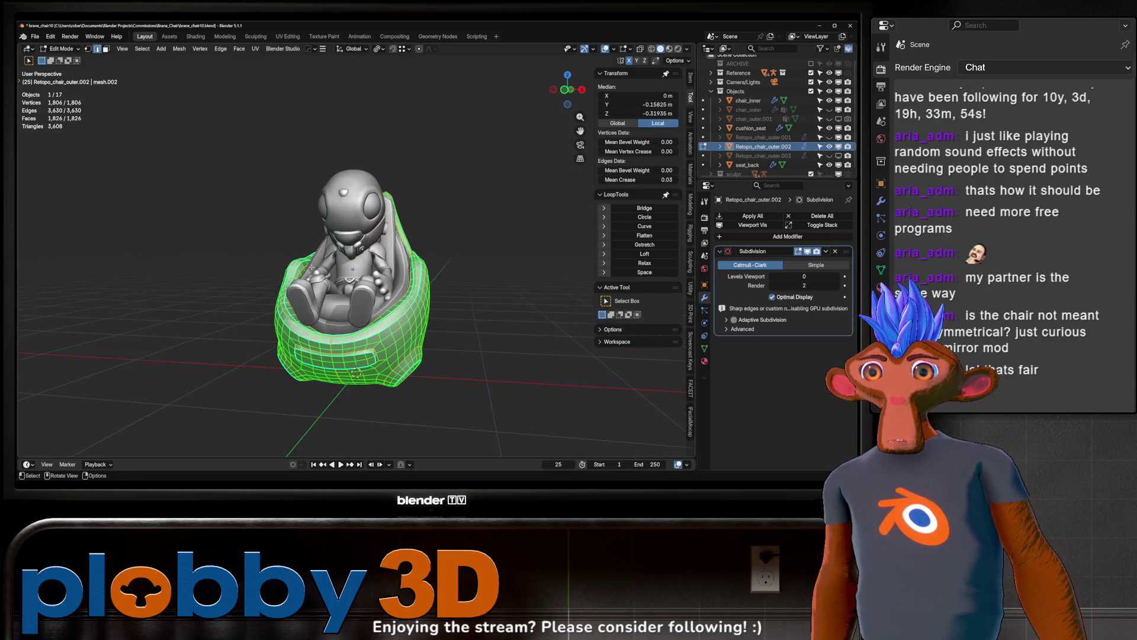
pyautogui.click(279, 37)
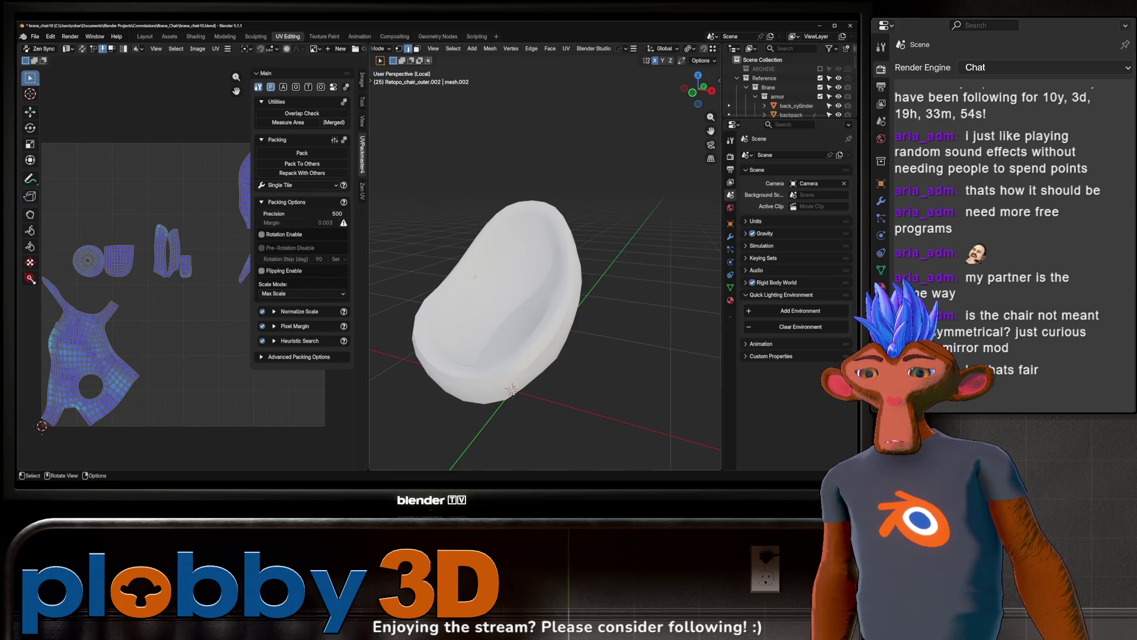
pyautogui.press('u')
pyautogui.click(459, 241)
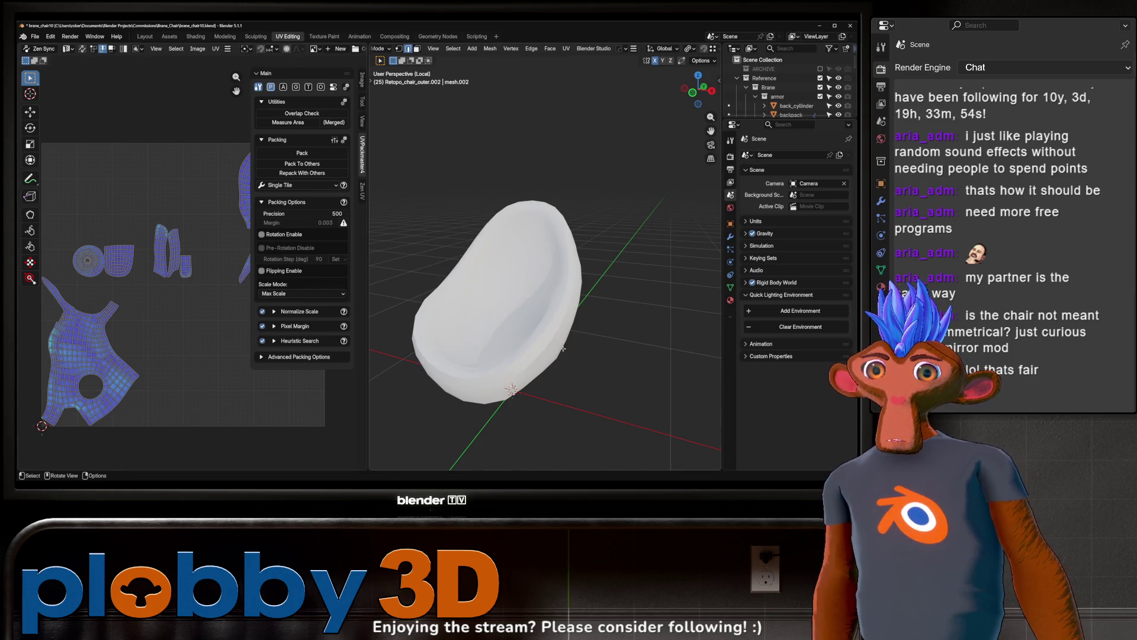
# - Toggle the viewport overlays and turn on the wireframe overlay
pyautogui.click(688, 48)
pyautogui.scroll(-5, 593, 50)
pyautogui.click(631, 49)
pyautogui.click(631, 49)
pyautogui.press('Tab')
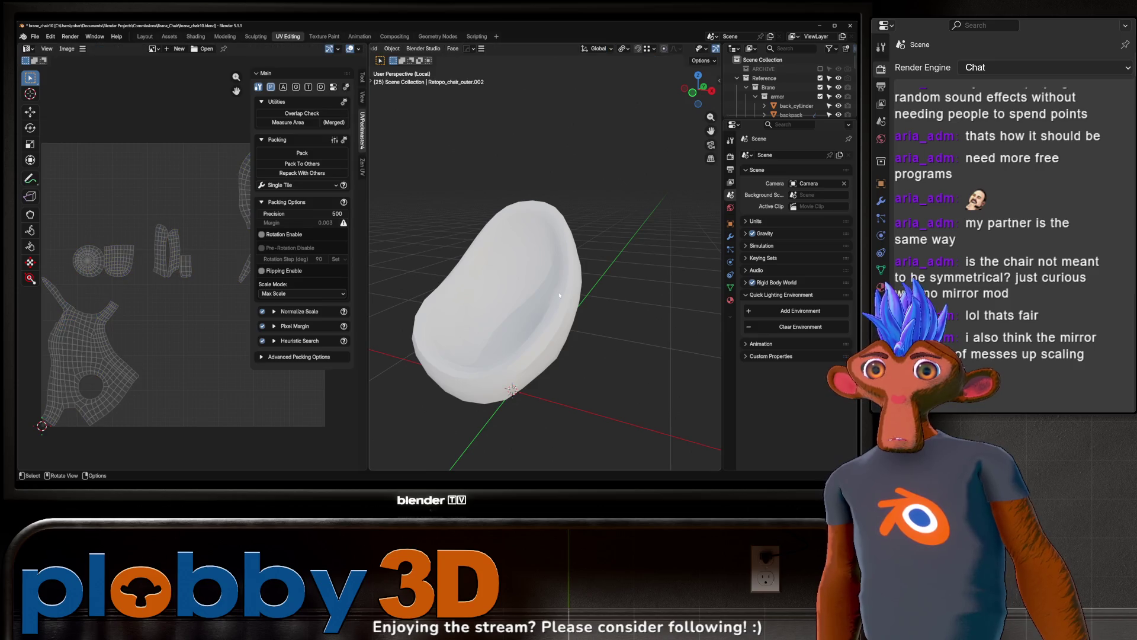
pyautogui.press('Tab')
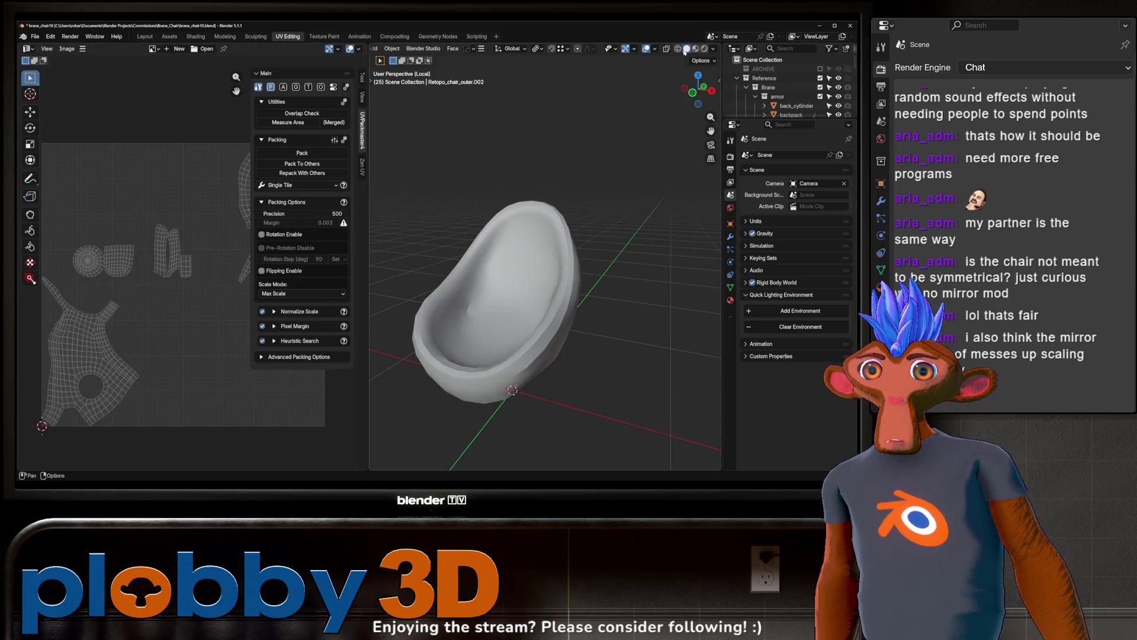
pyautogui.press('Tab')
pyautogui.press('Tab')
pyautogui.press('Tab')
pyautogui.press('Tab')
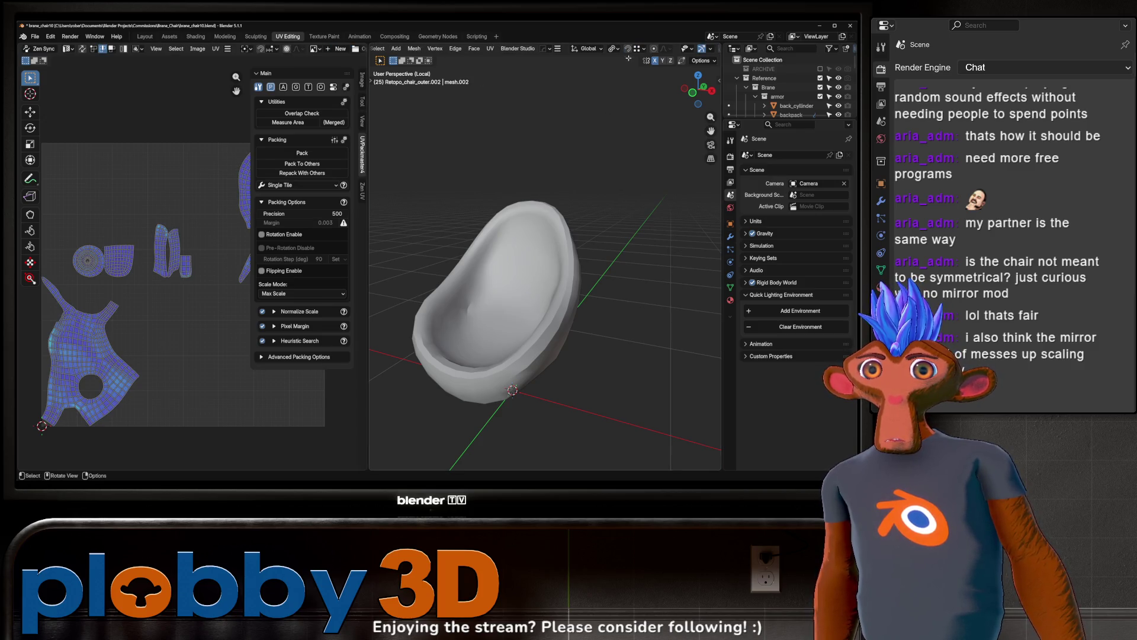
pyautogui.scroll(-3, 643, 50)
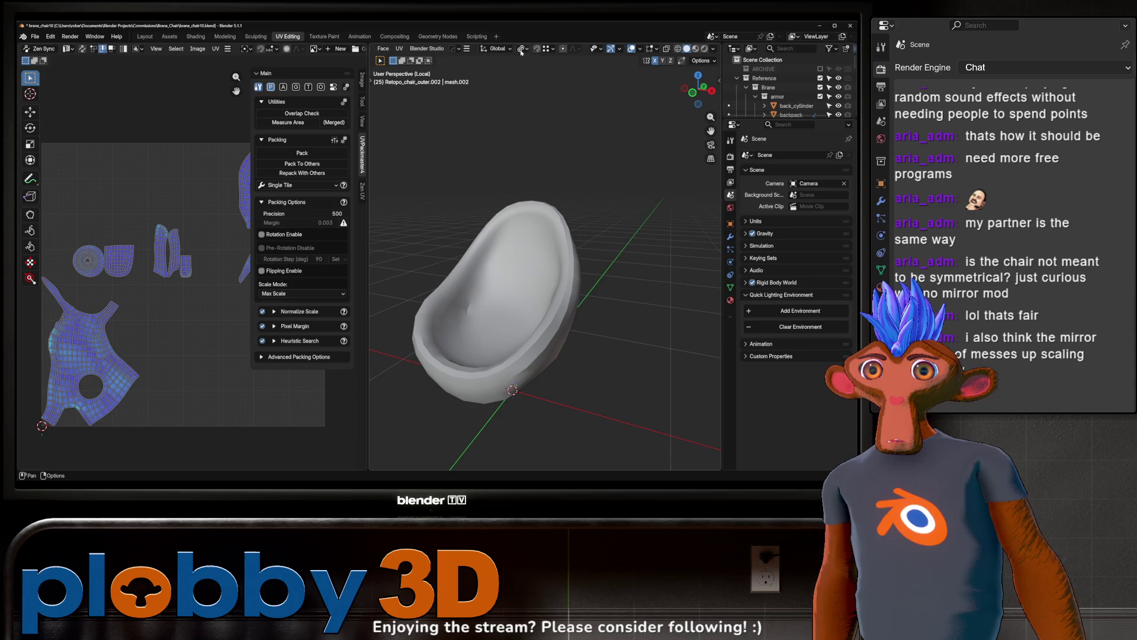
pyautogui.click(640, 51)
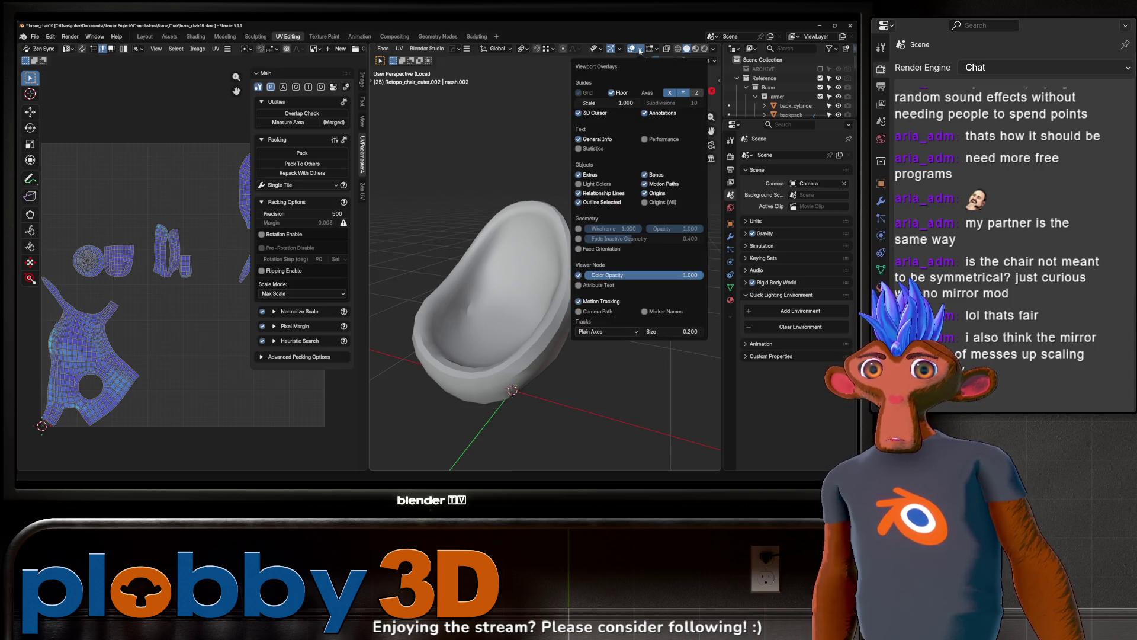
pyautogui.click(579, 228)
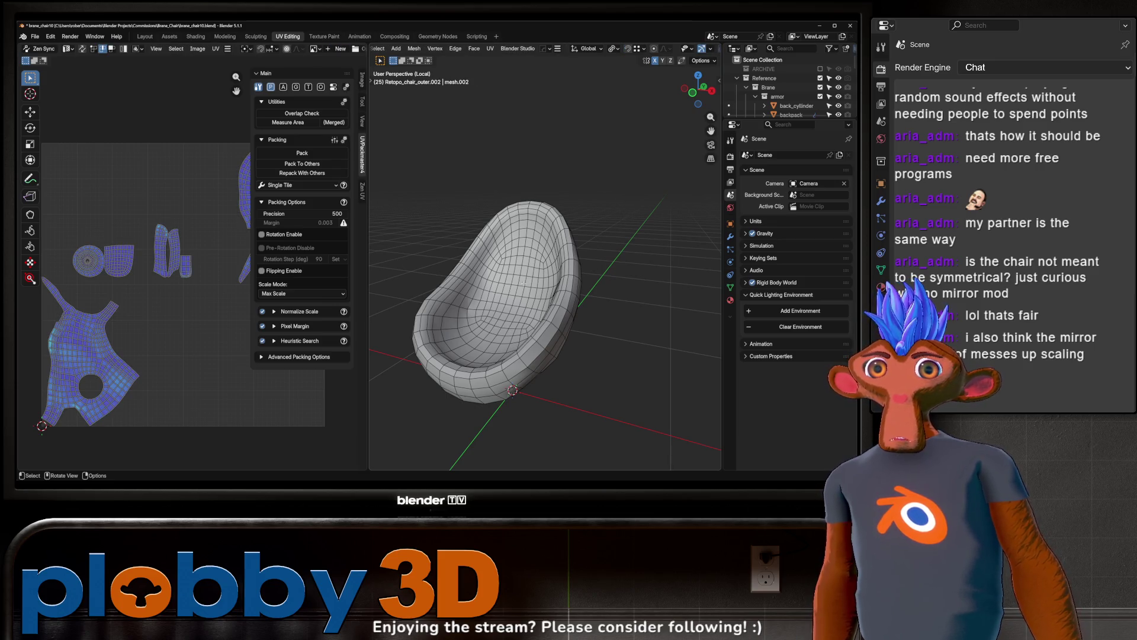
pyautogui.scroll(-6, 783, 90)
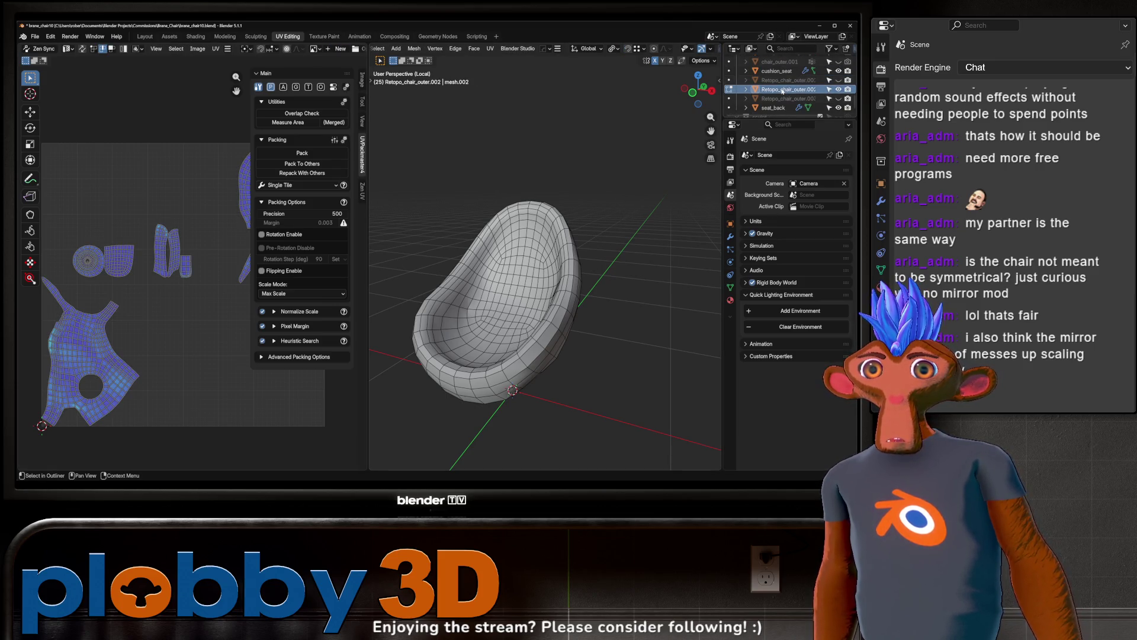
pyautogui.press('Tab')
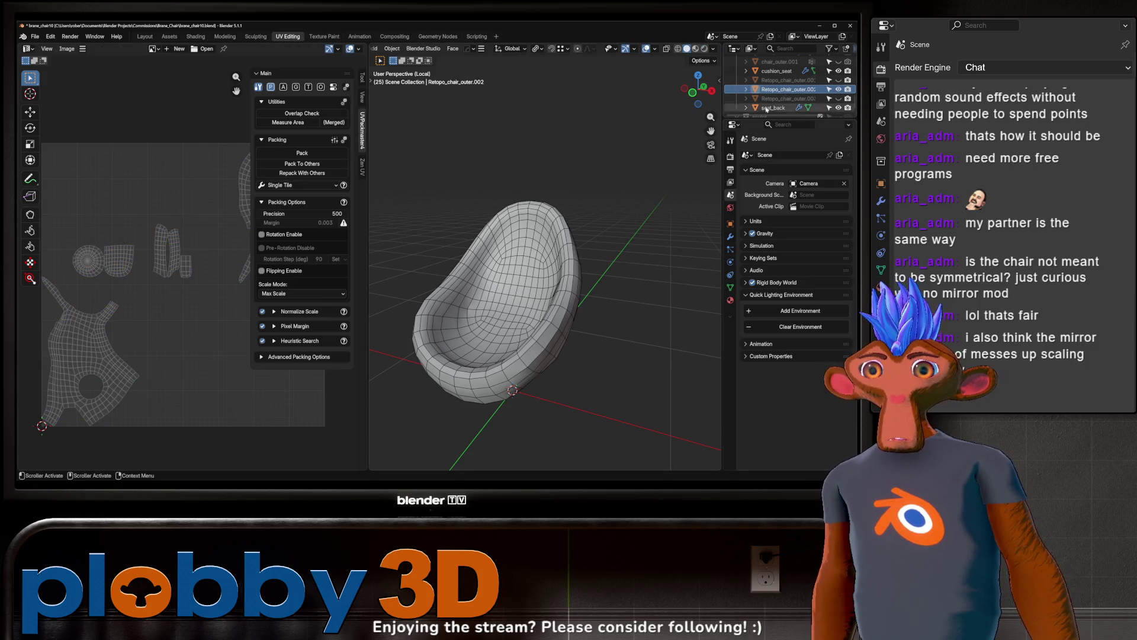
# - Unwrap the shell again with Minimum Stretch in UV Editing
pyautogui.click(144, 36)
pyautogui.press('Tab')
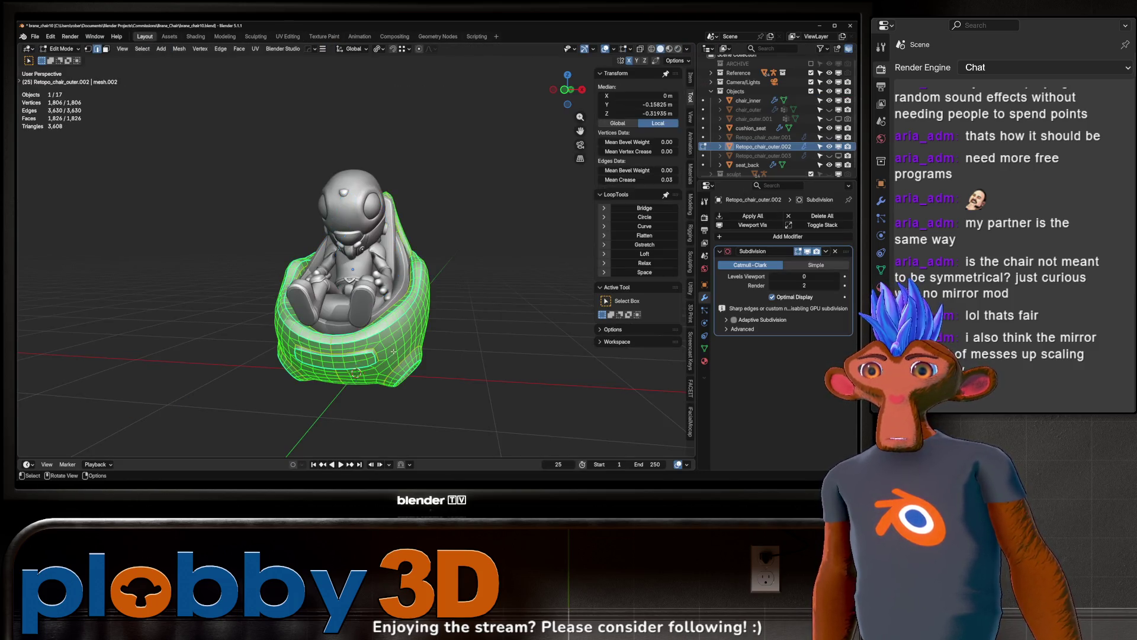
pyautogui.press('Tab')
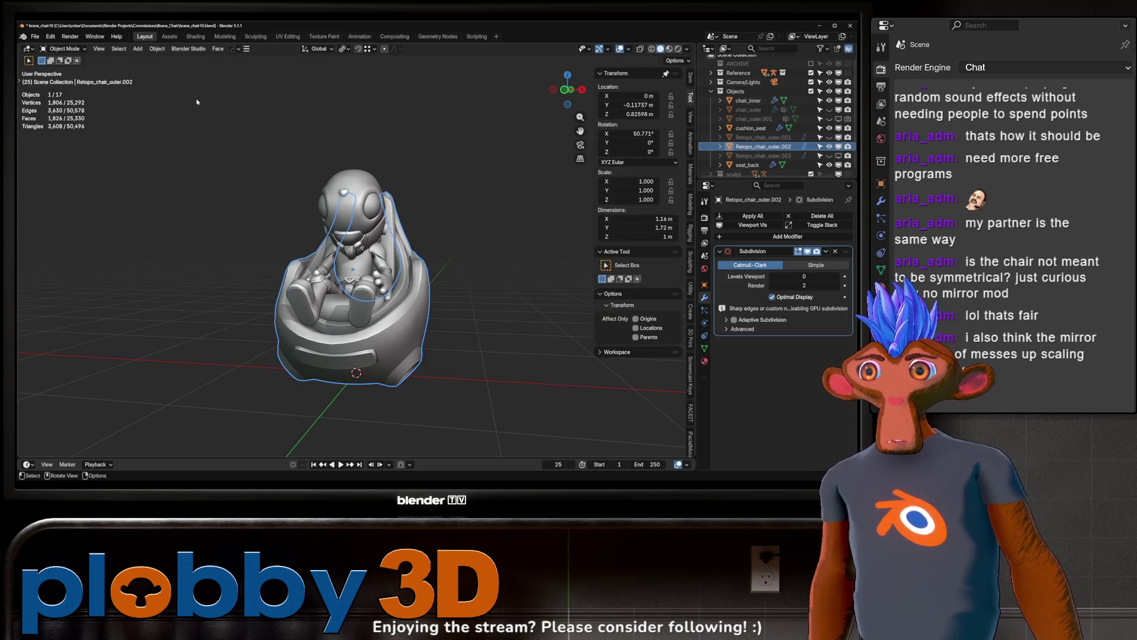
pyautogui.click(288, 37)
pyautogui.press('Tab')
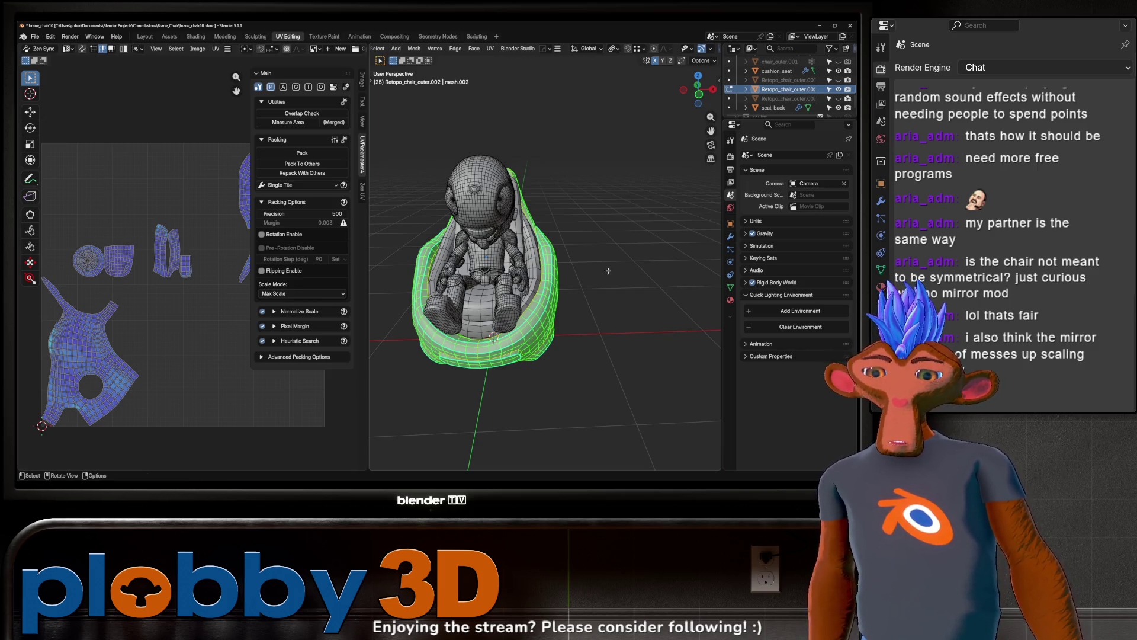
pyautogui.press('u')
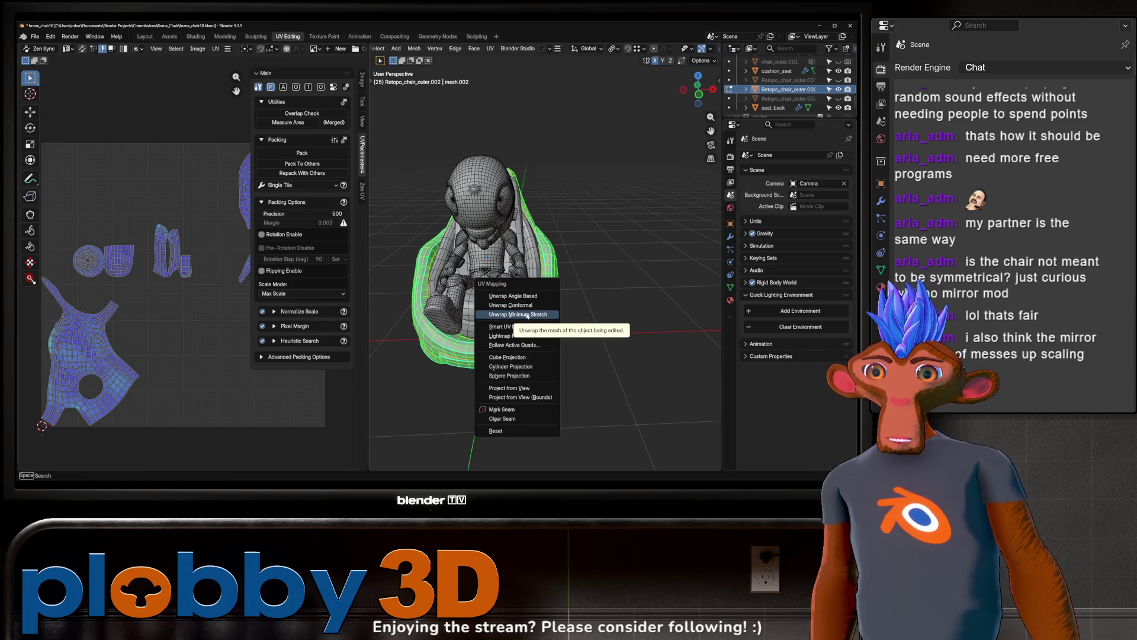
pyautogui.click(520, 315)
pyautogui.scroll(4, 92, 284)
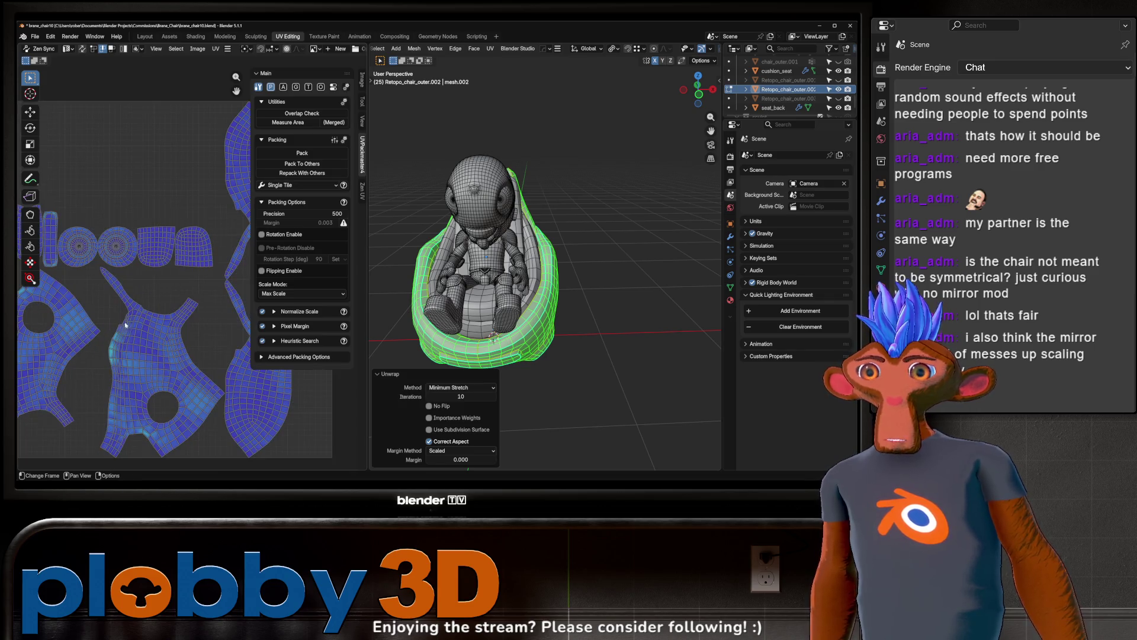
pyautogui.press('Tab')
# - Return to the Layout workspace with the shell in Object Mode
pyautogui.click(151, 38)
pyautogui.moveTo(332, 296)
pyautogui.mouseDown(button='middle')
pyautogui.moveTo(323, 325)
pyautogui.moveTo(352, 354)
pyautogui.moveTo(533, 266)
pyautogui.moveTo(344, 336)
pyautogui.mouseUp(button='middle')
pyautogui.scroll(-5, 337, 337)
pyautogui.press('Tab')
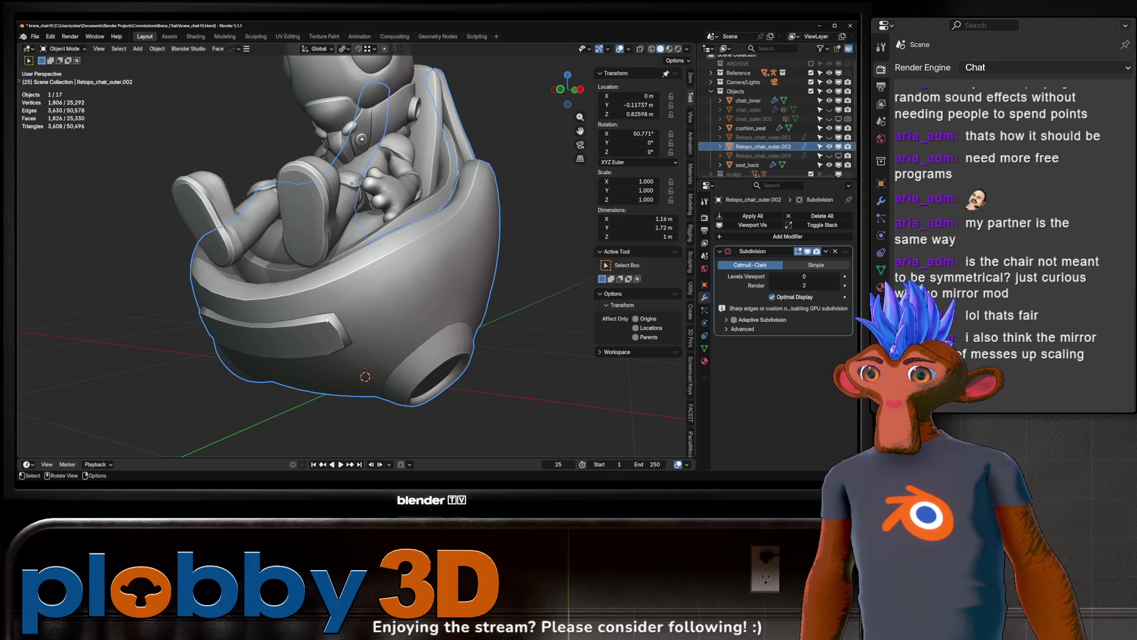
# - In face mode, select a patch on one side of the shell and mirror the selection
pyautogui.moveTo(304, 319); pyautogui.dragTo(226, 315, button='middle')
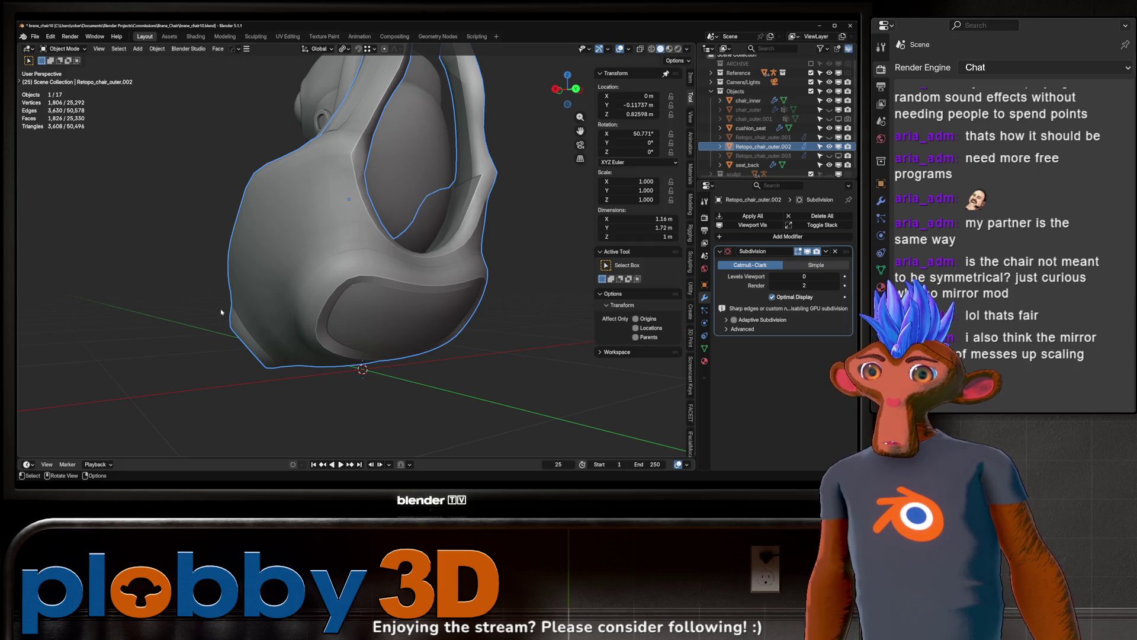
pyautogui.moveTo(272, 275)
pyautogui.mouseDown(button='middle')
pyautogui.moveTo(258, 270)
pyautogui.moveTo(292, 256)
pyautogui.moveTo(196, 235)
pyautogui.mouseUp(button='middle')
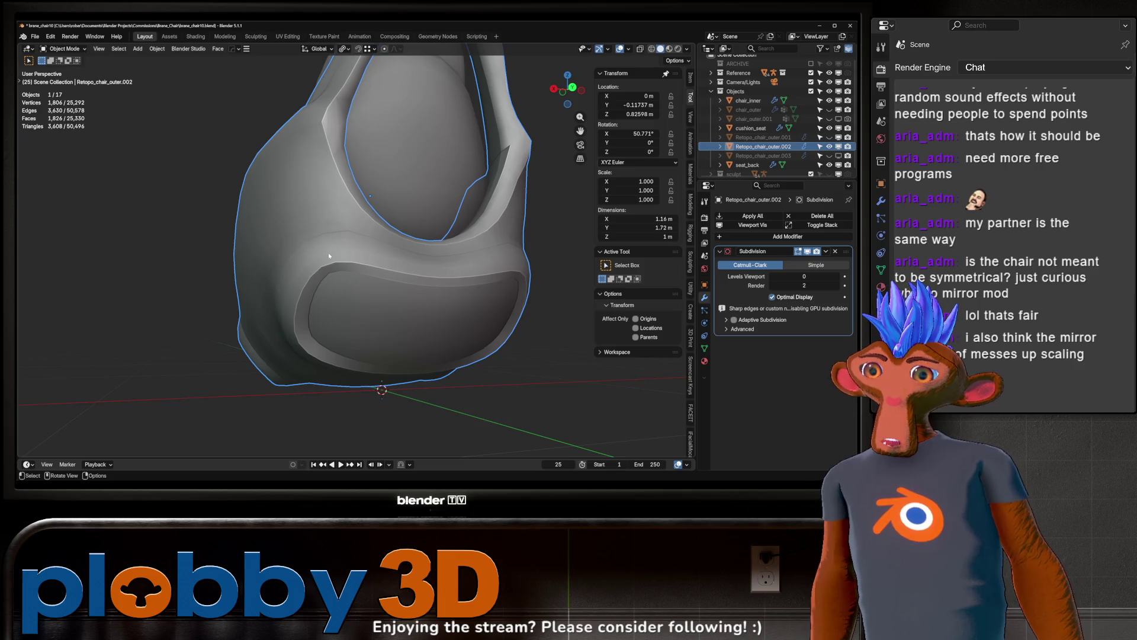
pyautogui.moveTo(354, 238)
pyautogui.mouseDown(button='middle')
pyautogui.moveTo(337, 249)
pyautogui.moveTo(379, 261)
pyautogui.moveTo(364, 253)
pyautogui.mouseUp(button='middle')
pyautogui.moveTo(312, 310)
pyautogui.mouseDown(button='middle')
pyautogui.moveTo(414, 344)
pyautogui.moveTo(409, 332)
pyautogui.moveTo(439, 319)
pyautogui.mouseUp(button='middle')
pyautogui.press('Tab')
pyautogui.press('3')
pyautogui.press('l')
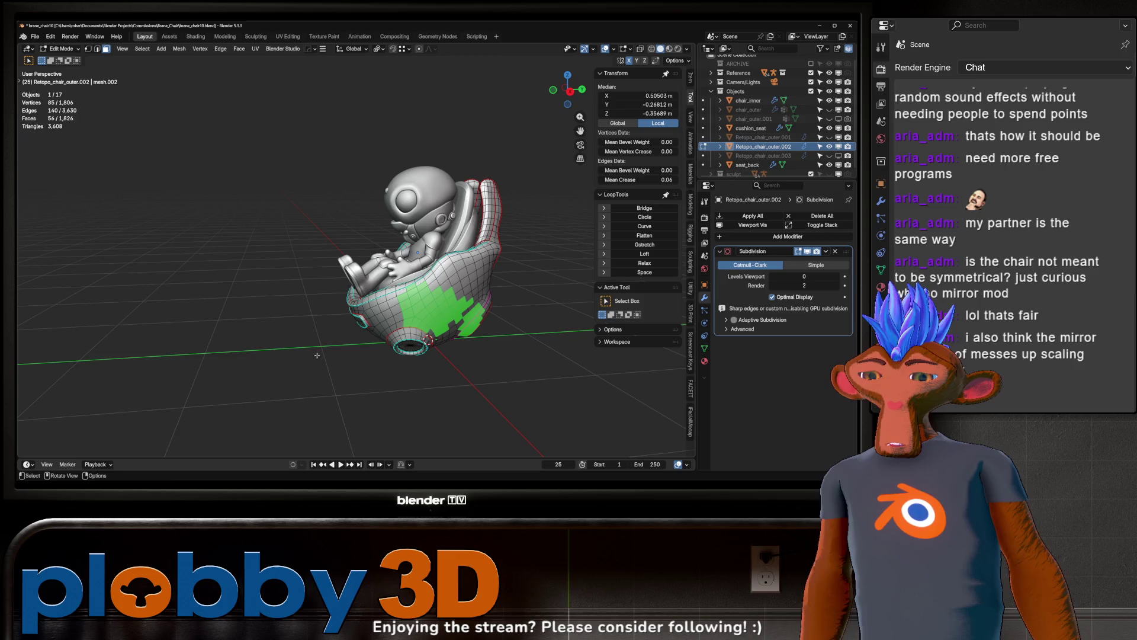
pyautogui.hotkey('ctrl', 'shift', 'm')
# - Inspect the mirrored face patches from several angles, toggling in and out of Edit Mode
pyautogui.moveTo(402, 284)
pyautogui.mouseDown(button='middle')
pyautogui.moveTo(422, 280)
pyautogui.moveTo(237, 288)
pyautogui.mouseUp(button='middle')
pyautogui.scroll(5, 420, 282)
pyautogui.press('Tab')
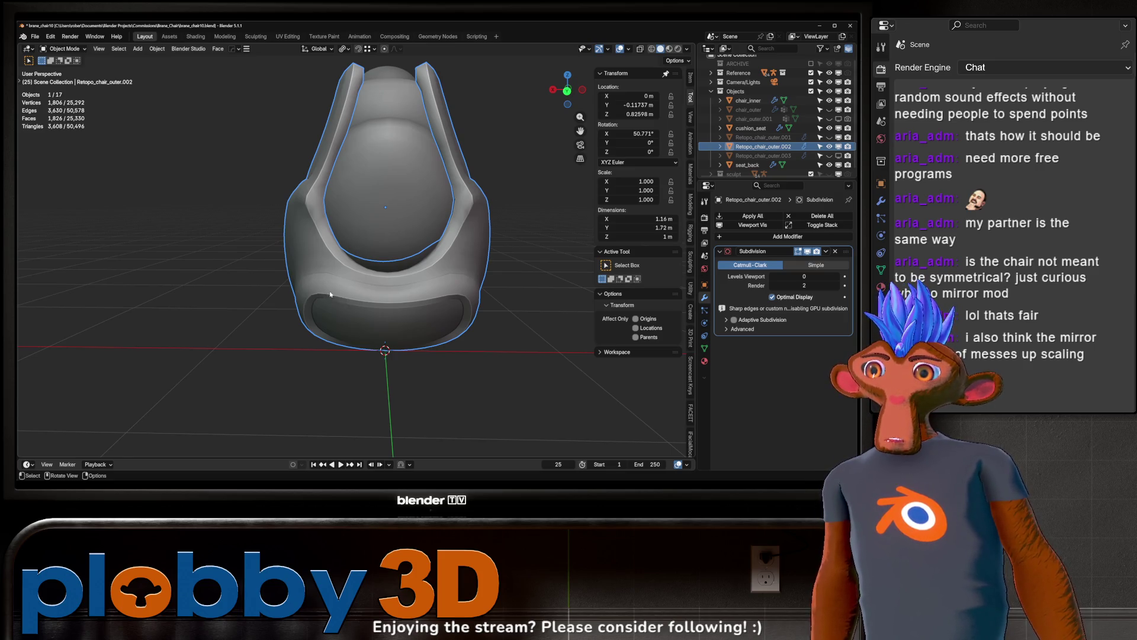
pyautogui.moveTo(334, 289); pyautogui.dragTo(326, 330, button='middle')
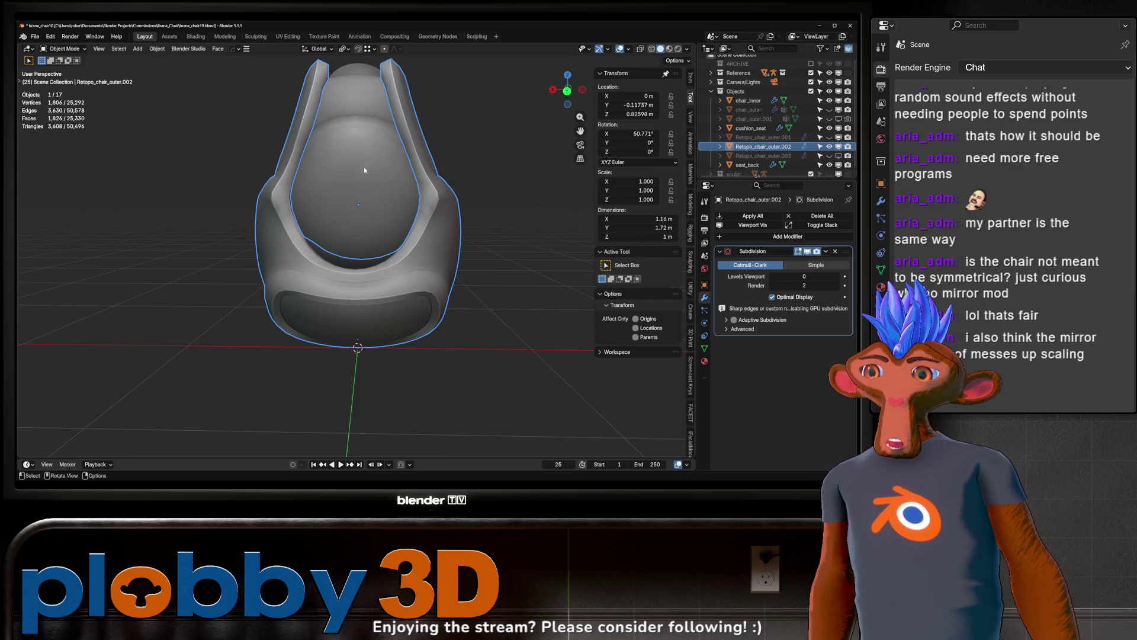
pyautogui.press('Tab')
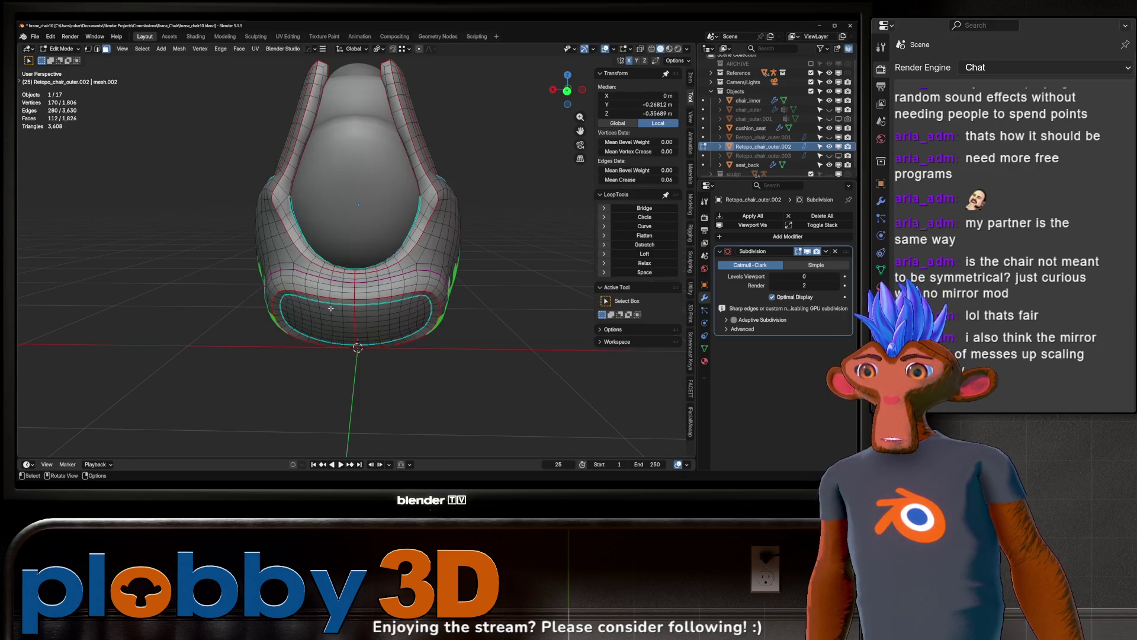
pyautogui.moveTo(345, 262)
pyautogui.mouseDown(button='middle')
pyautogui.moveTo(263, 278)
pyautogui.moveTo(278, 284)
pyautogui.mouseUp(button='middle')
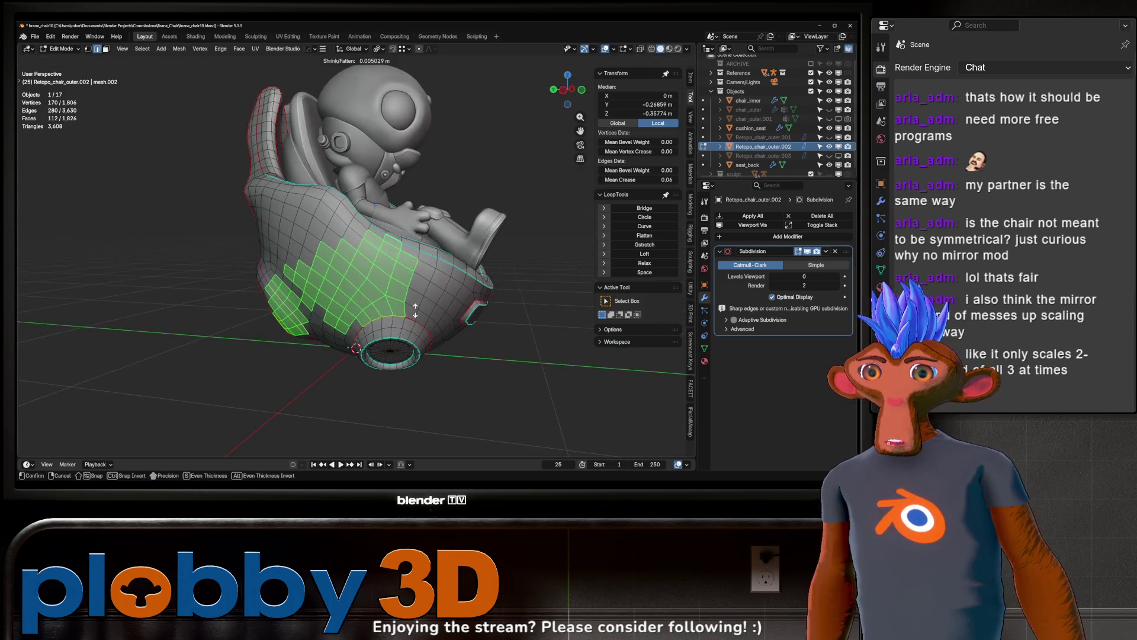
pyautogui.moveTo(355, 296); pyautogui.dragTo(397, 323, button='middle')
pyautogui.press('Tab')
pyautogui.moveTo(331, 296)
pyautogui.mouseDown(button='middle')
pyautogui.moveTo(358, 317)
pyautogui.moveTo(474, 121)
pyautogui.moveTo(489, 323)
pyautogui.moveTo(467, 249)
pyautogui.mouseUp(button='middle')
pyautogui.press('Tab')
pyautogui.press('Tab')
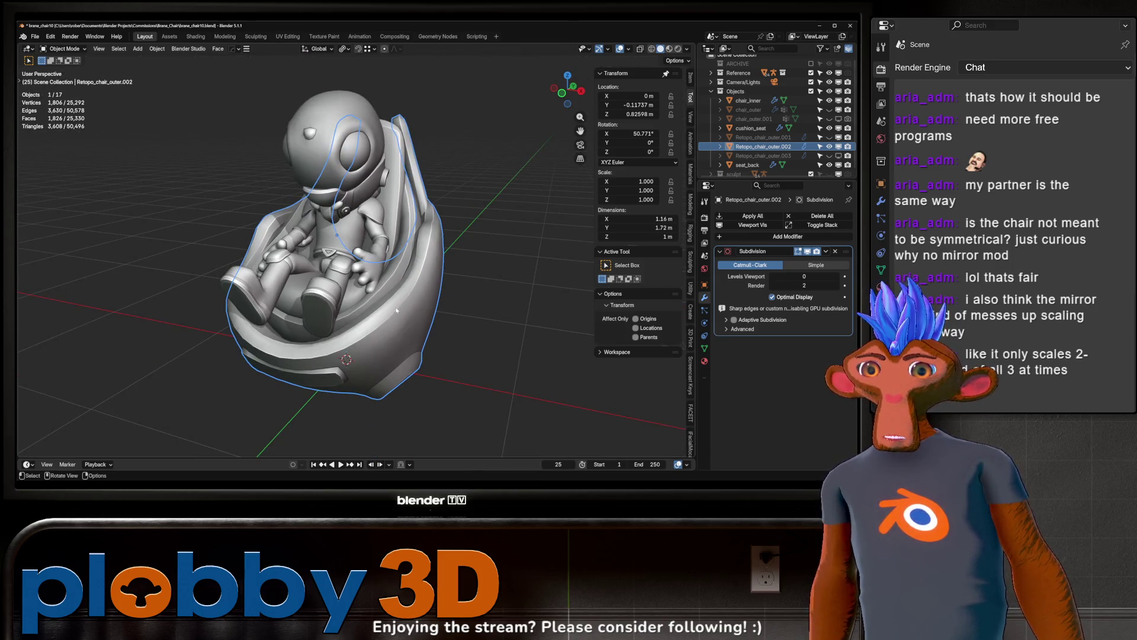
pyautogui.moveTo(380, 313); pyautogui.dragTo(261, 320, button='middle')
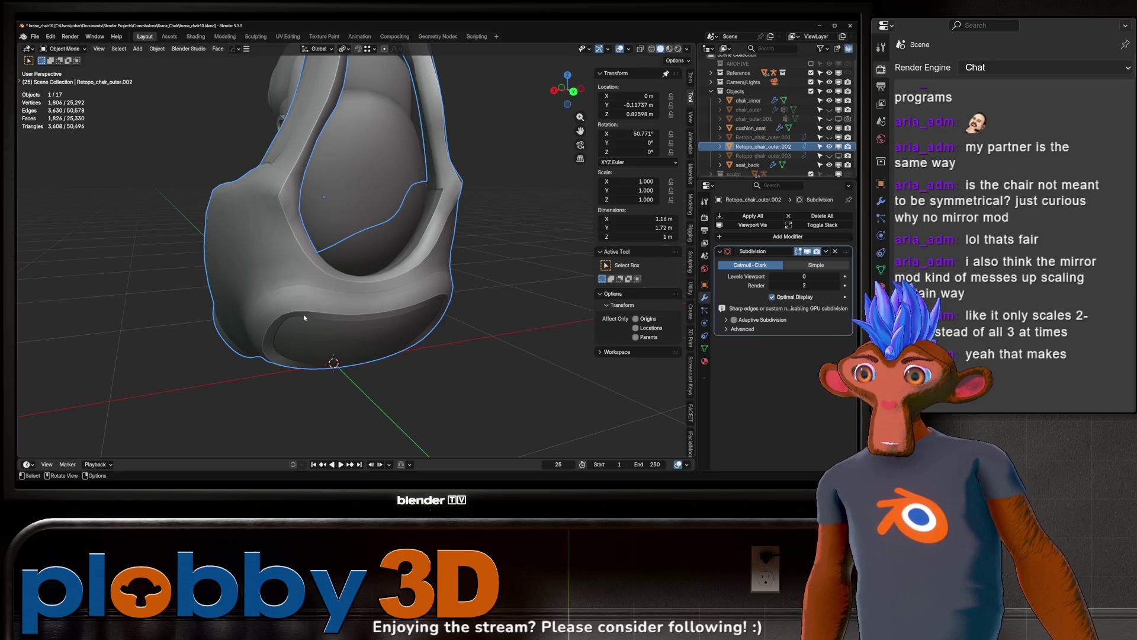
# - Use the HardOps Alt+X mirror on the X axis to add a Hops_Mirror modifier below Subdivision
pyautogui.moveTo(270, 313); pyautogui.dragTo(409, 310, button='middle')
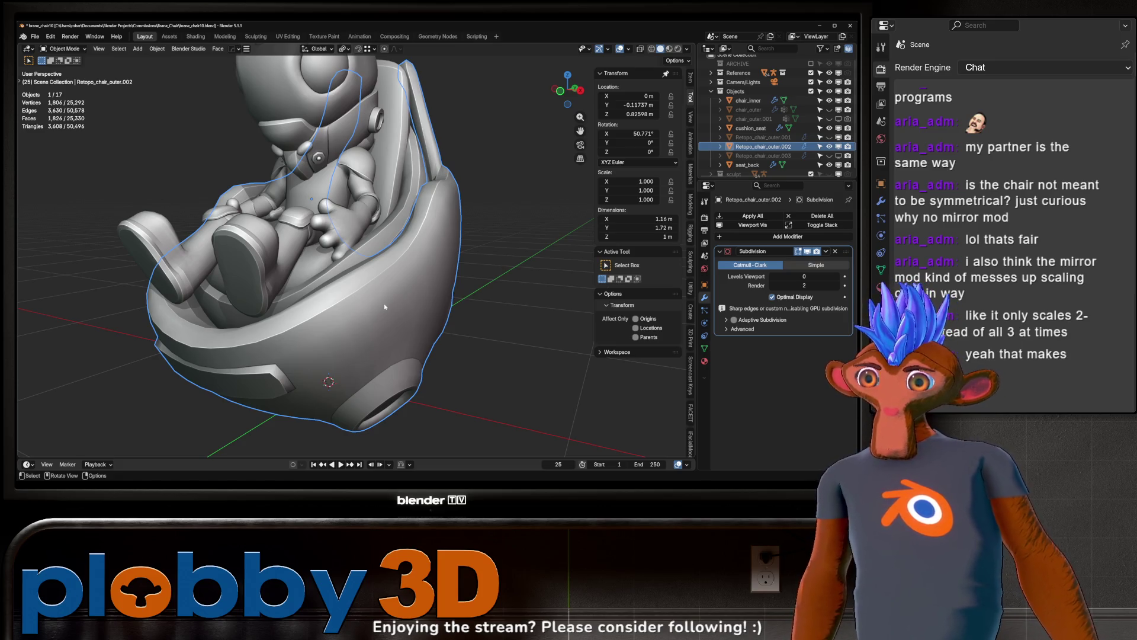
pyautogui.moveTo(348, 322)
pyautogui.mouseDown(button='middle')
pyautogui.moveTo(332, 308)
pyautogui.moveTo(344, 338)
pyautogui.moveTo(379, 278)
pyautogui.mouseUp(button='middle')
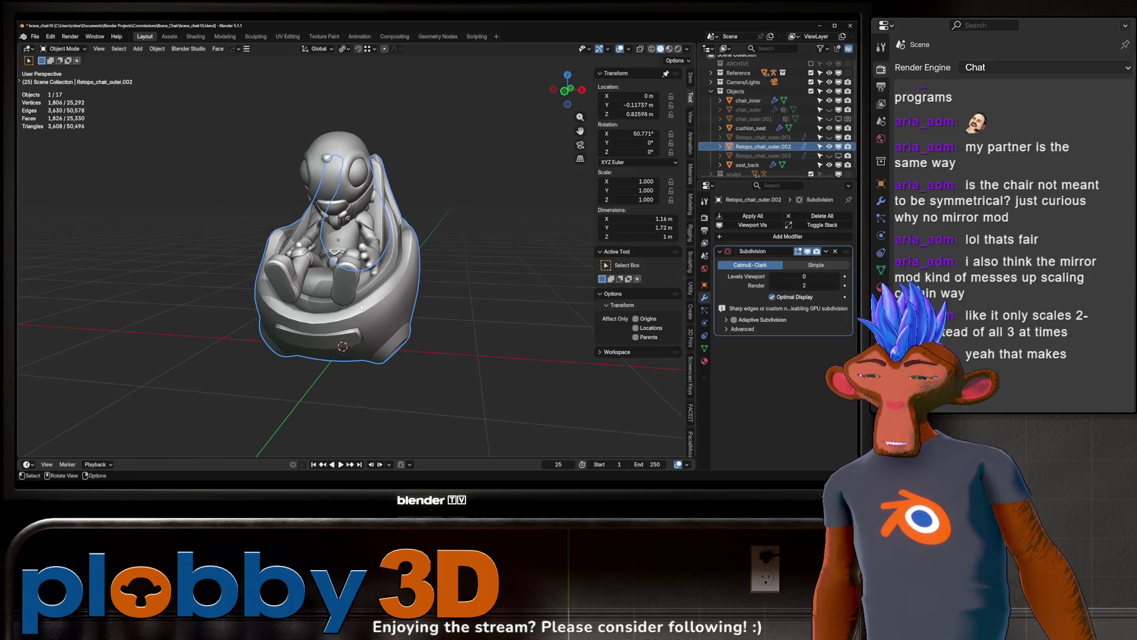
pyautogui.hotkey('alt', 'x')
pyautogui.click(404, 241)
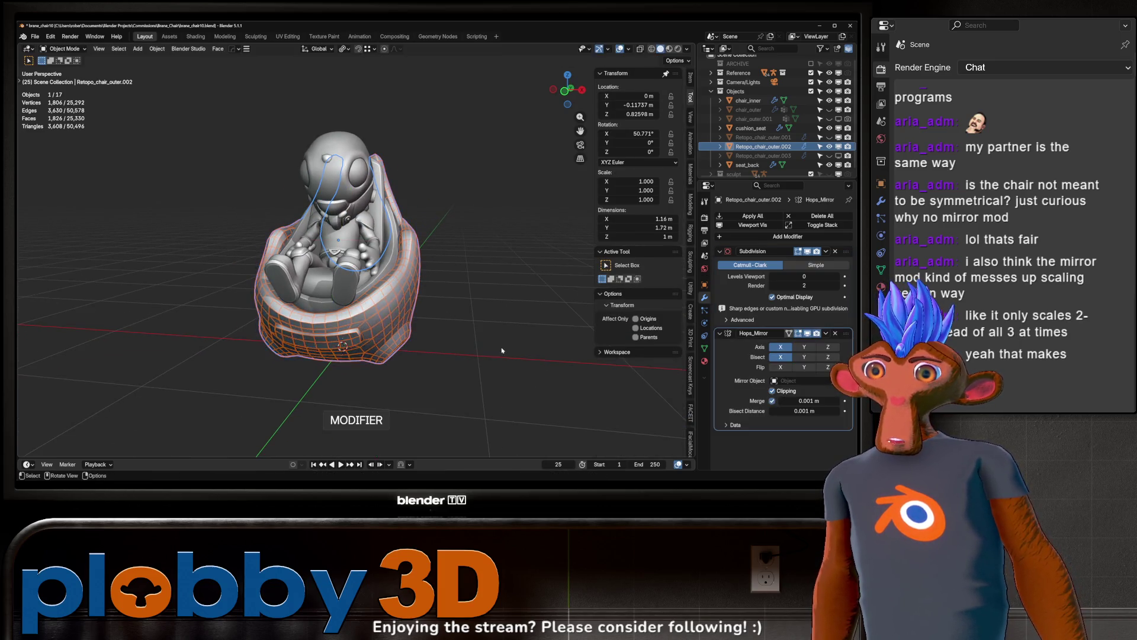
# - Apply Hops_Mirror, leaving only Catmull-Clark Subdivision, and check the shell from all sides
pyautogui.moveTo(379, 266)
pyautogui.mouseDown(button='middle')
pyautogui.moveTo(350, 289)
pyautogui.moveTo(386, 365)
pyautogui.mouseUp(button='middle')
pyautogui.press('Tab')
pyautogui.press('Tab')
pyautogui.press('Tab')
pyautogui.press('Tab')
pyautogui.moveTo(365, 268)
pyautogui.mouseDown(button='middle')
pyautogui.moveTo(351, 305)
pyautogui.moveTo(416, 281)
pyautogui.mouseUp(button='middle')
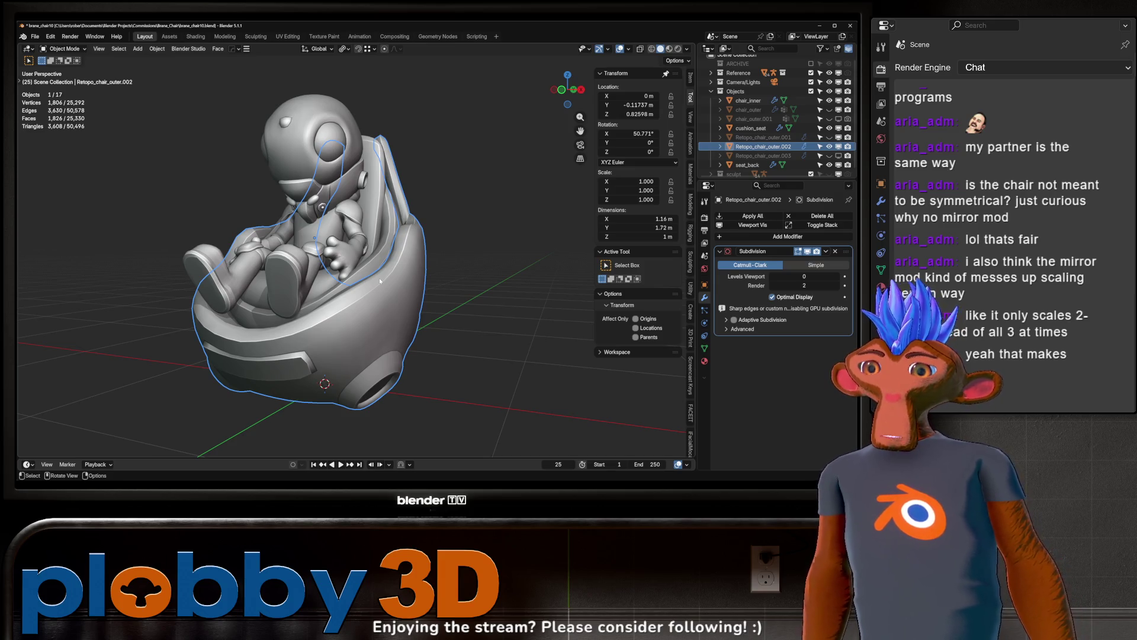
pyautogui.moveTo(239, 204); pyautogui.dragTo(181, 314, button='middle')
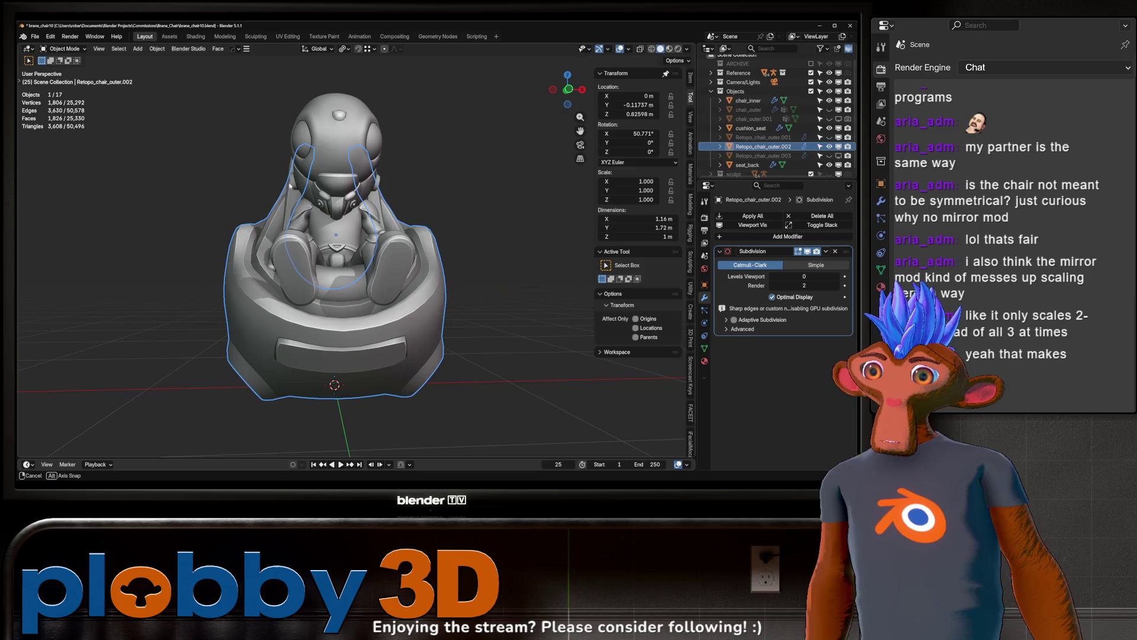
pyautogui.moveTo(346, 253); pyautogui.dragTo(359, 326, button='middle')
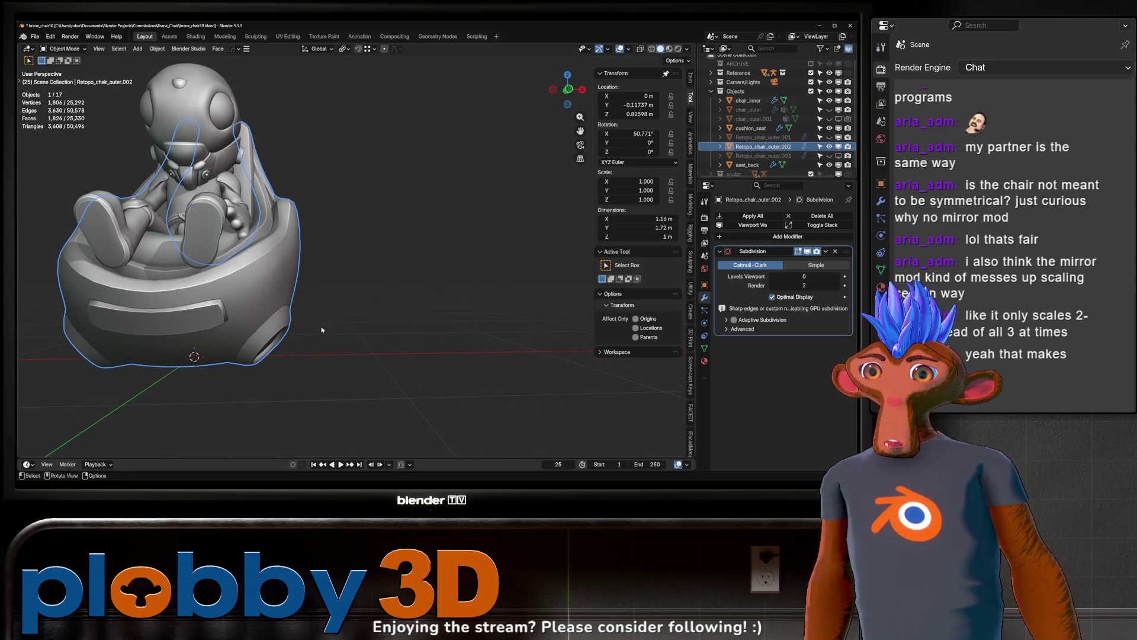
pyautogui.moveTo(368, 218); pyautogui.dragTo(347, 225, button='middle')
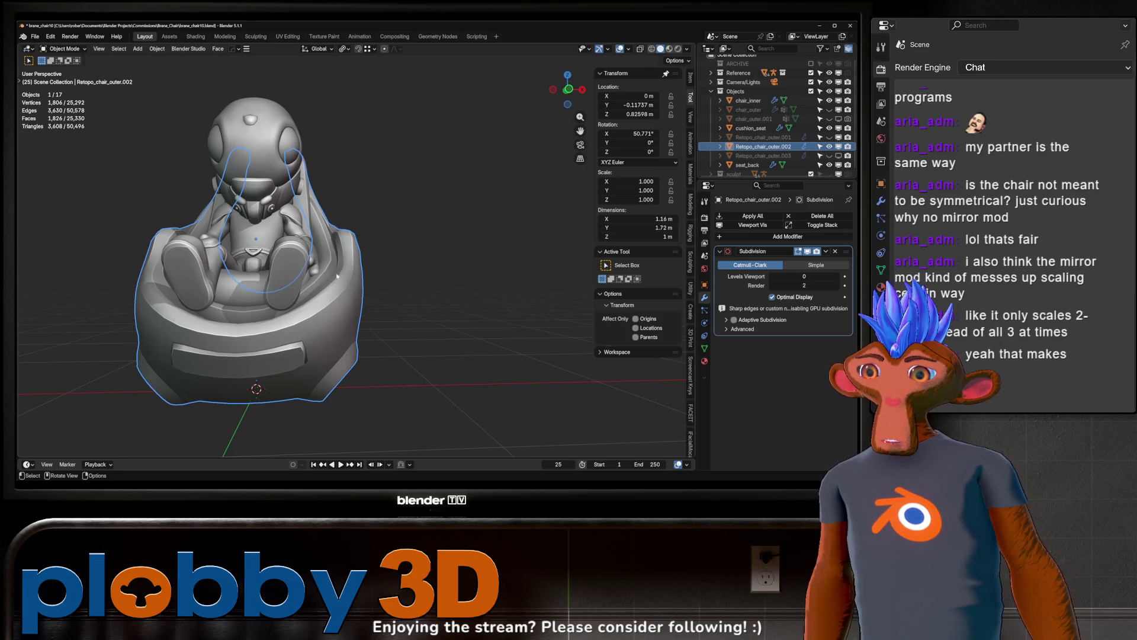
pyautogui.moveTo(386, 278); pyautogui.dragTo(424, 195, button='middle')
pyautogui.press('g')
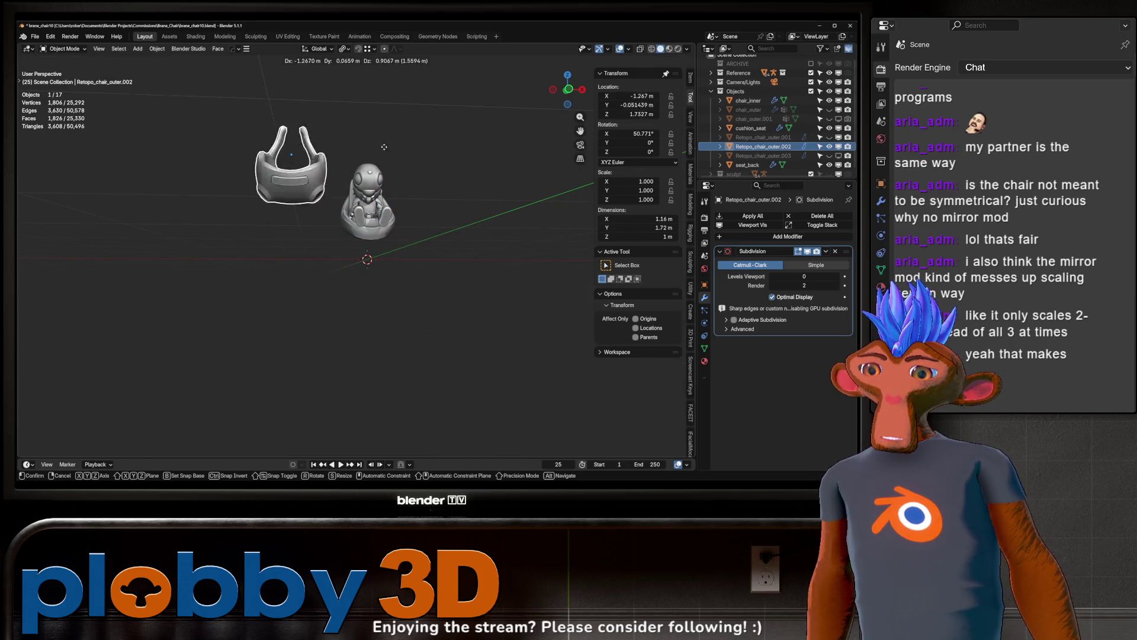
pyautogui.press('Escape')
pyautogui.press('KP_Decimal')
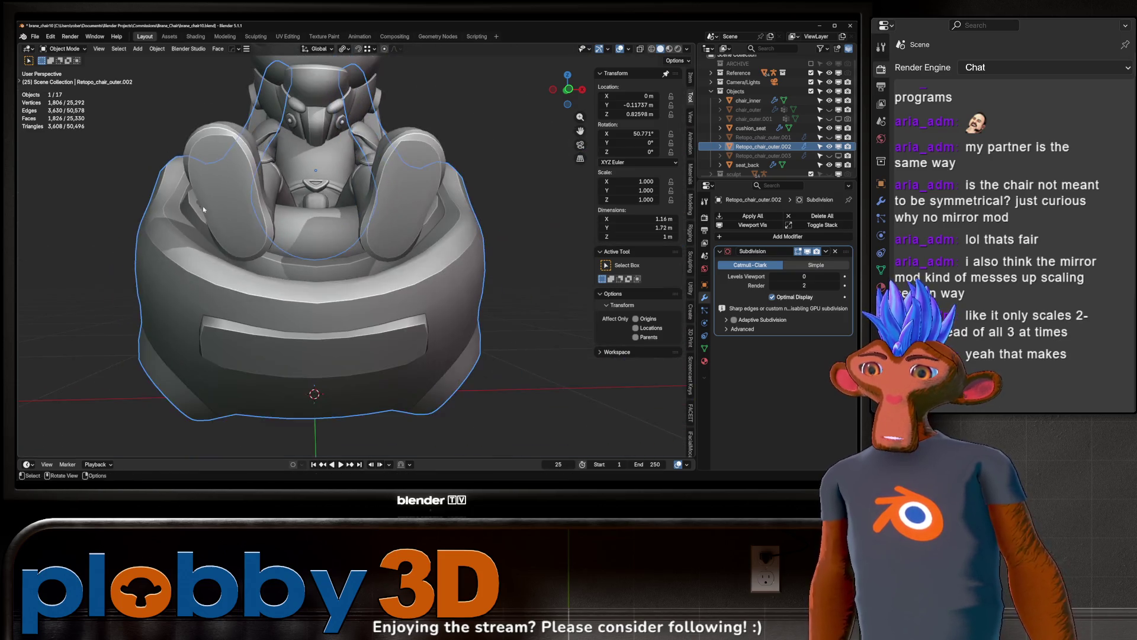
pyautogui.moveTo(276, 339)
pyautogui.mouseDown(button='middle')
pyautogui.moveTo(400, 280)
pyautogui.moveTo(224, 250)
pyautogui.mouseUp(button='middle')
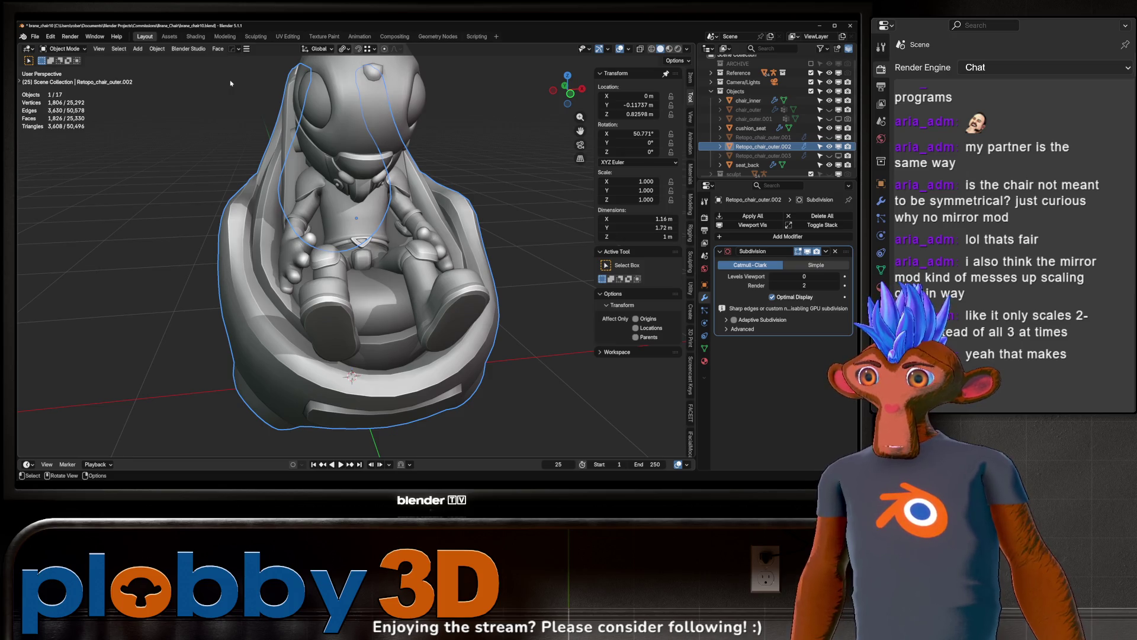
pyautogui.scroll(-3, 234, 79)
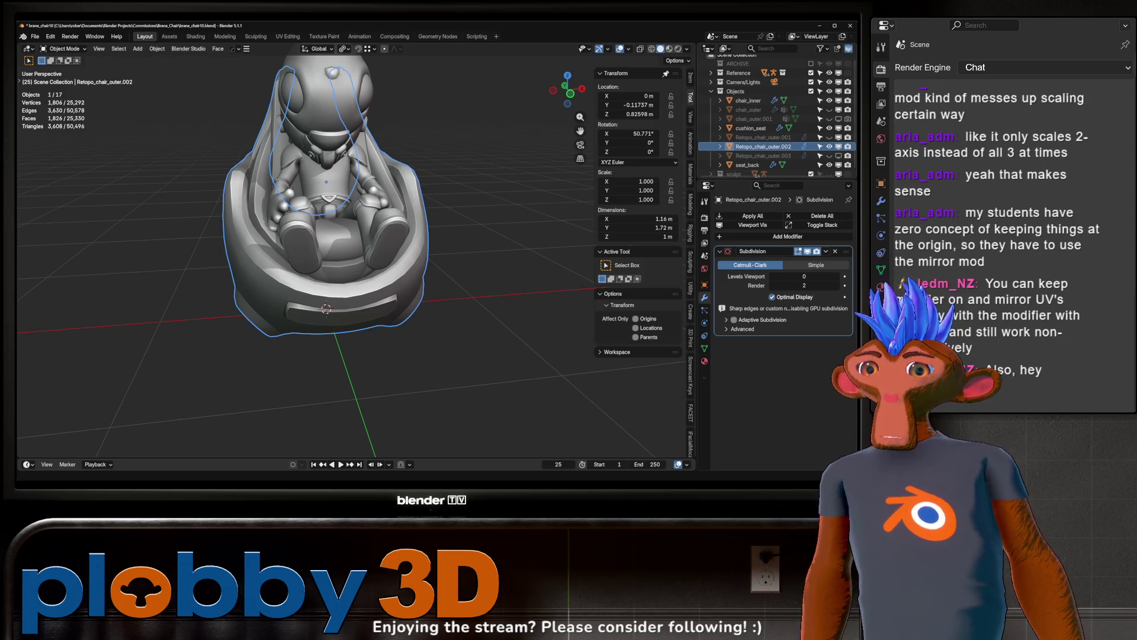
pyautogui.moveTo(71, 249); pyautogui.dragTo(74, 345, button='middle')
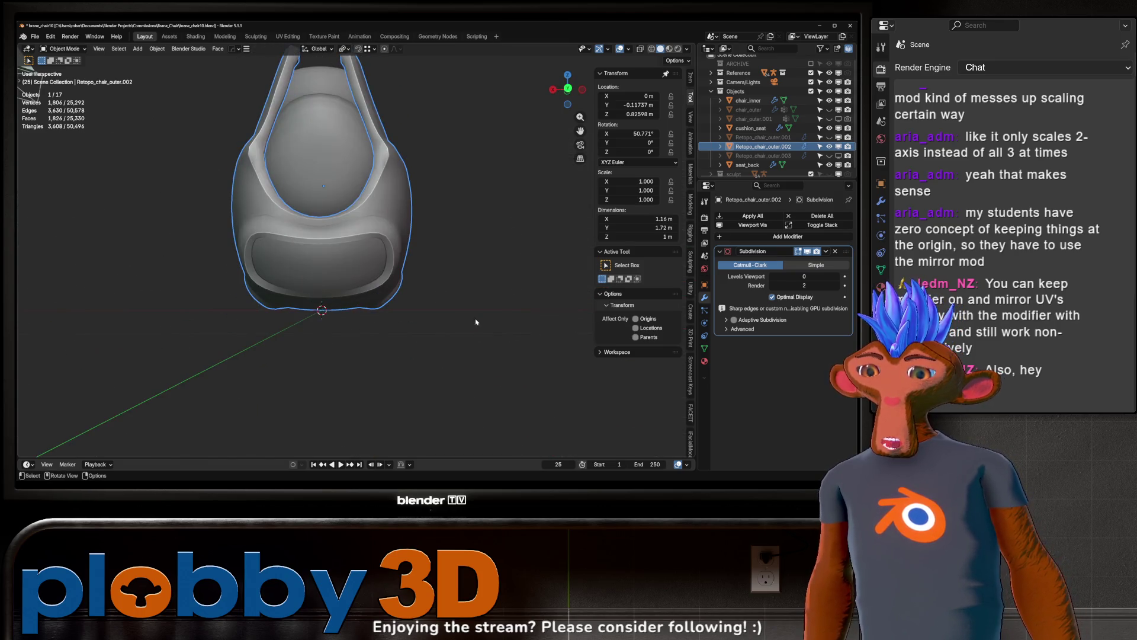
pyautogui.moveTo(471, 318); pyautogui.dragTo(396, 303, button='middle')
pyautogui.moveTo(519, 368); pyautogui.dragTo(566, 374, button='middle')
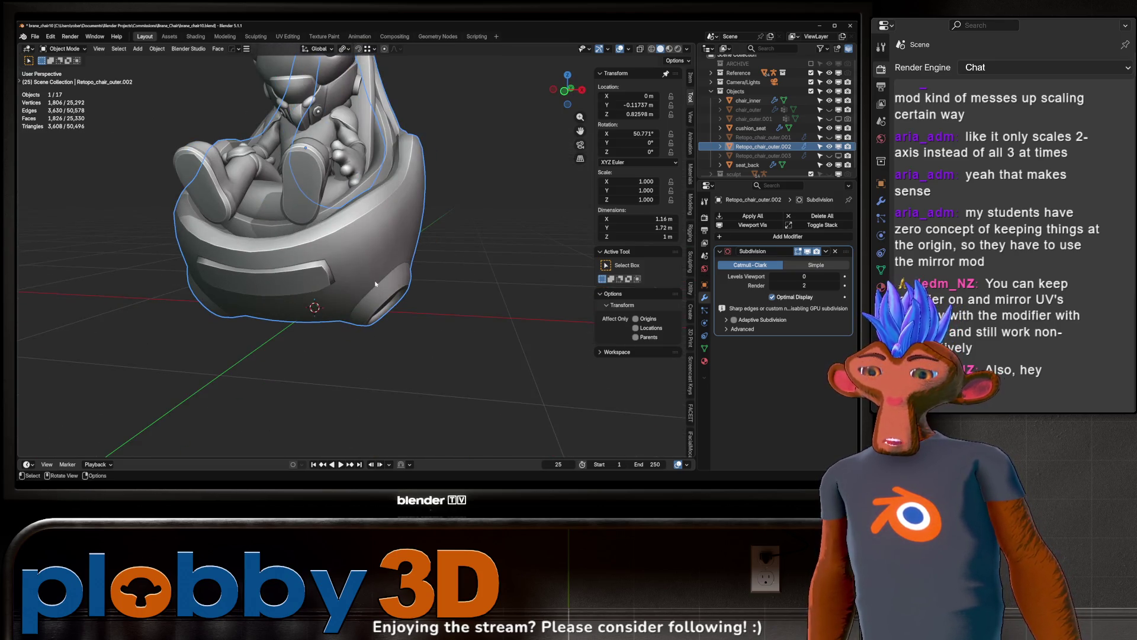
pyautogui.hotkey('alt', 'x')
pyautogui.click(369, 145)
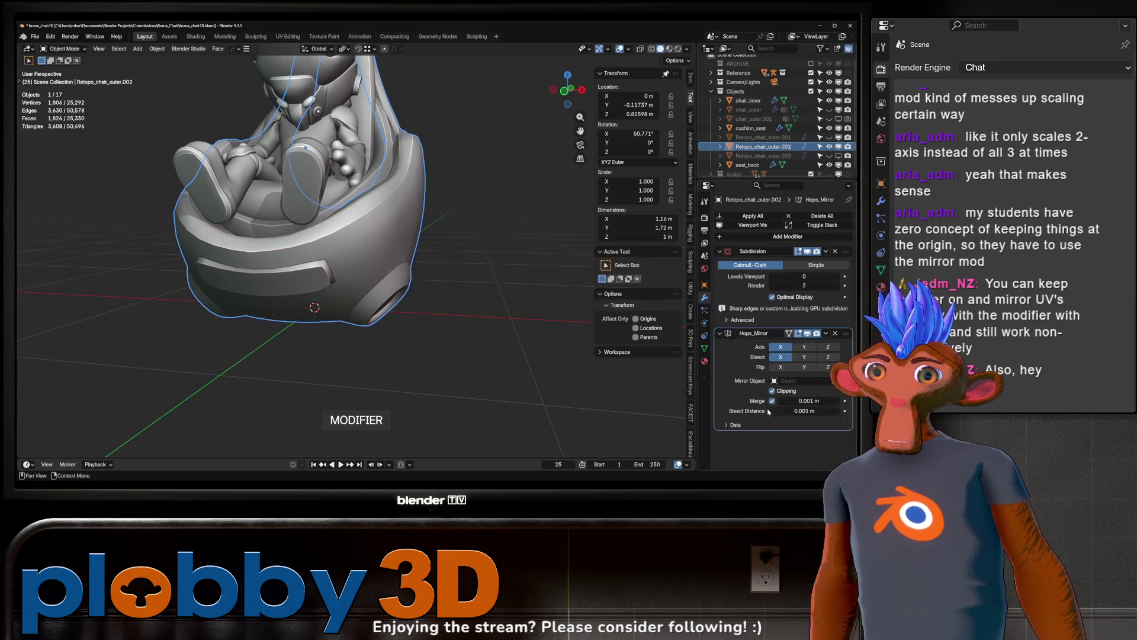
pyautogui.scroll(-2, 765, 399)
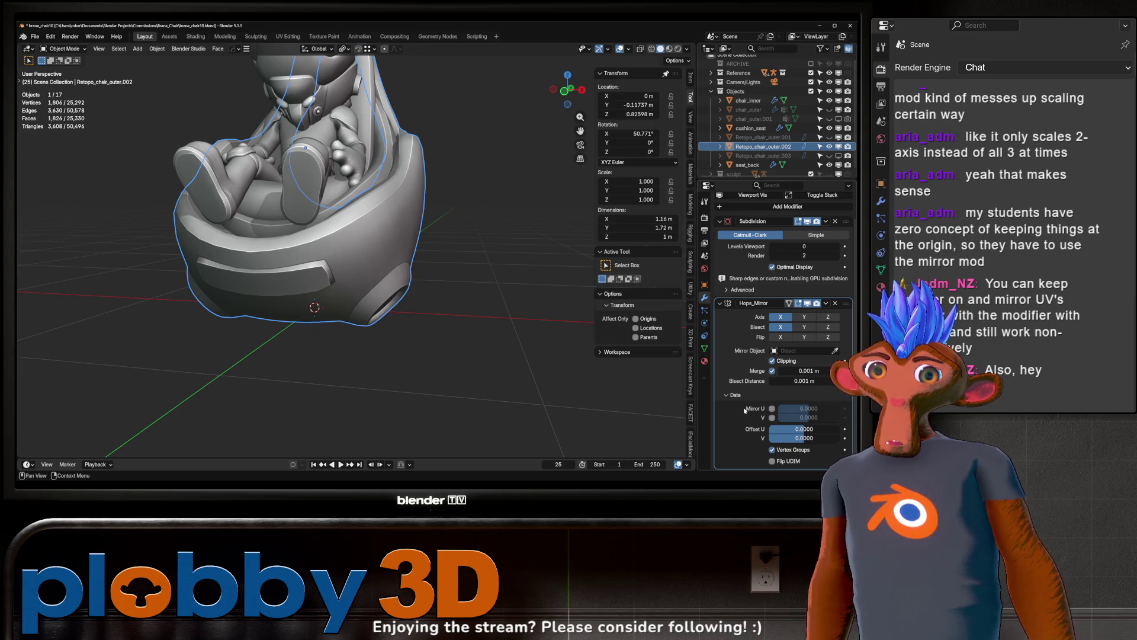
pyautogui.click(835, 304)
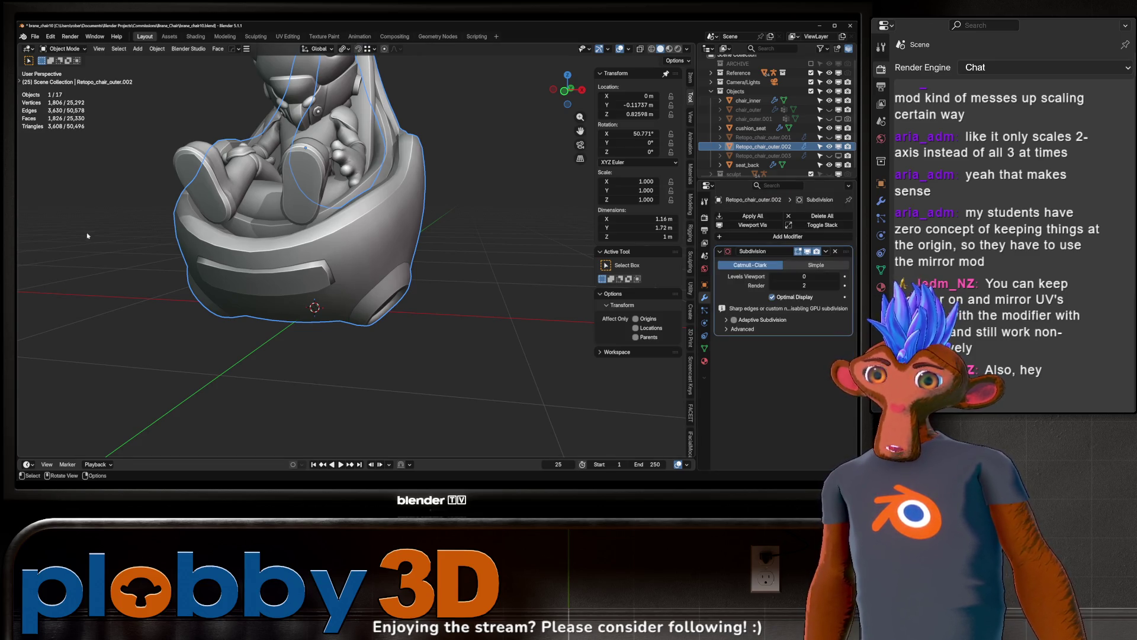
pyautogui.moveTo(325, 283)
pyautogui.mouseDown(button='middle')
pyautogui.moveTo(358, 334)
pyautogui.moveTo(349, 317)
pyautogui.moveTo(264, 302)
pyautogui.mouseUp(button='middle')
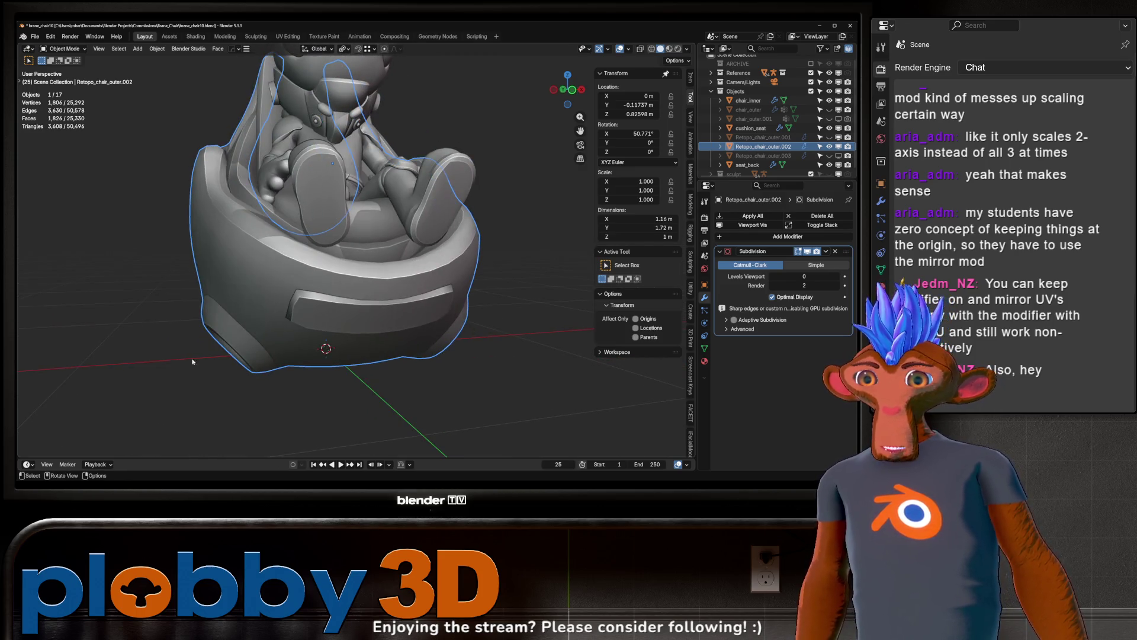
pyautogui.moveTo(273, 354)
pyautogui.mouseDown(button='middle')
pyautogui.moveTo(294, 366)
pyautogui.moveTo(302, 326)
pyautogui.mouseUp(button='middle')
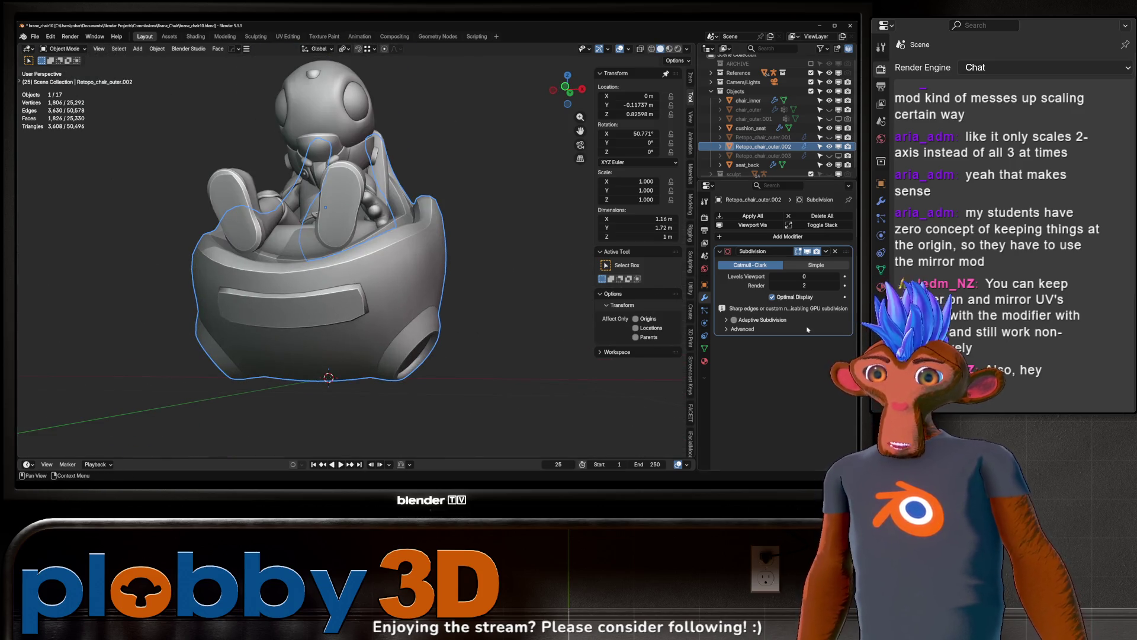
pyautogui.moveTo(276, 316)
pyautogui.mouseDown(button='middle')
pyautogui.moveTo(196, 379)
pyautogui.moveTo(311, 417)
pyautogui.mouseUp(button='middle')
pyautogui.scroll(-5, 242, 383)
pyautogui.moveTo(243, 379)
pyautogui.mouseDown(button='middle')
pyautogui.moveTo(279, 354)
pyautogui.moveTo(258, 362)
pyautogui.mouseUp(button='middle')
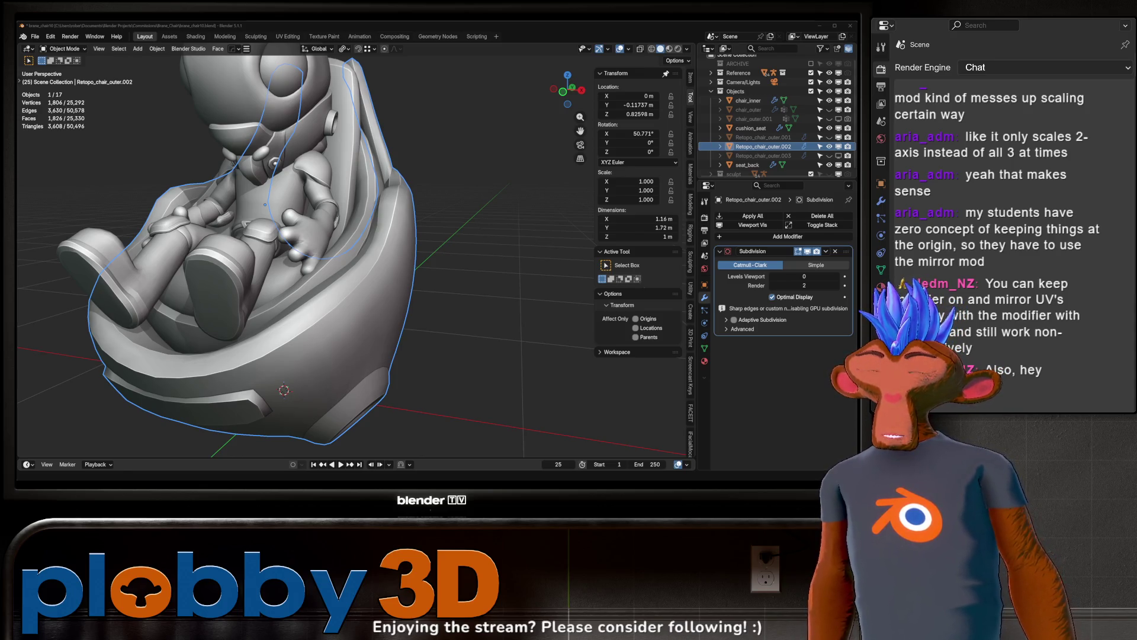
pyautogui.moveTo(254, 236)
pyautogui.mouseDown(button='middle')
pyautogui.moveTo(279, 231)
pyautogui.moveTo(204, 272)
pyautogui.moveTo(228, 222)
pyautogui.mouseUp(button='middle')
pyautogui.scroll(8, 278, 232)
pyautogui.rightClick(279, 232)
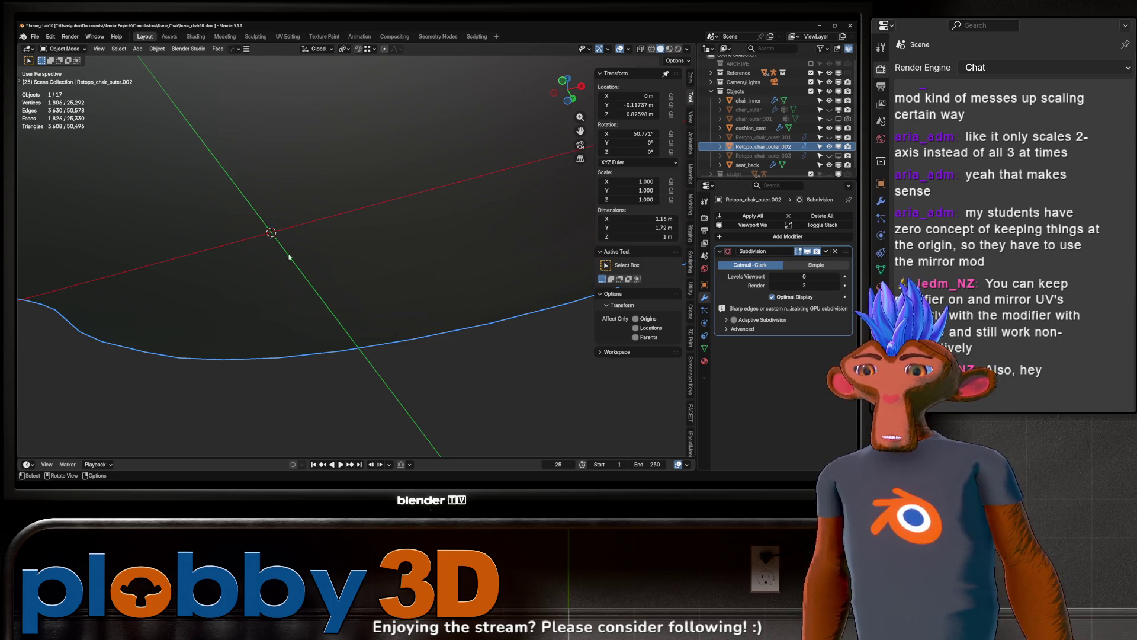
pyautogui.scroll(-5, 292, 246)
pyautogui.moveTo(292, 247)
pyautogui.mouseDown(button='middle')
pyautogui.moveTo(330, 330)
pyautogui.moveTo(297, 370)
pyautogui.moveTo(294, 351)
pyautogui.mouseUp(button='middle')
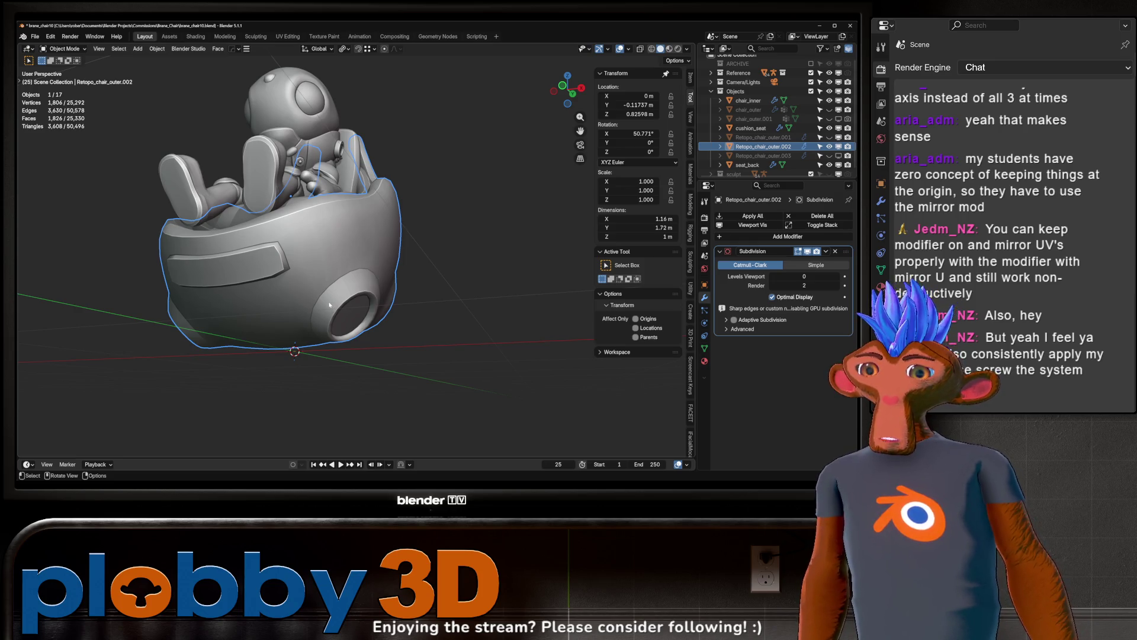
pyautogui.moveTo(281, 290)
pyautogui.mouseDown(button='middle')
pyautogui.moveTo(379, 320)
pyautogui.moveTo(471, 312)
pyautogui.mouseUp(button='middle')
pyautogui.moveTo(289, 255)
pyautogui.mouseDown(button='middle')
pyautogui.moveTo(199, 286)
pyautogui.moveTo(309, 307)
pyautogui.moveTo(340, 298)
pyautogui.mouseUp(button='middle')
pyautogui.scroll(2, 309, 308)
pyautogui.scroll(-3, 309, 308)
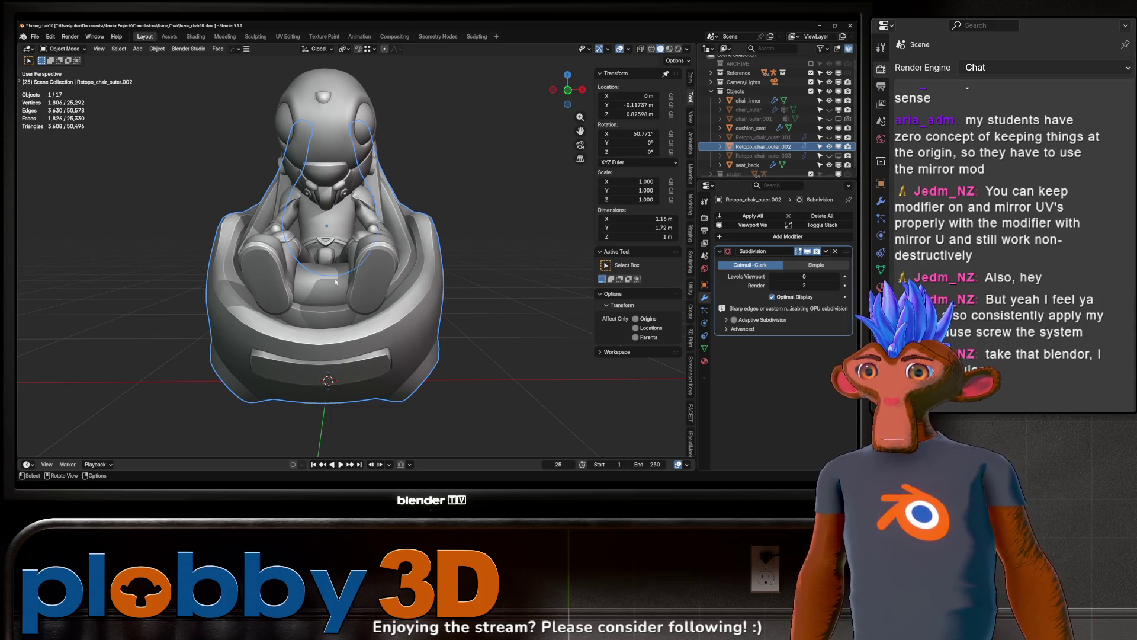
pyautogui.moveTo(325, 349); pyautogui.dragTo(96, 363, button='middle')
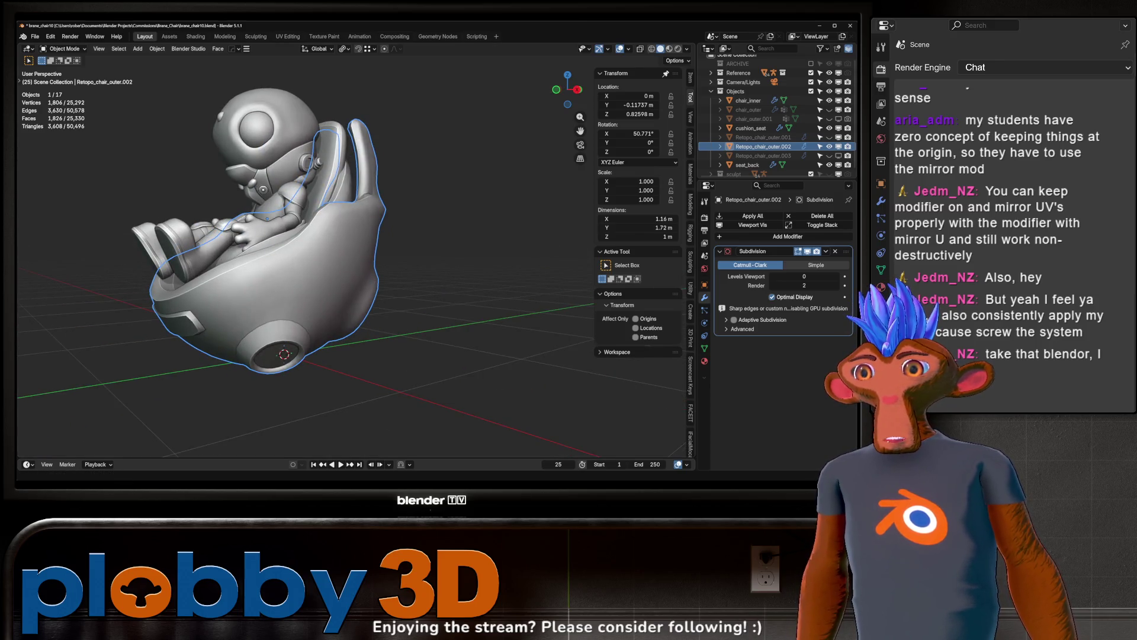
pyautogui.press('KP_1')
pyautogui.press('Tab')
pyautogui.press('KP_Divide')
pyautogui.moveTo(293, 248)
pyautogui.mouseDown(button='middle')
pyautogui.moveTo(279, 269)
pyautogui.moveTo(311, 307)
pyautogui.moveTo(269, 320)
pyautogui.moveTo(296, 314)
pyautogui.moveTo(240, 306)
pyautogui.moveTo(308, 310)
pyautogui.moveTo(512, 250)
pyautogui.mouseUp(button='middle')
pyautogui.click(279, 269)
pyautogui.scroll(4, 278, 269)
pyautogui.press('Tab')
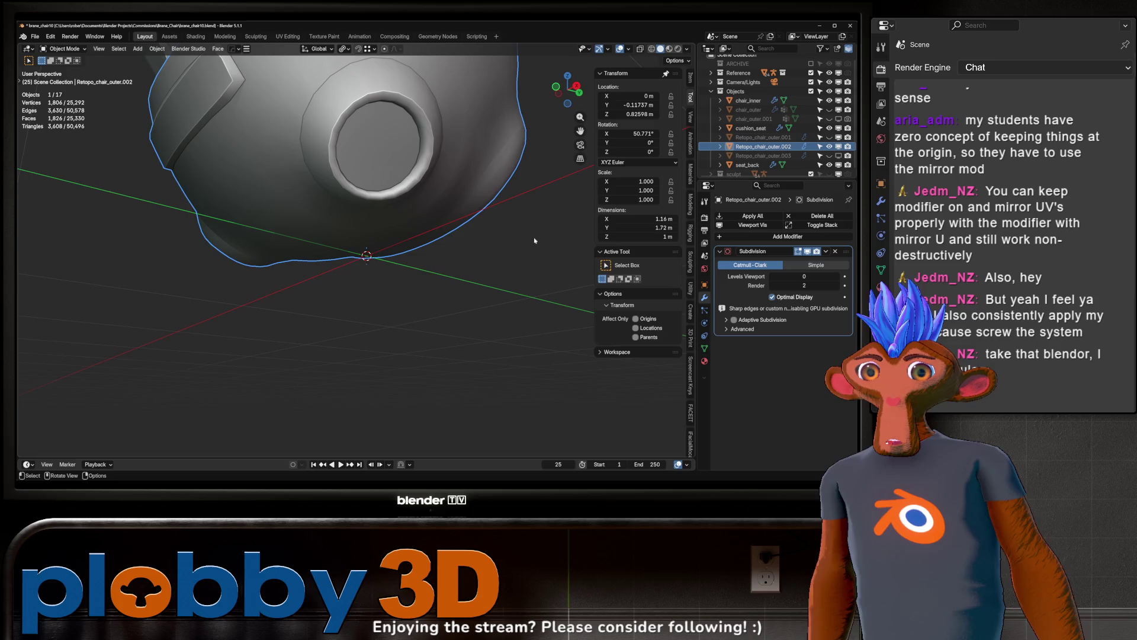
# - Show the Modeling sidebar tab and expand its Interactive Tools list
pyautogui.click(690, 177)
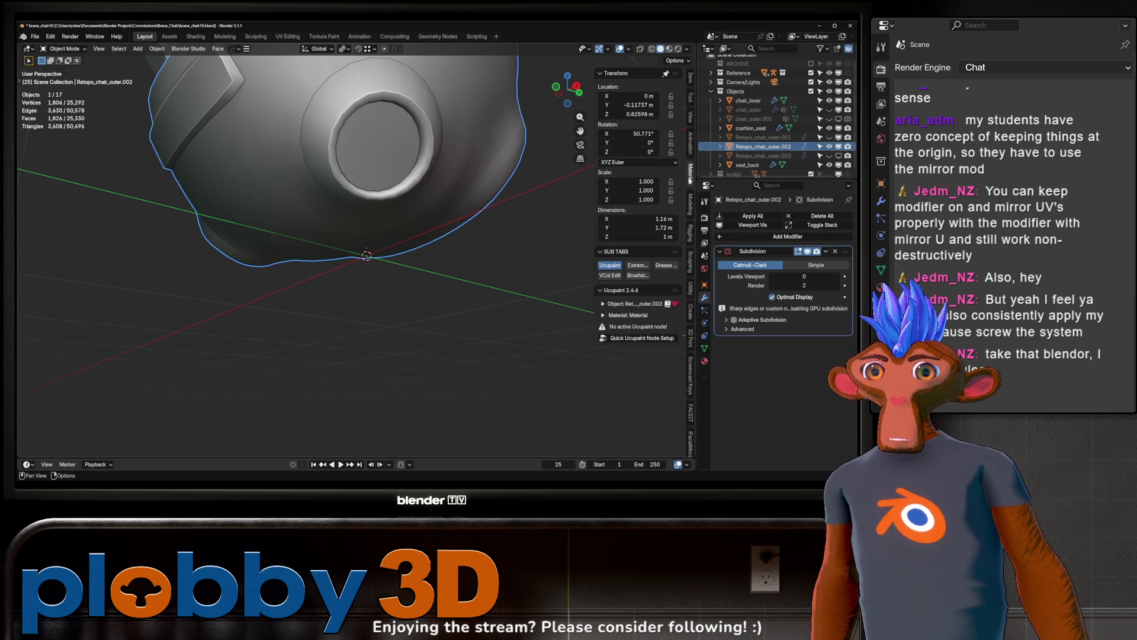
pyautogui.click(690, 177)
pyautogui.click(690, 339)
pyautogui.click(690, 204)
pyautogui.keyDown('ctrl'); pyautogui.moveTo(379, 249); pyautogui.dragTo(311, 227, button='middle'); pyautogui.keyUp('ctrl')
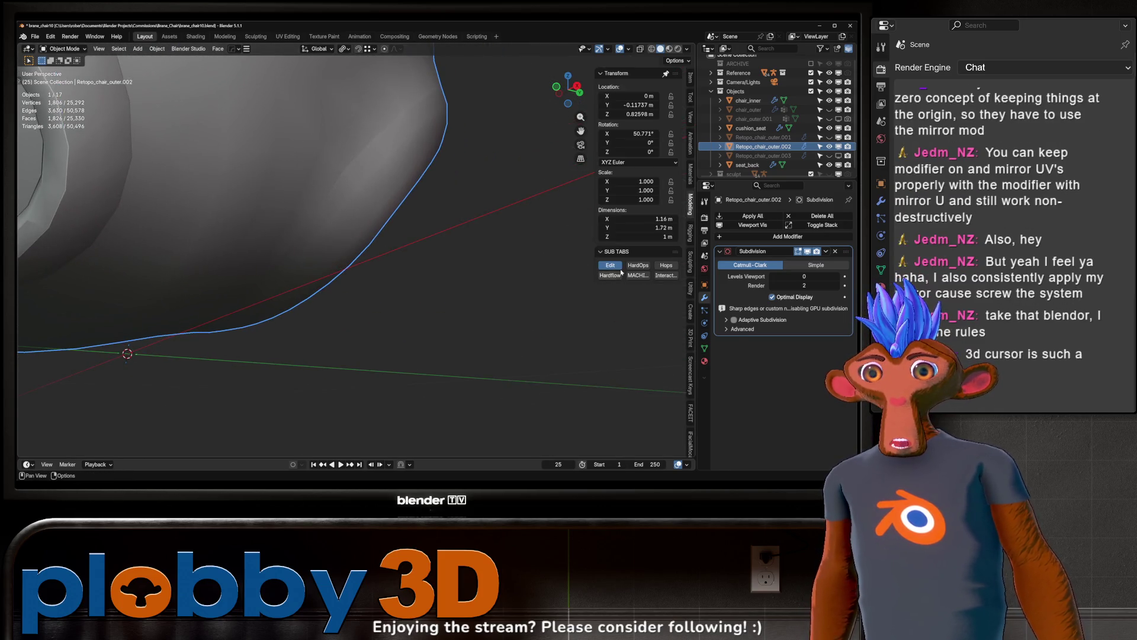
pyautogui.click(666, 275)
pyautogui.scroll(3, 637, 167)
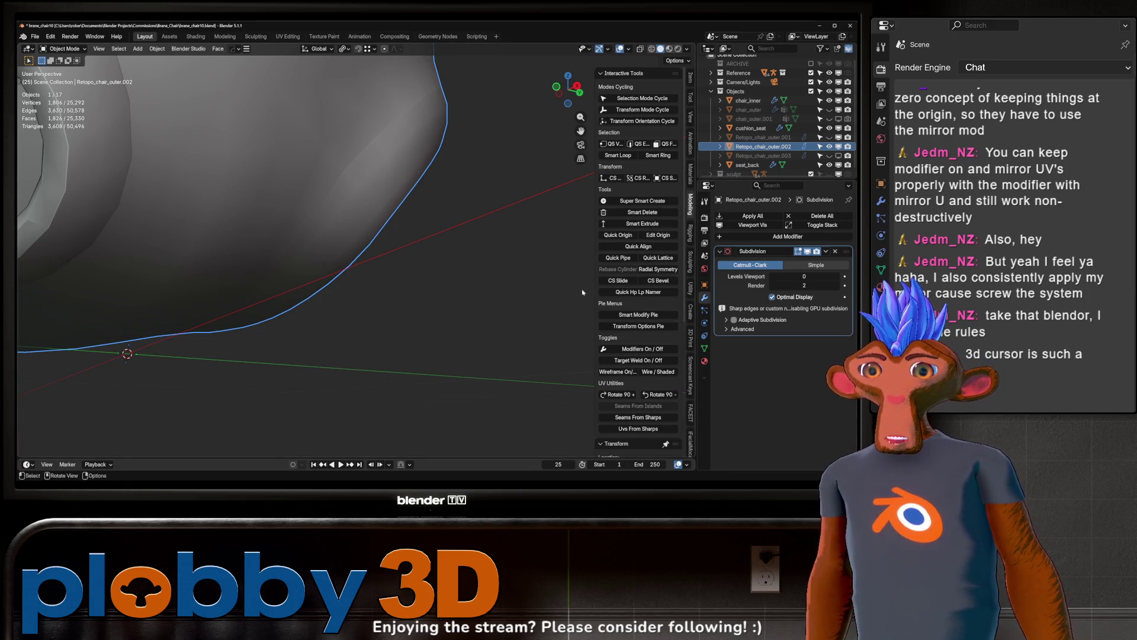
# - Snap a vertex on the shell's lower edge to the cursor at 0, 0, 0
pyautogui.press('Tab')
pyautogui.moveTo(379, 249); pyautogui.dragTo(391, 237, button='middle')
pyautogui.rightClick(391, 237)
pyautogui.click(349, 118)
pyautogui.scroll(3, 310, 224)
pyautogui.moveTo(310, 228); pyautogui.dragTo(306, 240, button='middle')
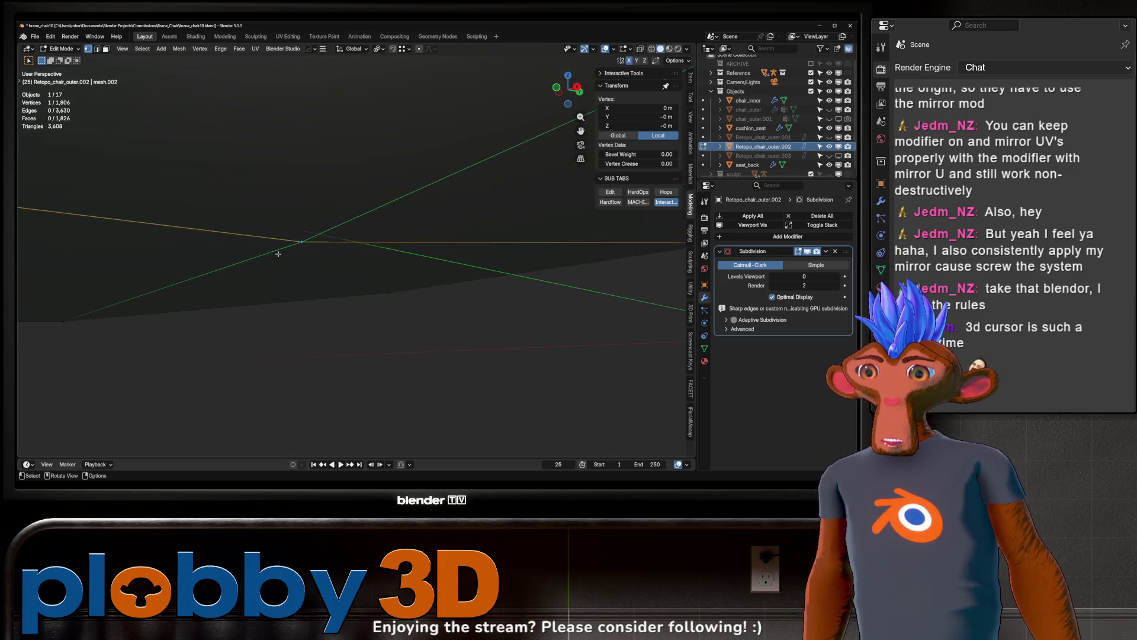
# - Select the centre vertex of the shell's round side hole and snap the 3D cursor to it
pyautogui.scroll(-5, 302, 243)
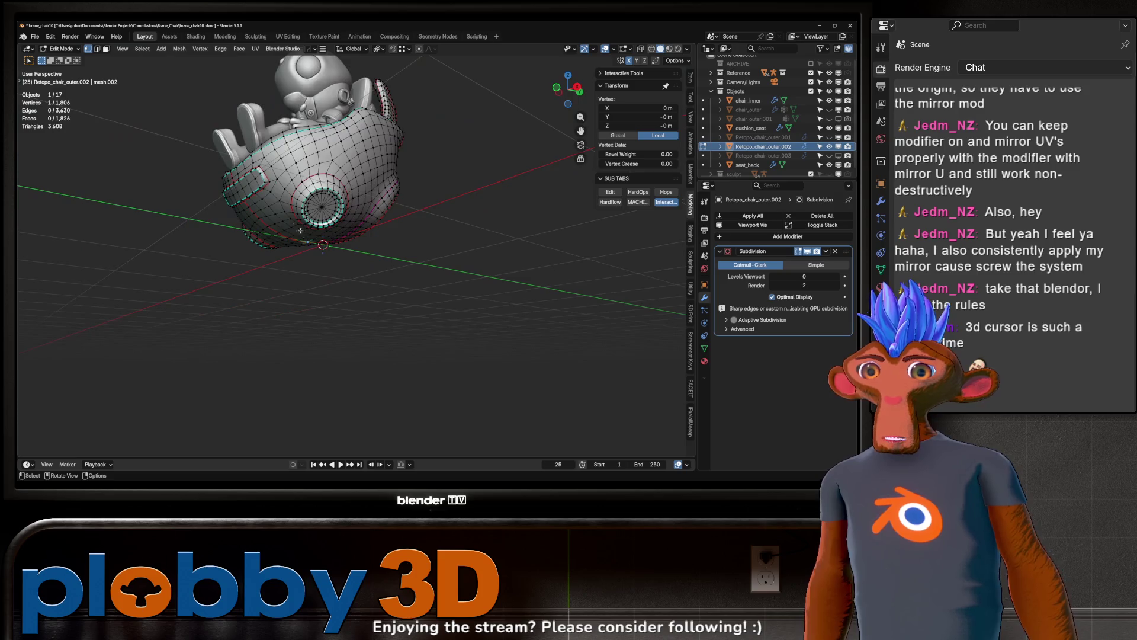
pyautogui.moveTo(303, 240); pyautogui.dragTo(319, 205, button='middle')
pyautogui.rightClick(461, 205)
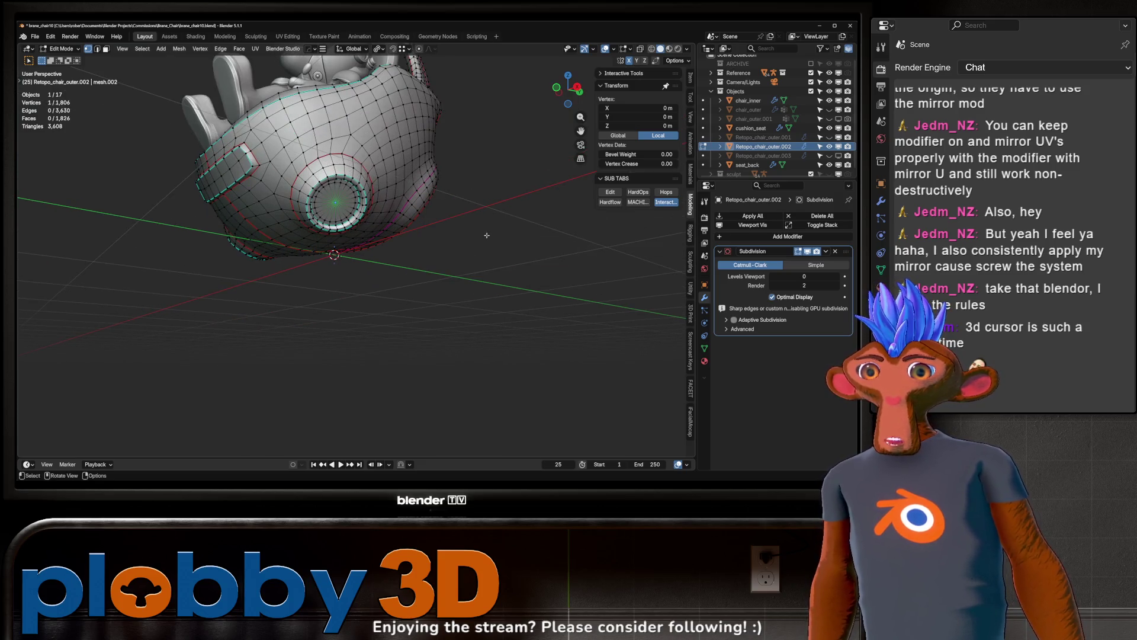
pyautogui.click(364, 247)
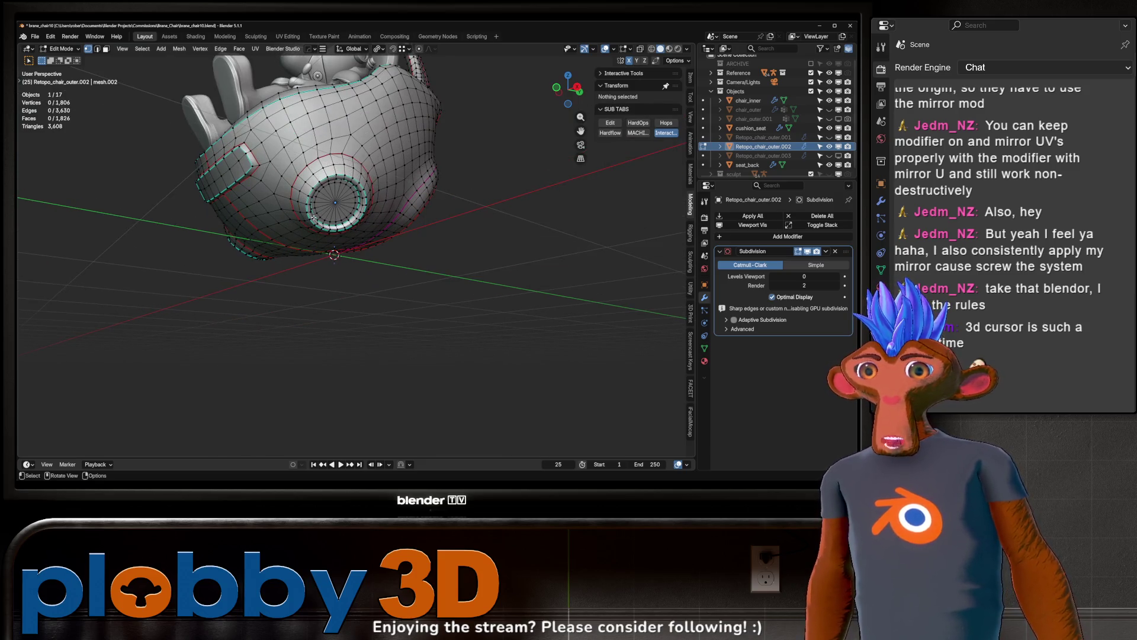
pyautogui.scroll(5, 314, 216)
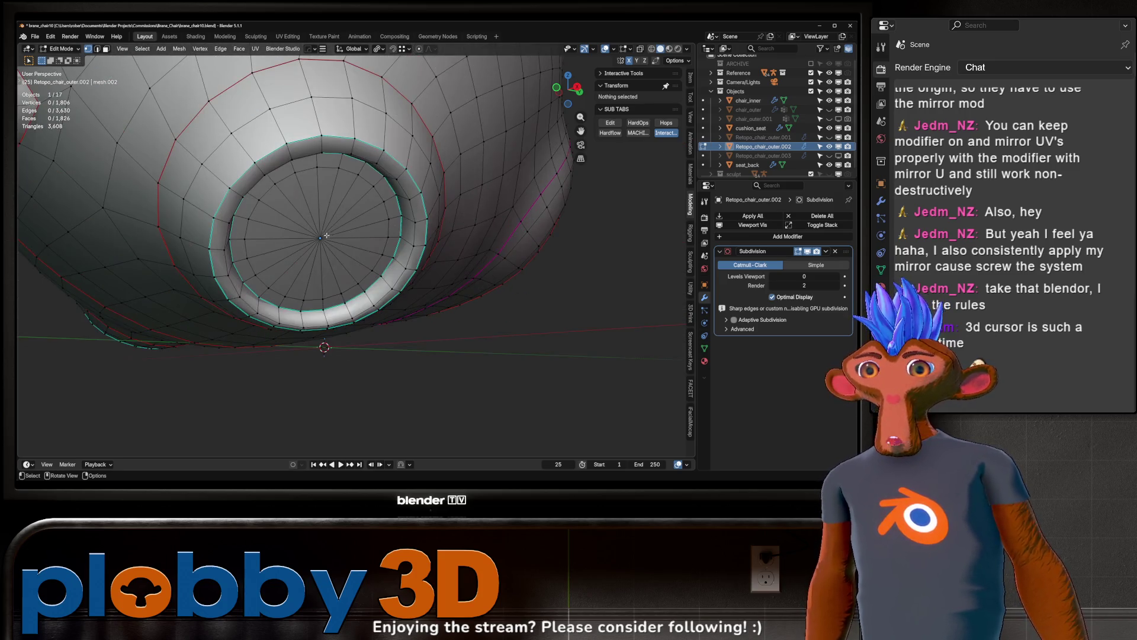
pyautogui.click(320, 240)
pyautogui.press('q')
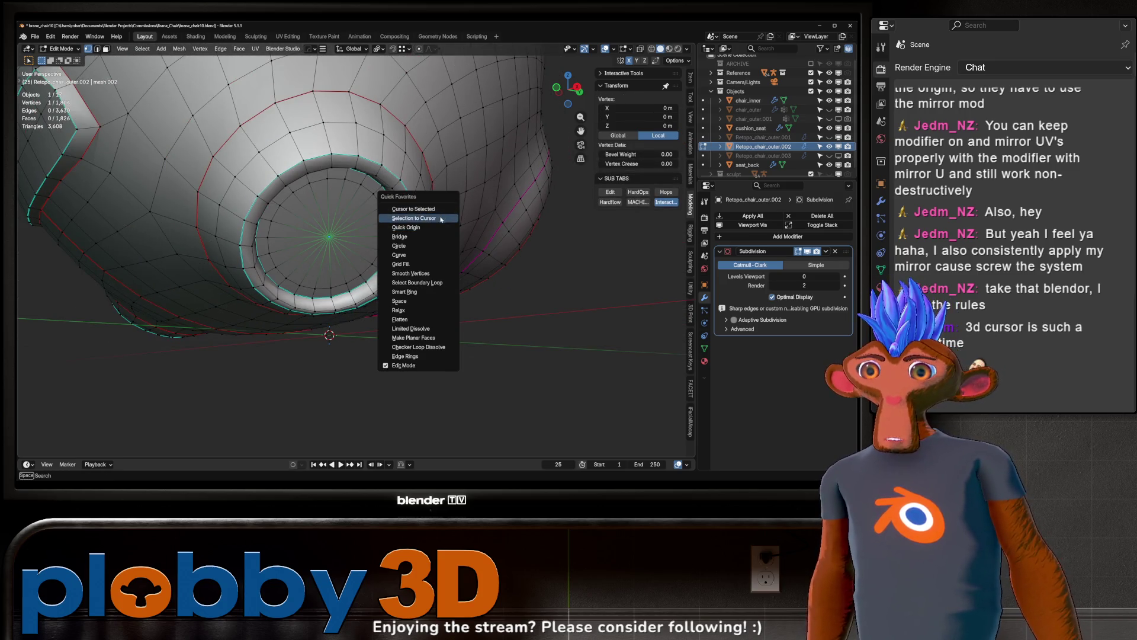
pyautogui.click(440, 209)
# - Back in Object Mode, set the shell's origin to the 3D cursor
pyautogui.press('Tab')
pyautogui.scroll(5, 443, 216)
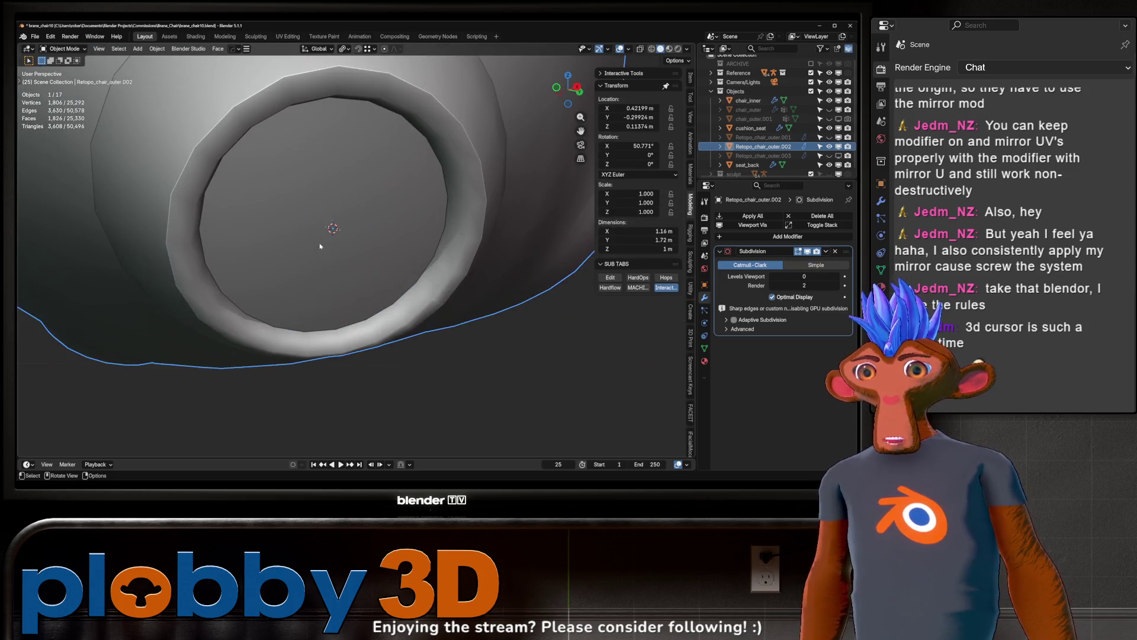
pyautogui.moveTo(391, 249); pyautogui.dragTo(324, 250, button='middle')
pyautogui.scroll(-4, 330, 218)
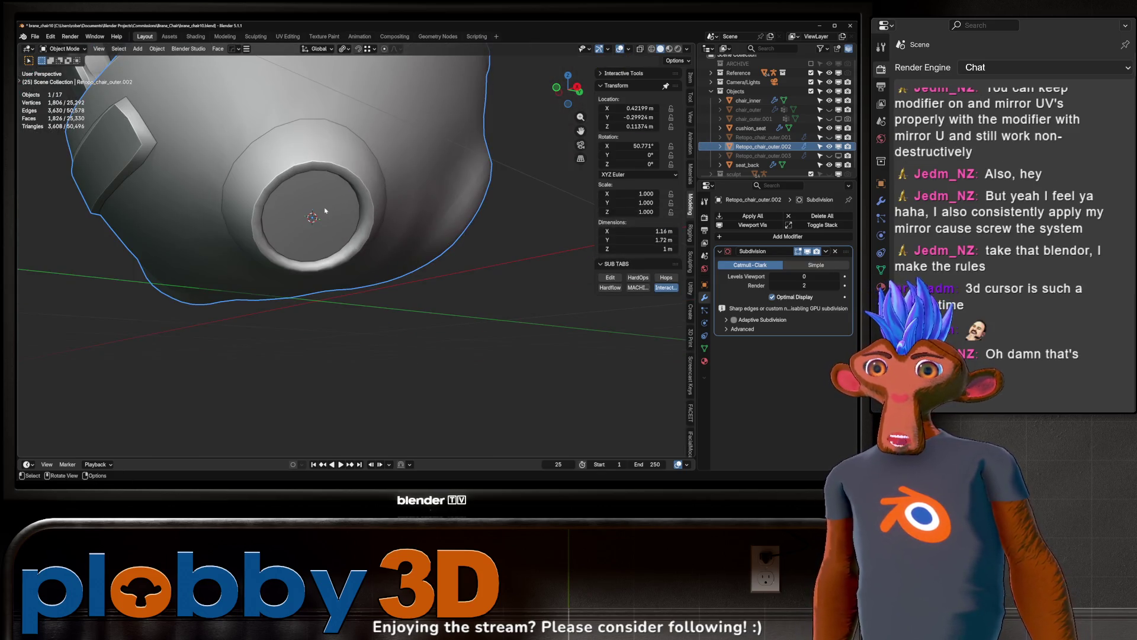
pyautogui.rightClick(339, 235)
pyautogui.moveTo(315, 274)
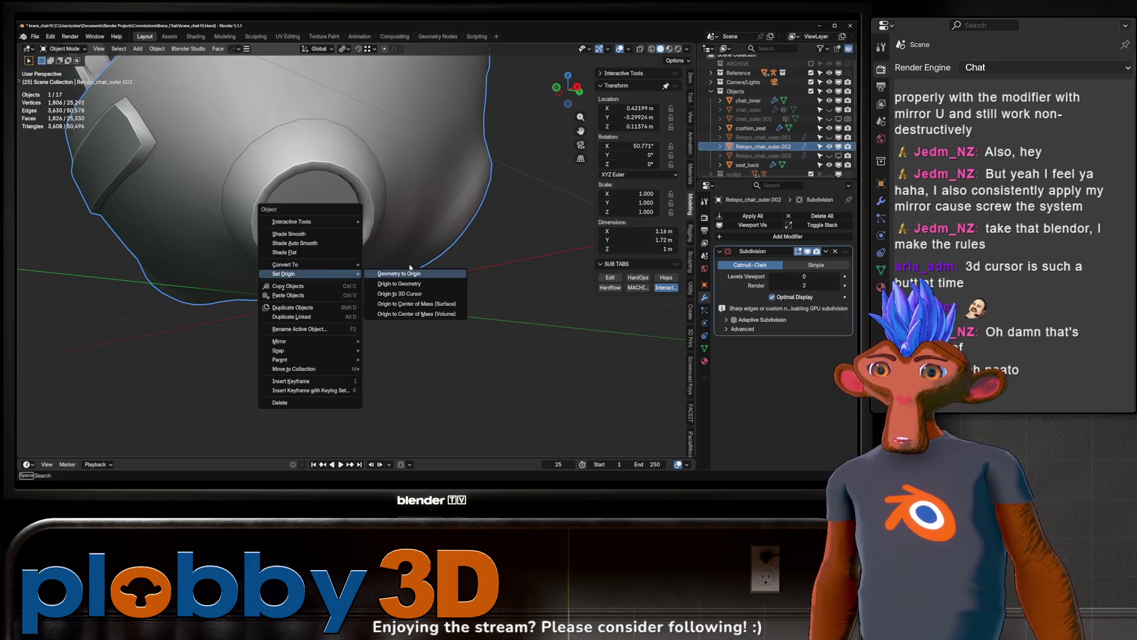
pyautogui.click(401, 292)
# - Send the 3D cursor back to the world origin via Quick Favorites
pyautogui.rightClick(348, 243)
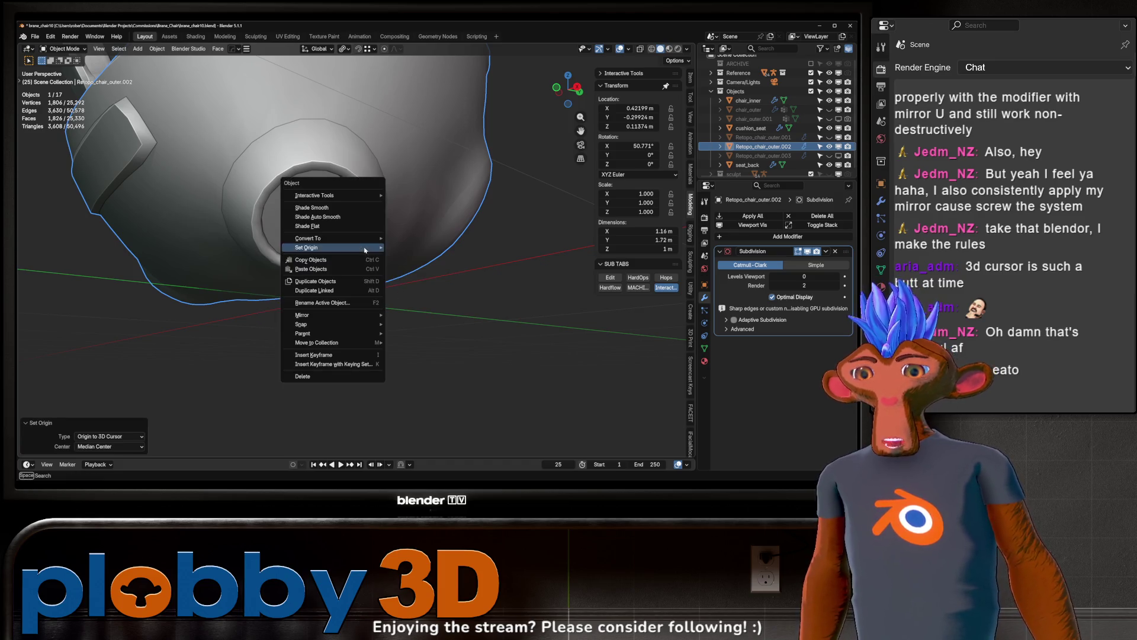
pyautogui.press('Escape')
pyautogui.press('q')
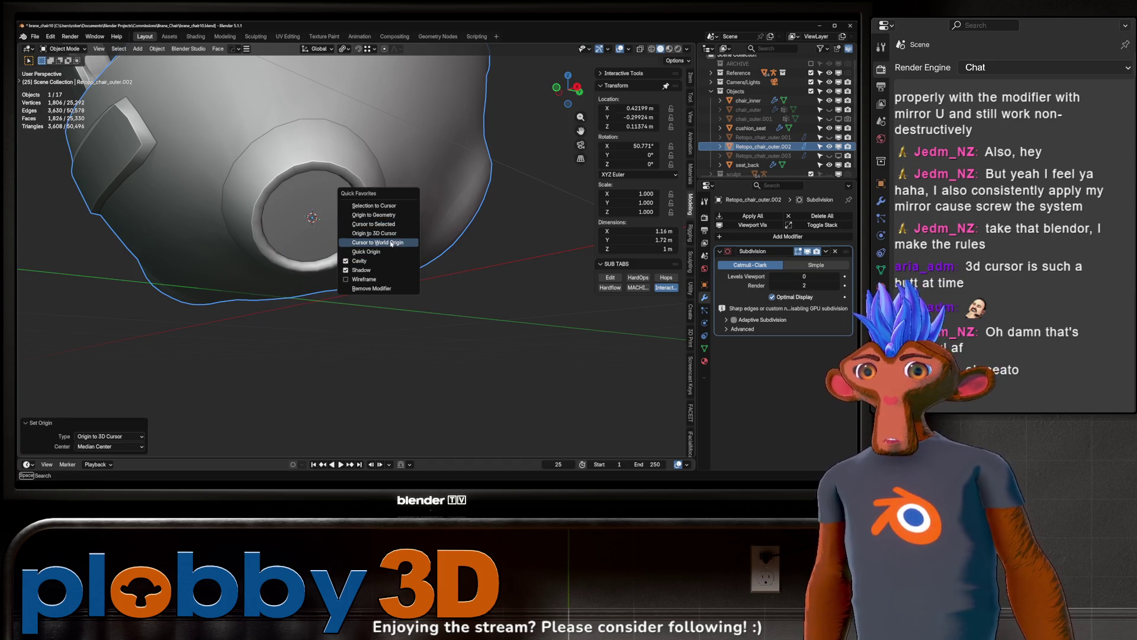
pyautogui.click(378, 242)
# - Adjust the shell's origin from Edit Mode using Quick Favorites, then leave Edit Mode
pyautogui.moveTo(363, 256); pyautogui.dragTo(350, 268, button='middle')
pyautogui.scroll(5, 351, 267)
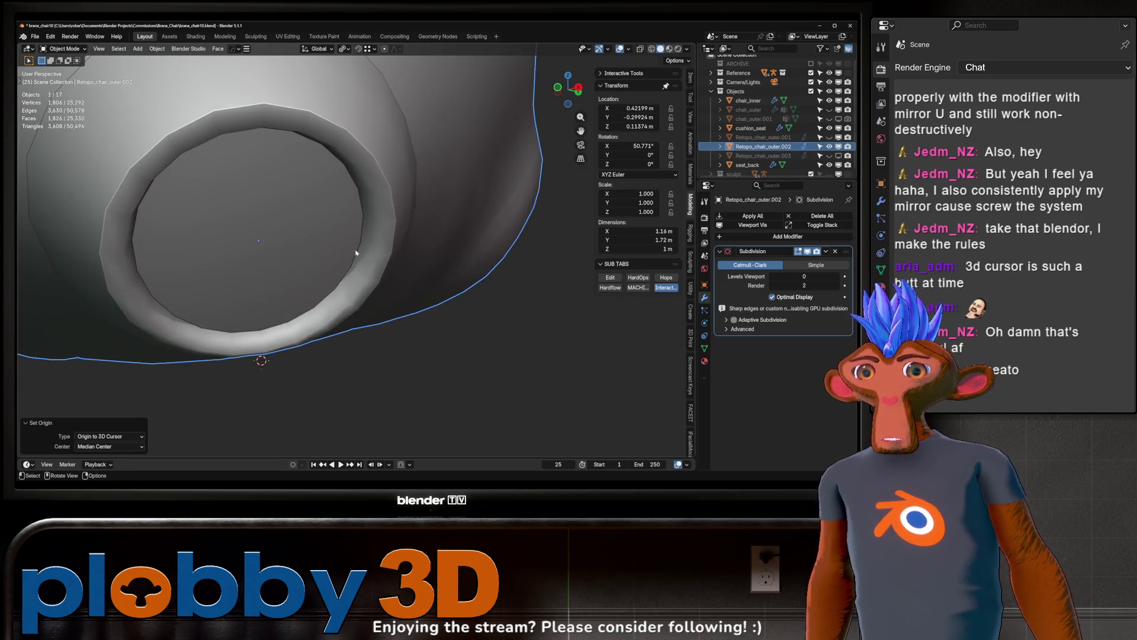
pyautogui.scroll(-4, 350, 268)
pyautogui.press('Tab')
pyautogui.press('q')
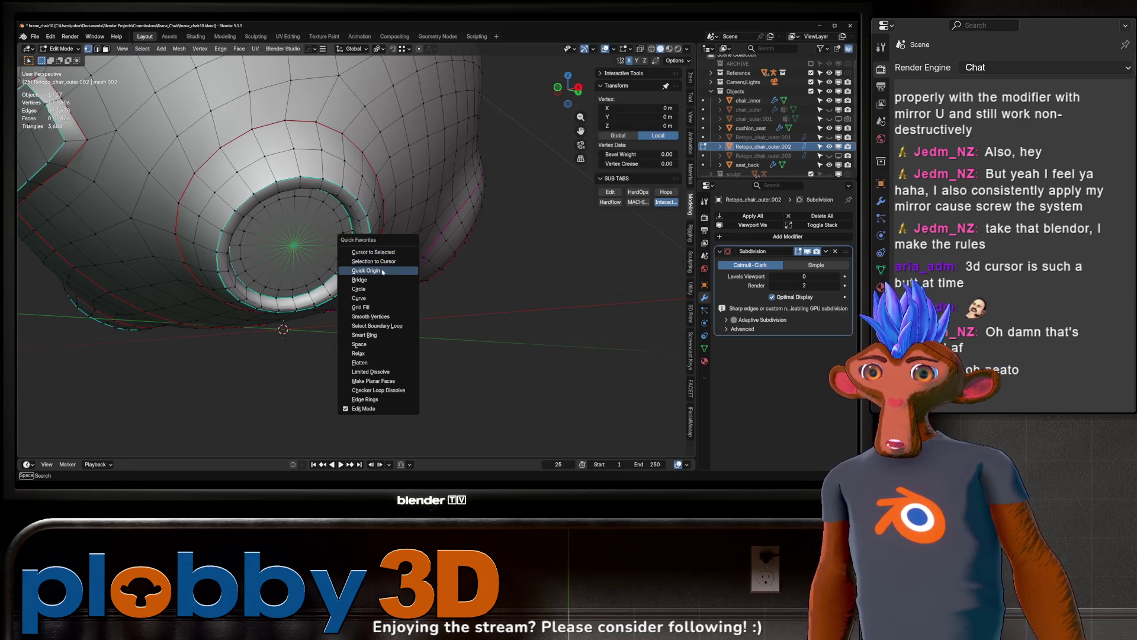
pyautogui.click(373, 270)
pyautogui.press('q')
pyautogui.click(513, 256)
# - Reposition the shell's origin with Quick Origin, changing its location
pyautogui.scroll(-4, 414, 255)
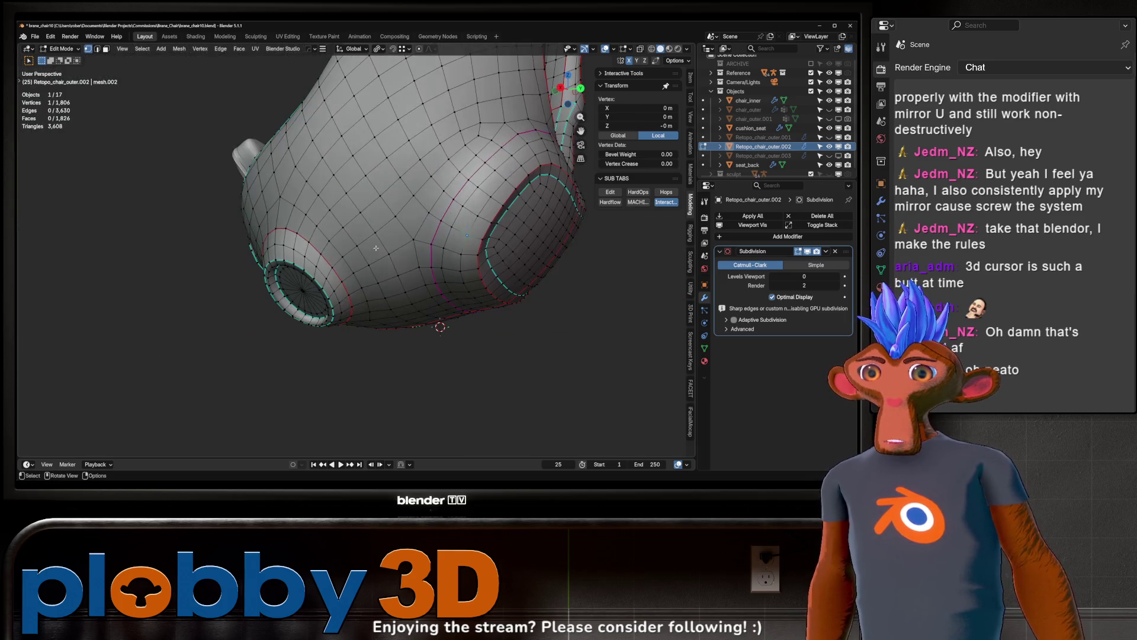
pyautogui.press('Tab')
pyautogui.moveTo(407, 257)
pyautogui.mouseDown(button='middle')
pyautogui.moveTo(354, 333)
pyautogui.moveTo(433, 330)
pyautogui.moveTo(384, 269)
pyautogui.moveTo(391, 261)
pyautogui.mouseUp(button='middle')
pyautogui.press('q')
pyautogui.click(379, 317)
pyautogui.scroll(5, 354, 333)
# - Select a vertex on the shell's centre line, then return to Object Mode with location X at 0
pyautogui.press('Tab')
pyautogui.scroll(3, 391, 329)
pyautogui.click(397, 205)
pyautogui.moveTo(398, 205); pyautogui.dragTo(321, 251, button='middle')
pyautogui.rightClick(378, 260)
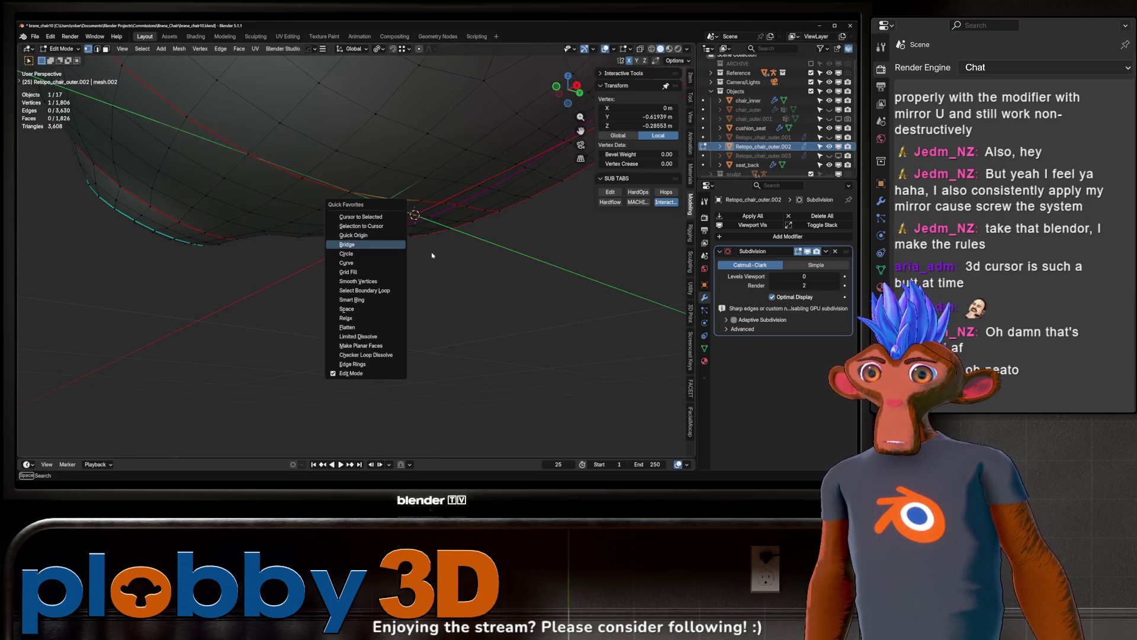
pyautogui.click(363, 254)
pyautogui.press('Tab')
pyautogui.scroll(-5, 358, 252)
pyautogui.moveTo(359, 252)
pyautogui.mouseDown(button='middle')
pyautogui.moveTo(367, 264)
pyautogui.moveTo(314, 287)
pyautogui.moveTo(410, 312)
pyautogui.moveTo(443, 299)
pyautogui.mouseUp(button='middle')
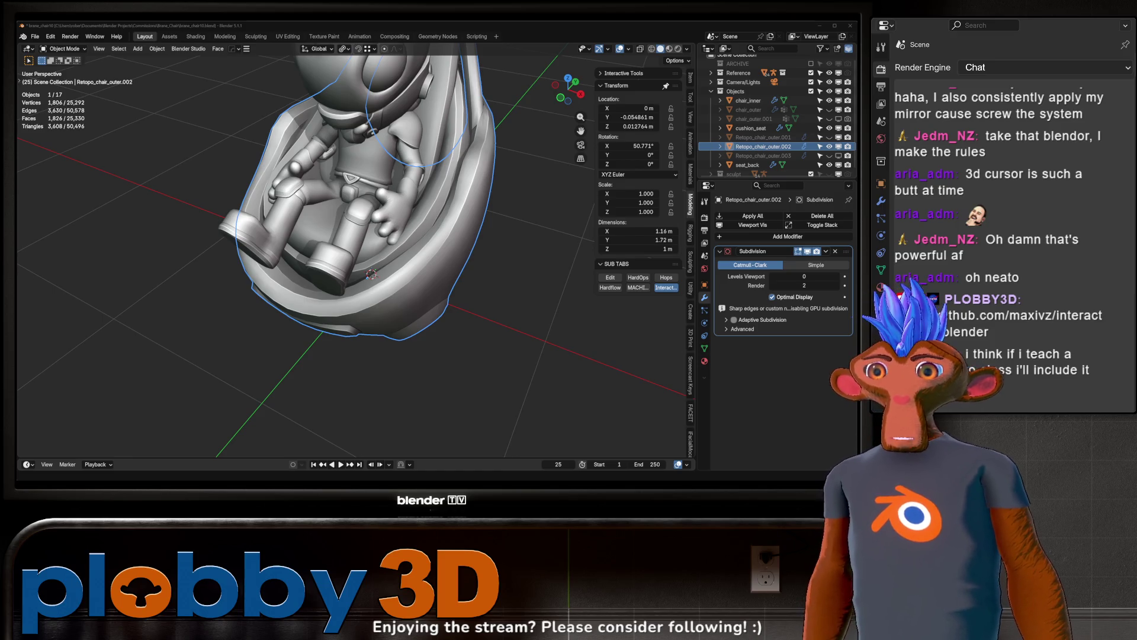
pyautogui.moveTo(331, 225); pyautogui.dragTo(240, 151, button='middle')
# - Orbit around the chair to view the seated character from the front, side and above
pyautogui.moveTo(178, 197)
pyautogui.mouseDown(button='middle')
pyautogui.moveTo(313, 119)
pyautogui.moveTo(263, 168)
pyautogui.moveTo(287, 236)
pyautogui.moveTo(354, 262)
pyautogui.moveTo(303, 305)
pyautogui.mouseUp(button='middle')
pyautogui.scroll(6, 305, 302)
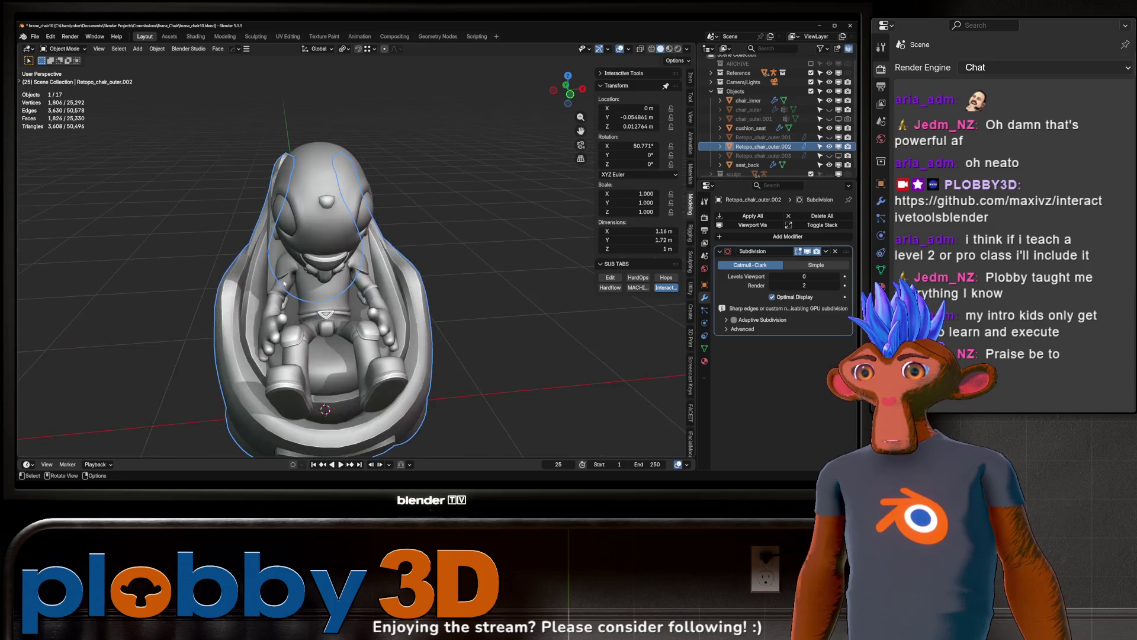
pyautogui.scroll(2, 296, 308)
pyautogui.scroll(-3, 296, 309)
pyautogui.scroll(2, 296, 308)
pyautogui.moveTo(296, 309)
pyautogui.mouseDown(button='middle')
pyautogui.moveTo(226, 336)
pyautogui.moveTo(253, 320)
pyautogui.moveTo(307, 326)
pyautogui.mouseUp(button='middle')
pyautogui.scroll(-3, 252, 319)
pyautogui.scroll(3, 252, 320)
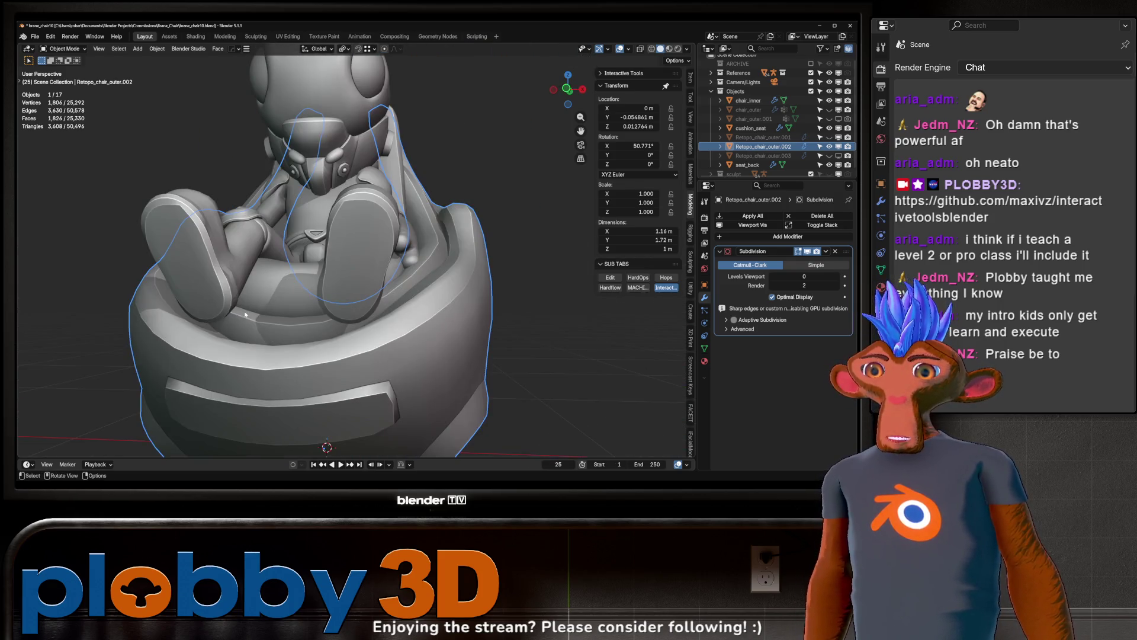
pyautogui.moveTo(239, 306); pyautogui.dragTo(220, 388, button='middle')
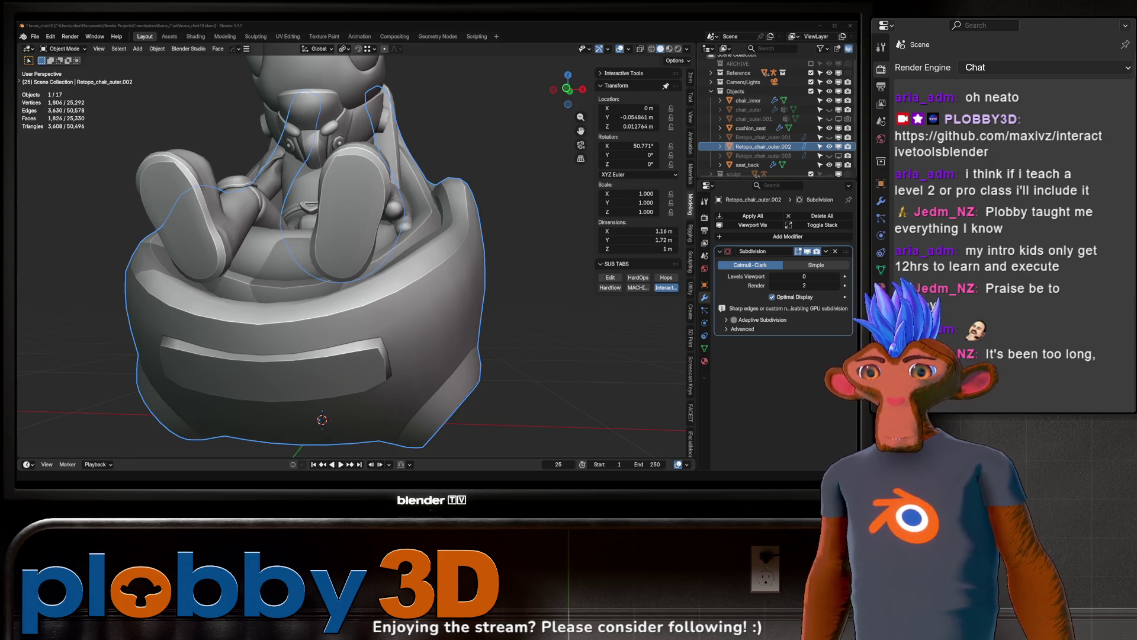
pyautogui.scroll(-4, 249, 308)
pyautogui.moveTo(248, 308)
pyautogui.mouseDown(button='middle')
pyautogui.moveTo(235, 359)
pyautogui.moveTo(382, 339)
pyautogui.moveTo(355, 332)
pyautogui.moveTo(350, 373)
pyautogui.moveTo(295, 298)
pyautogui.moveTo(335, 351)
pyautogui.mouseUp(button='middle')
pyautogui.scroll(3, 331, 341)
pyautogui.scroll(-3, 382, 339)
pyautogui.scroll(3, 297, 299)
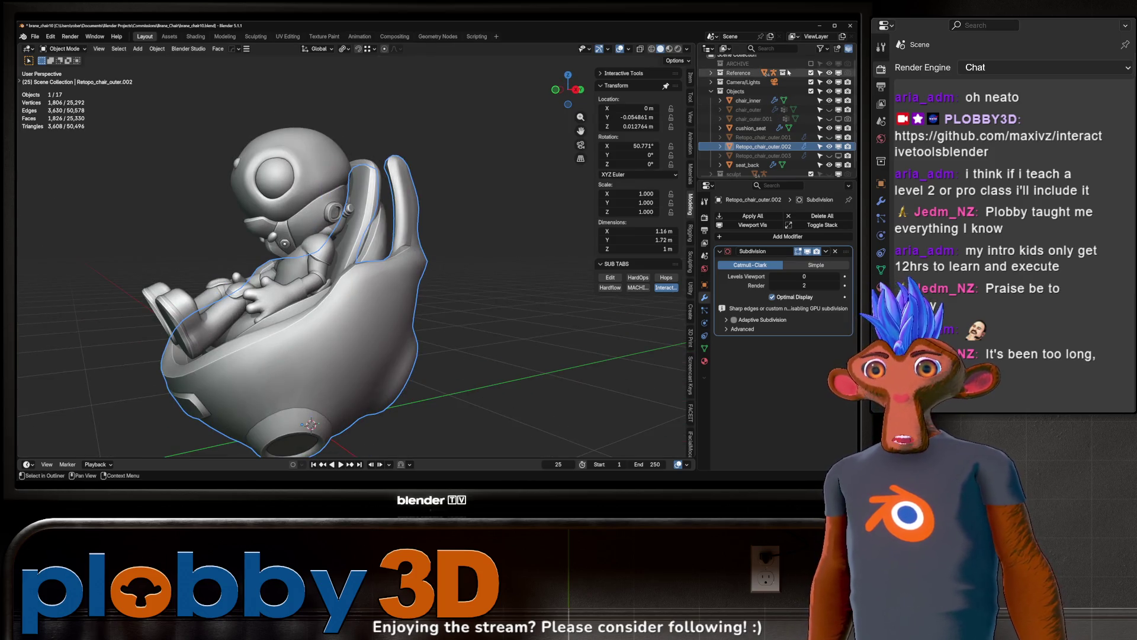
# - Turn off the Objects collection's eye and turn on the sculpt collection in the Outliner
pyautogui.click(829, 92)
pyautogui.scroll(-1, 807, 108)
pyautogui.click(829, 169)
pyautogui.moveTo(367, 273)
pyautogui.mouseDown(button='middle')
pyautogui.moveTo(384, 264)
pyautogui.moveTo(199, 255)
pyautogui.moveTo(284, 178)
pyautogui.mouseUp(button='middle')
pyautogui.scroll(8, 379, 234)
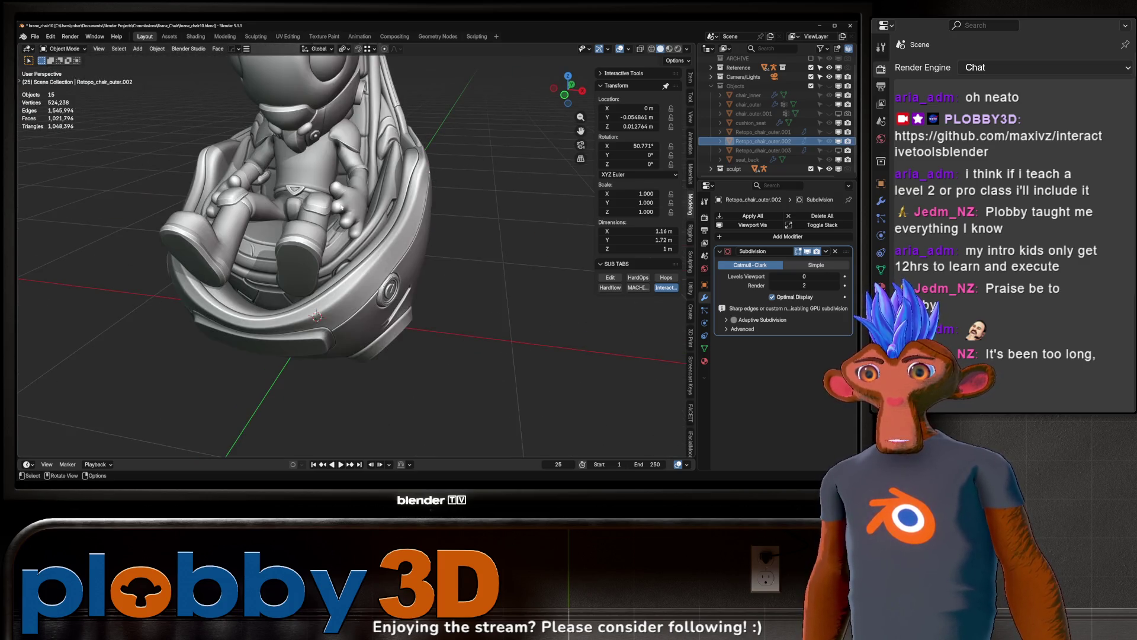
# - Orbit and zoom around the sculpted chair close up, then switch to the Warudo editor
pyautogui.moveTo(379, 234)
pyautogui.mouseDown(button='middle')
pyautogui.moveTo(396, 236)
pyautogui.moveTo(521, 118)
pyautogui.moveTo(415, 148)
pyautogui.moveTo(272, 164)
pyautogui.moveTo(278, 178)
pyautogui.mouseUp(button='middle')
pyautogui.scroll(-5, 397, 237)
pyautogui.scroll(4, 536, 111)
pyautogui.scroll(-3, 415, 149)
pyautogui.scroll(-3, 272, 165)
pyautogui.scroll(4, 272, 165)
pyautogui.scroll(-3, 272, 164)
pyautogui.scroll(4, 278, 177)
pyautogui.scroll(-1, 279, 178)
pyautogui.scroll(4, 355, 312)
pyautogui.scroll(2, 355, 312)
pyautogui.scroll(-5, 355, 312)
pyautogui.scroll(5, 355, 312)
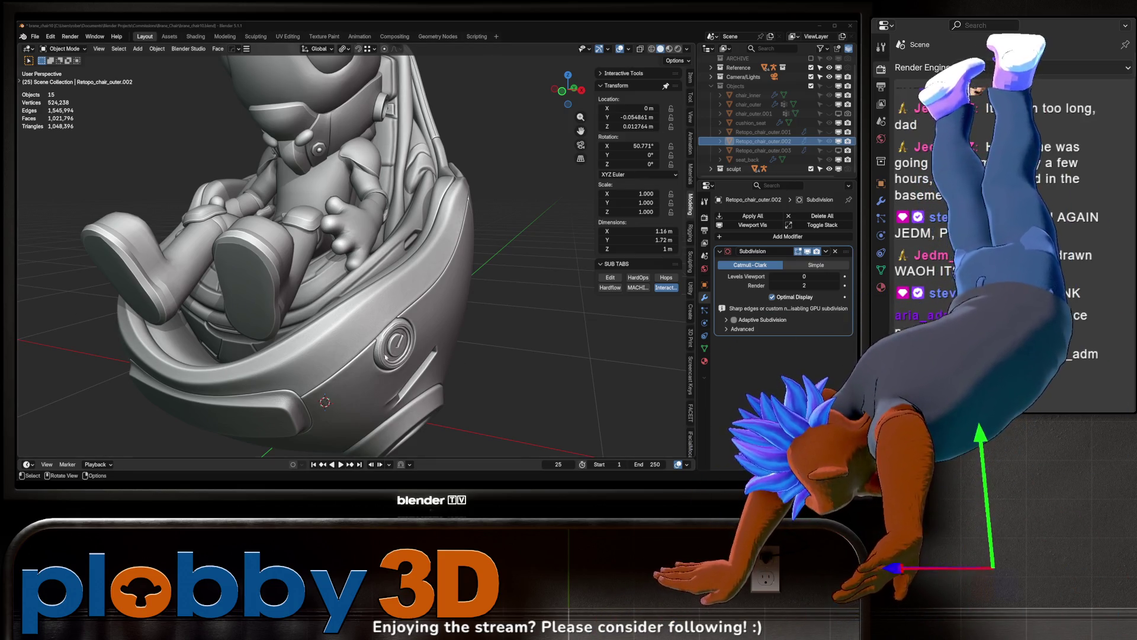
pyautogui.hotkey('alt', 'Tab')
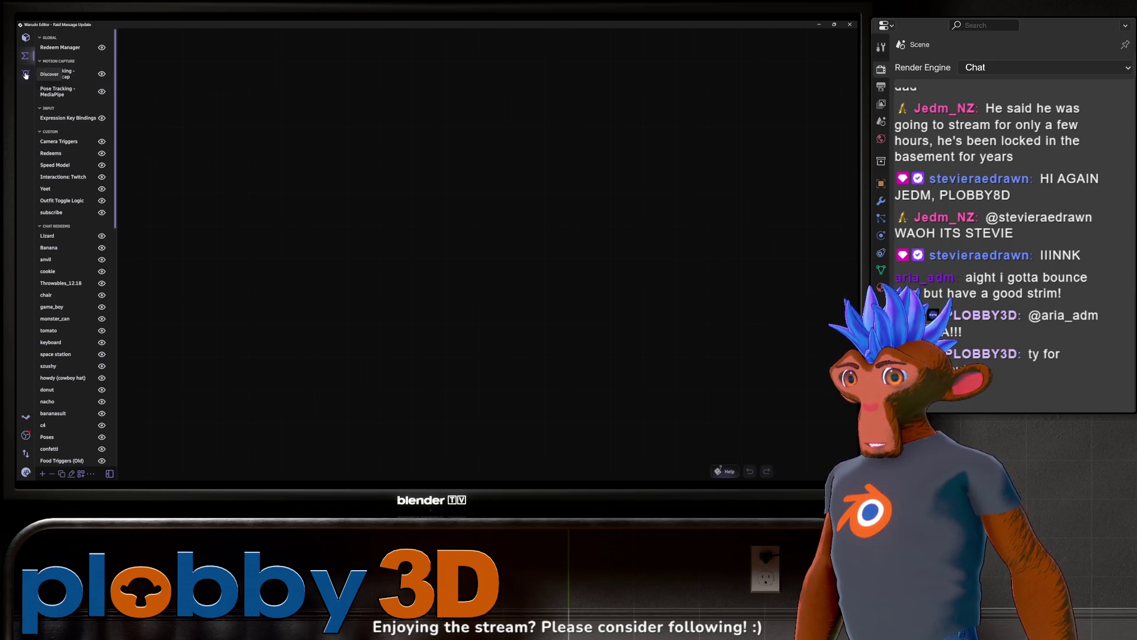
# - Open Character 1's properties from Warudo's Scene list, then switch back to Blender
pyautogui.click(26, 38)
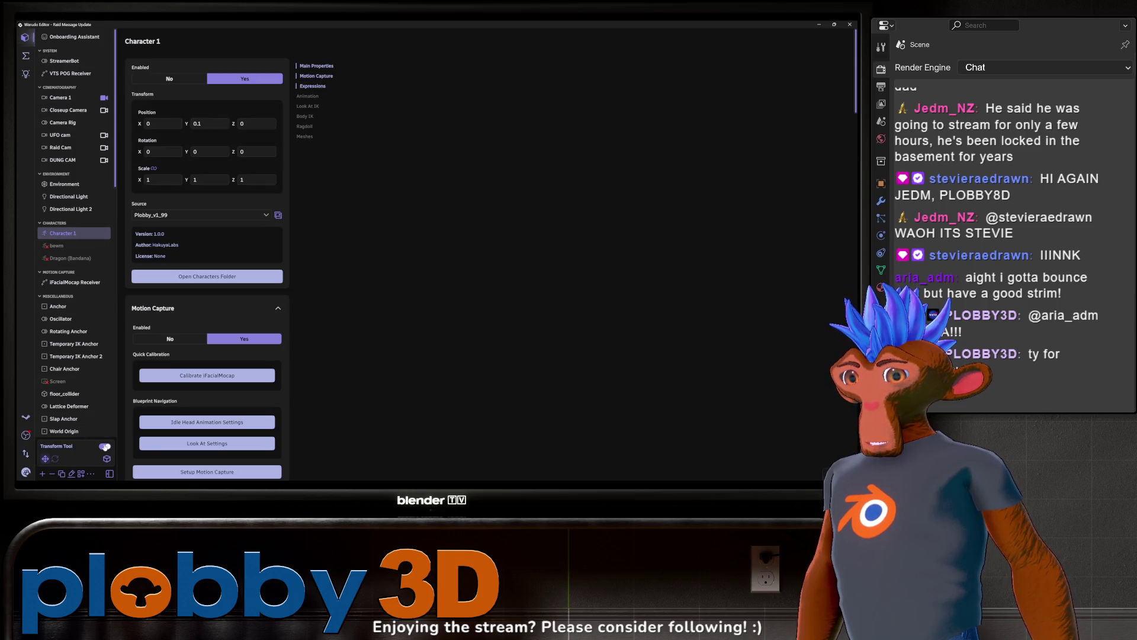
pyautogui.hotkey('alt', 'Tab')
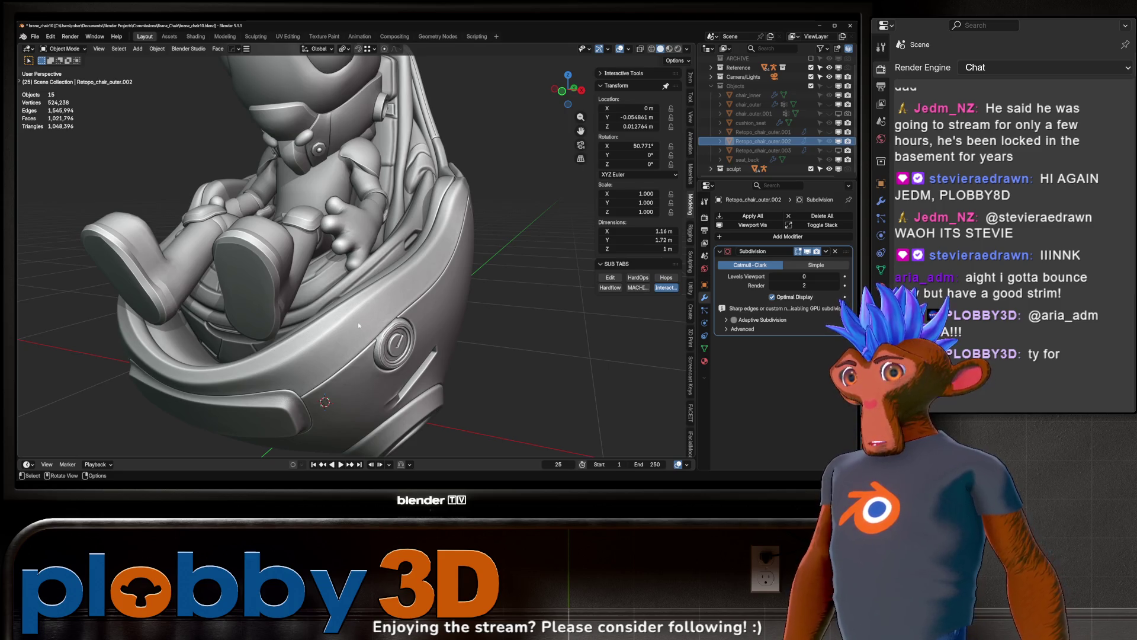
# - Select sculpt_base at the round speaker and switch it into Sculpt Mode
pyautogui.moveTo(358, 325)
pyautogui.mouseDown(button='middle')
pyautogui.moveTo(367, 303)
pyautogui.moveTo(215, 285)
pyautogui.moveTo(421, 298)
pyautogui.moveTo(335, 334)
pyautogui.mouseUp(button='middle')
pyautogui.click(335, 333)
pyautogui.hotkey('ctrl', 'Tab')
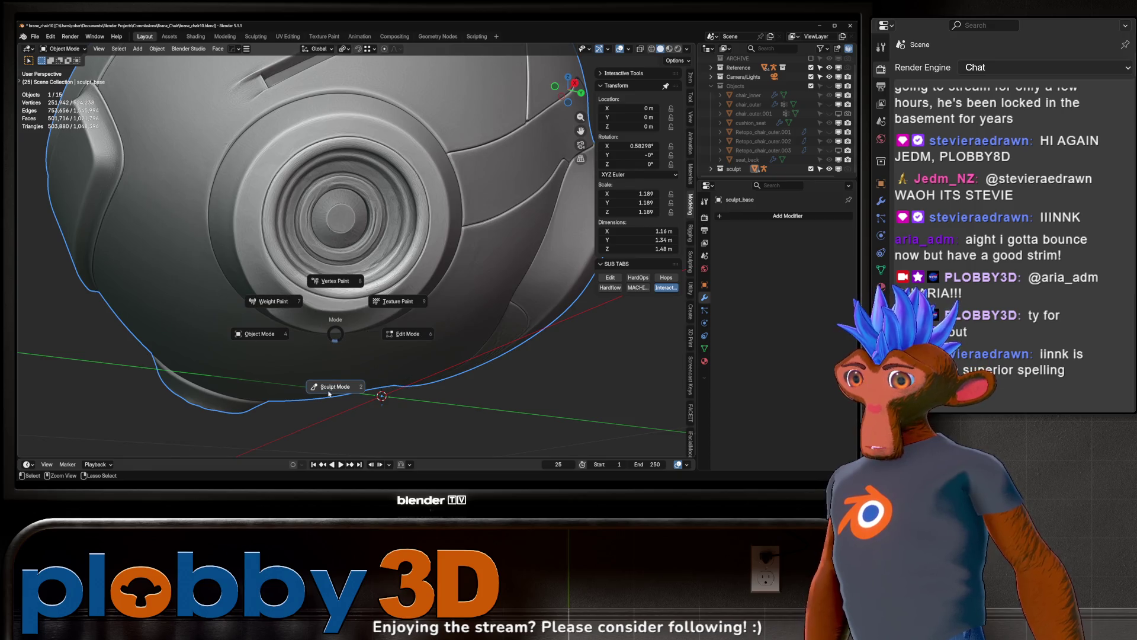
pyautogui.click(330, 391)
pyautogui.moveTo(330, 392)
pyautogui.mouseDown(button='middle')
pyautogui.moveTo(285, 262)
pyautogui.moveTo(284, 152)
pyautogui.moveTo(272, 190)
pyautogui.mouseUp(button='middle')
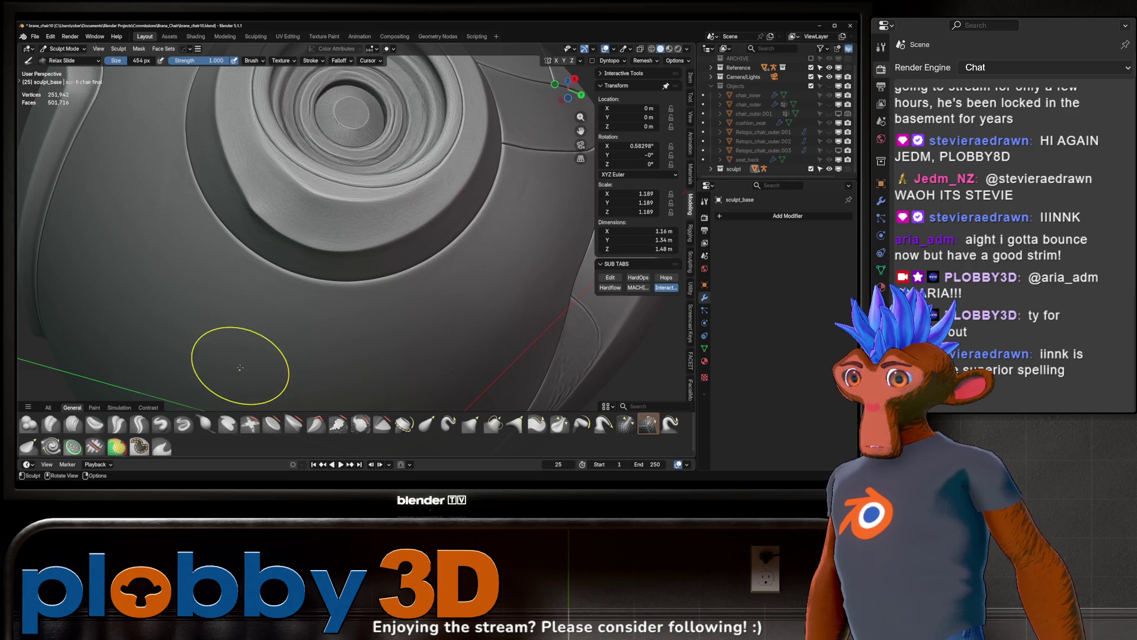
# - Smooth the rough patches around the speaker rings with the Scrape/Fill brush
pyautogui.click(339, 423)
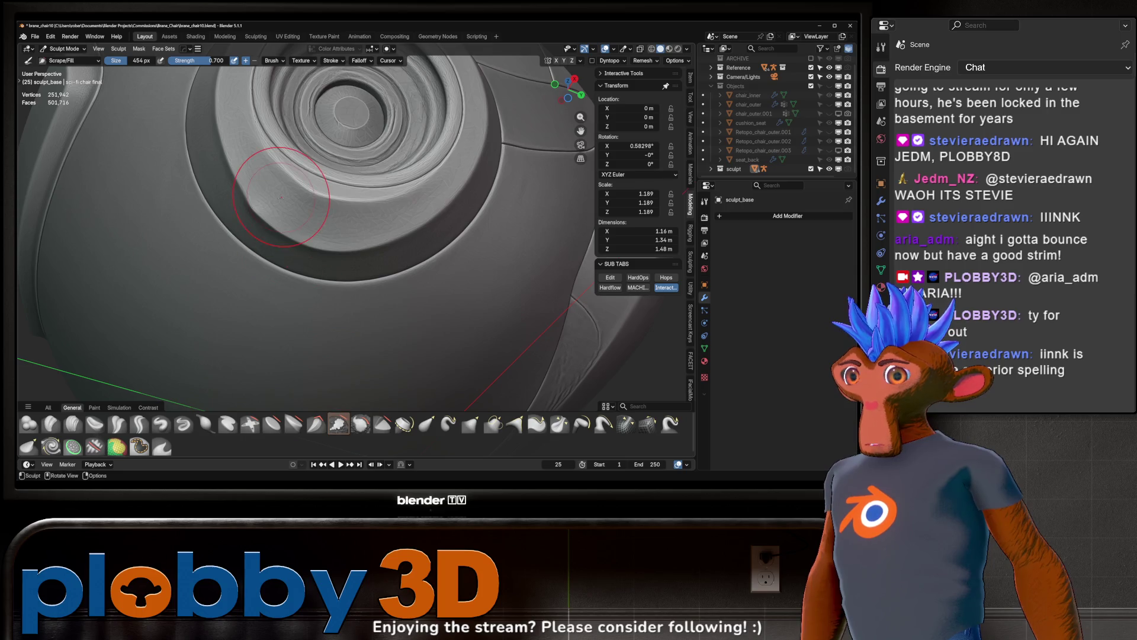
pyautogui.moveTo(308, 201); pyautogui.dragTo(330, 224, button='middle')
pyautogui.moveTo(279, 183)
pyautogui.mouseDown()
pyautogui.moveTo(252, 207)
pyautogui.moveTo(231, 193)
pyautogui.mouseUp()
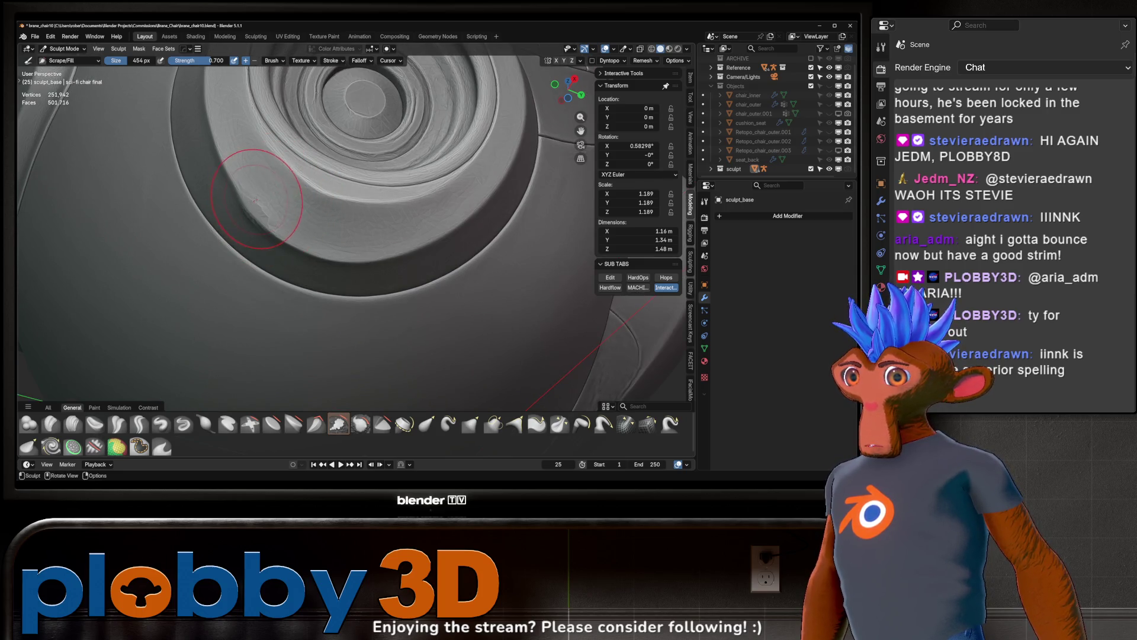
pyautogui.moveTo(253, 190)
pyautogui.mouseDown(button='middle')
pyautogui.moveTo(339, 234)
pyautogui.moveTo(315, 256)
pyautogui.moveTo(294, 222)
pyautogui.mouseUp(button='middle')
pyautogui.moveTo(291, 221); pyautogui.dragTo(289, 180)
pyautogui.moveTo(290, 180)
pyautogui.mouseDown(button='middle')
pyautogui.moveTo(317, 275)
pyautogui.moveTo(334, 254)
pyautogui.moveTo(331, 305)
pyautogui.moveTo(358, 307)
pyautogui.mouseUp(button='middle')
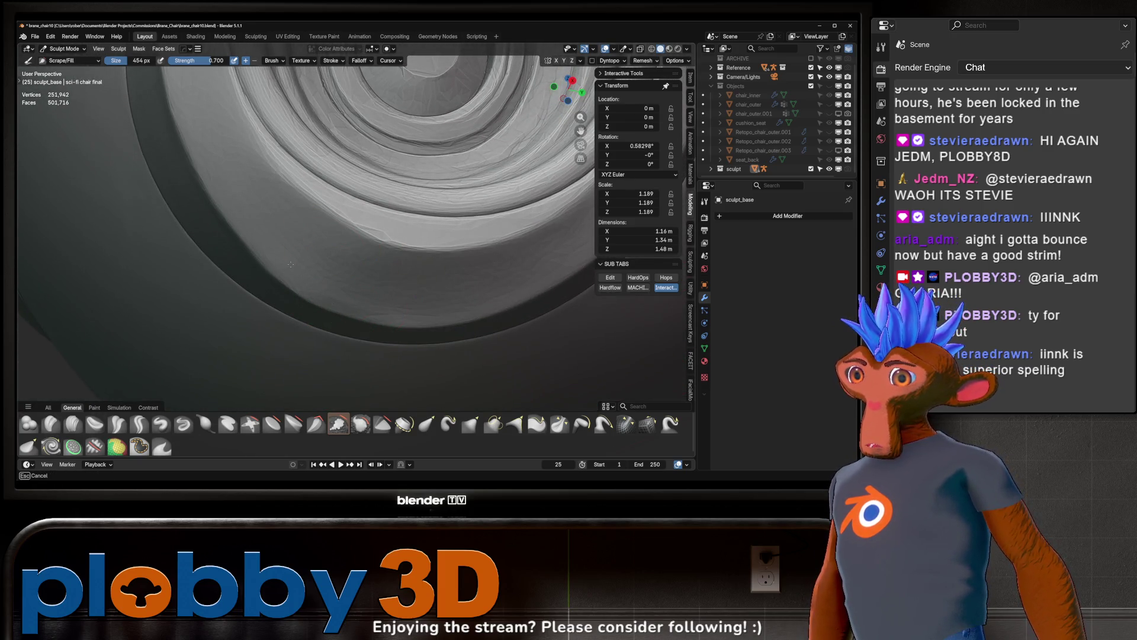
pyautogui.moveTo(278, 261); pyautogui.dragTo(285, 255, button='middle')
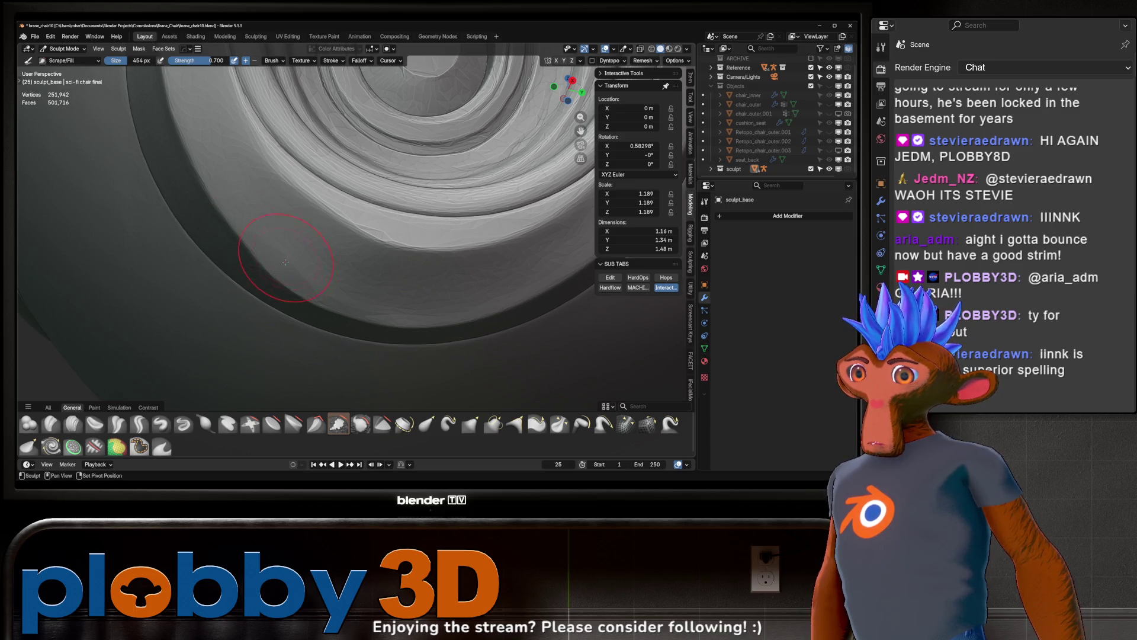
pyautogui.scroll(-8, 316, 278)
pyautogui.moveTo(302, 293)
pyautogui.mouseDown(button='middle')
pyautogui.moveTo(290, 303)
pyautogui.moveTo(299, 308)
pyautogui.mouseUp(button='middle')
pyautogui.scroll(5, 290, 303)
pyautogui.scroll(2, 294, 330)
pyautogui.scroll(-3, 296, 245)
pyautogui.moveTo(296, 246); pyautogui.dragTo(268, 312, button='middle')
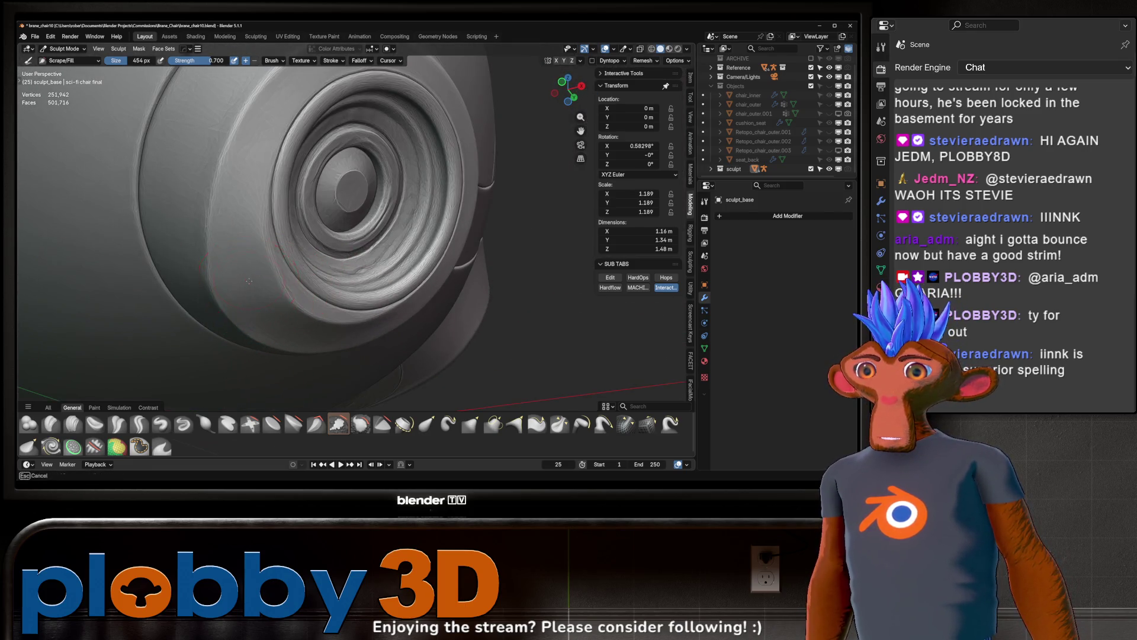
pyautogui.scroll(3, 245, 244)
pyautogui.moveTo(299, 281)
pyautogui.mouseDown(button='middle')
pyautogui.moveTo(374, 295)
pyautogui.moveTo(310, 335)
pyautogui.mouseUp(button='middle')
pyautogui.scroll(-5, 311, 290)
pyautogui.scroll(4, 382, 296)
pyautogui.scroll(-5, 382, 296)
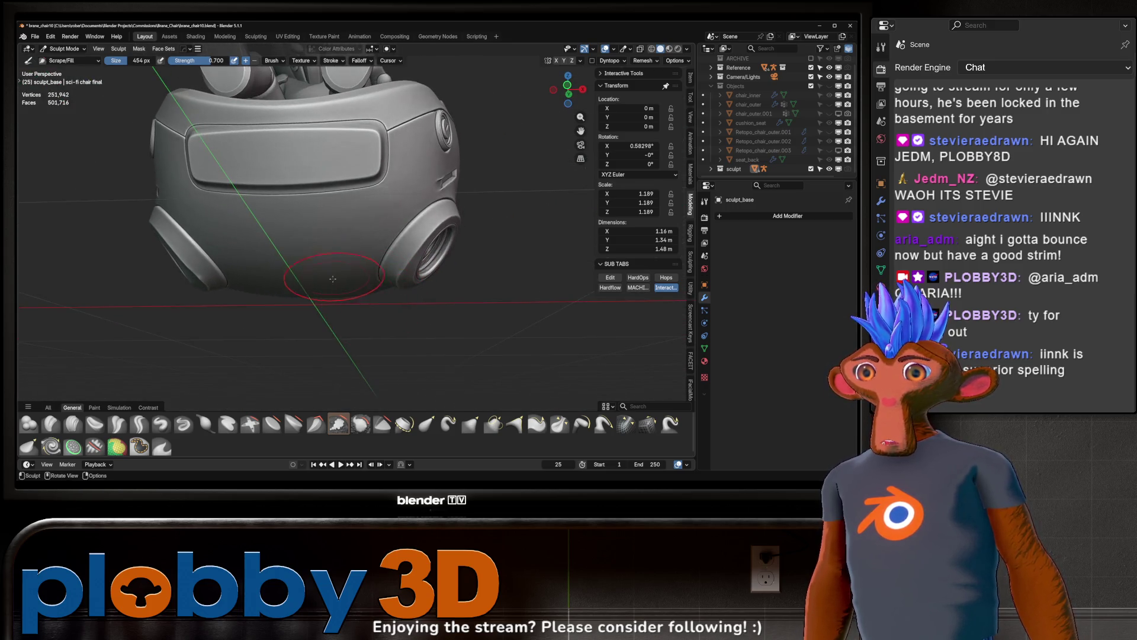
# - Return to Object Mode and add a Hops_Mirror across the X axis
pyautogui.hotkey('ctrl', 'Tab')
pyautogui.click(234, 336)
pyautogui.moveTo(234, 335); pyautogui.dragTo(357, 227, button='middle')
pyautogui.hotkey('alt', 'x')
pyautogui.click(387, 285)
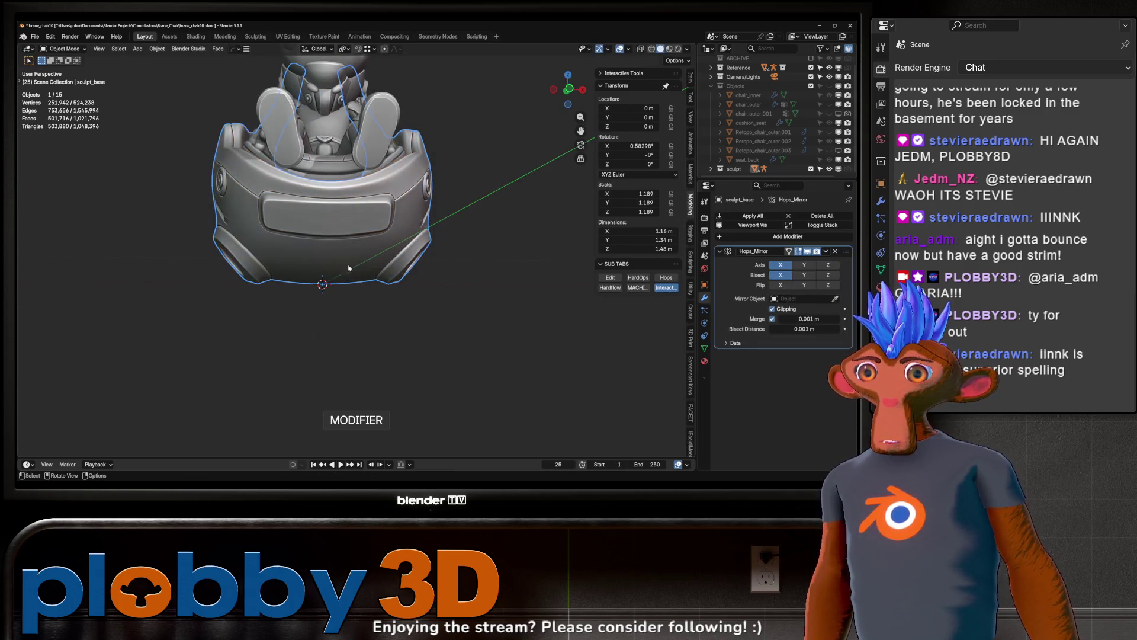
# - Set the Hops_Mirror bisect distance and merge distance both to 0.0001 m
pyautogui.scroll(5, 333, 240)
pyautogui.moveTo(332, 239)
pyautogui.mouseDown(button='middle')
pyautogui.moveTo(499, 176)
pyautogui.moveTo(401, 253)
pyautogui.mouseUp(button='middle')
pyautogui.click(808, 319)
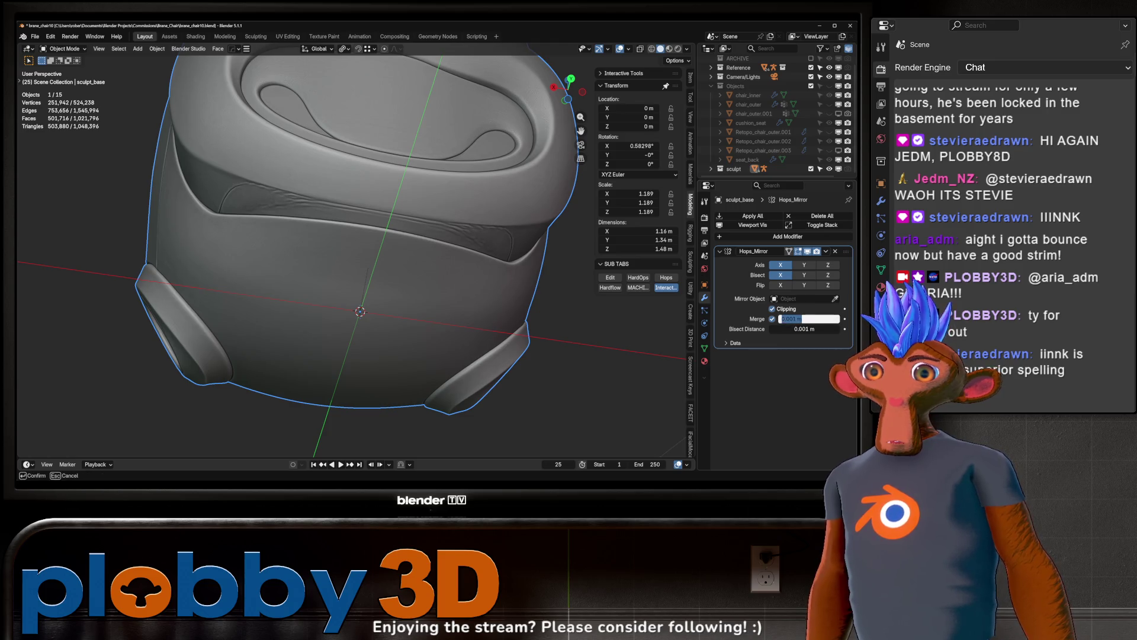
pyautogui.press('Tab')
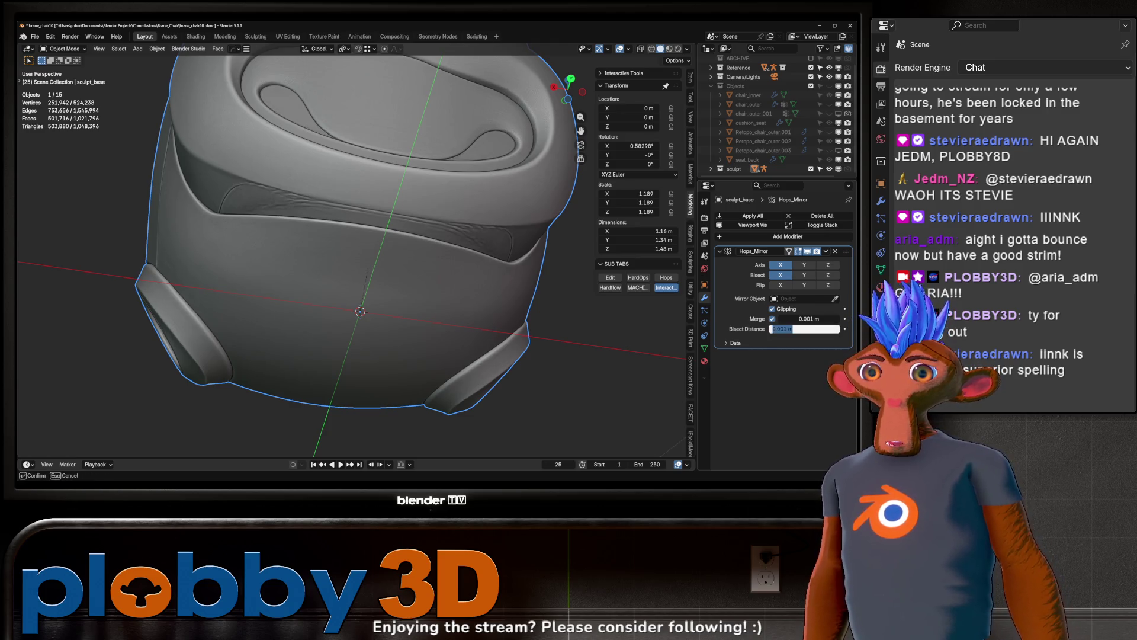
pyautogui.write('0.0001')
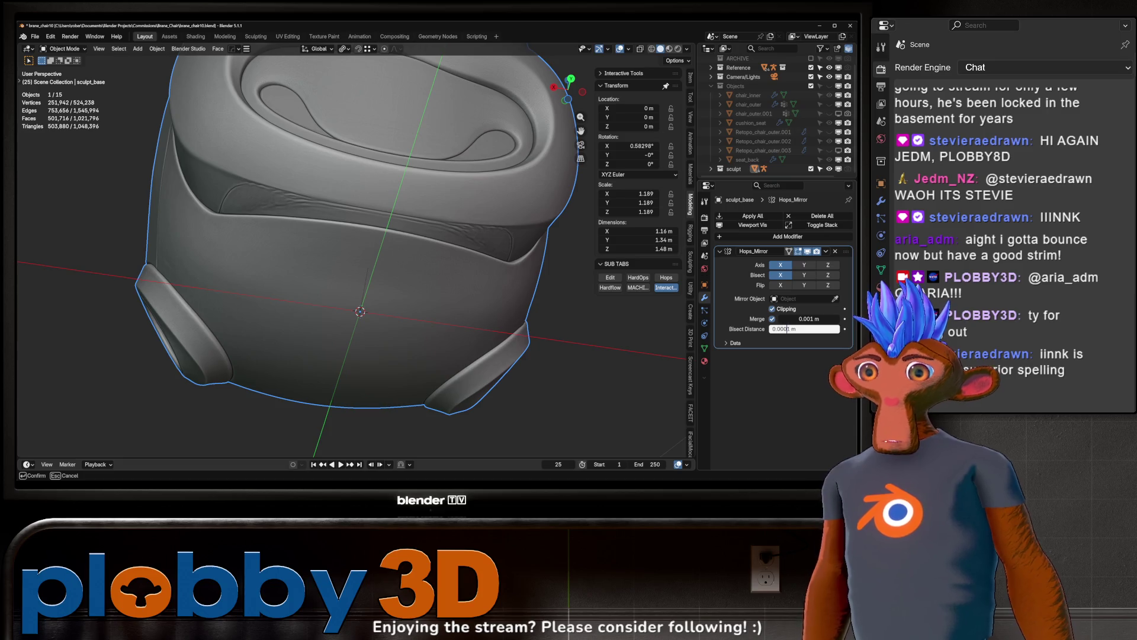
pyautogui.press('Return')
pyautogui.click(808, 319)
pyautogui.click(797, 318)
pyautogui.write('0')
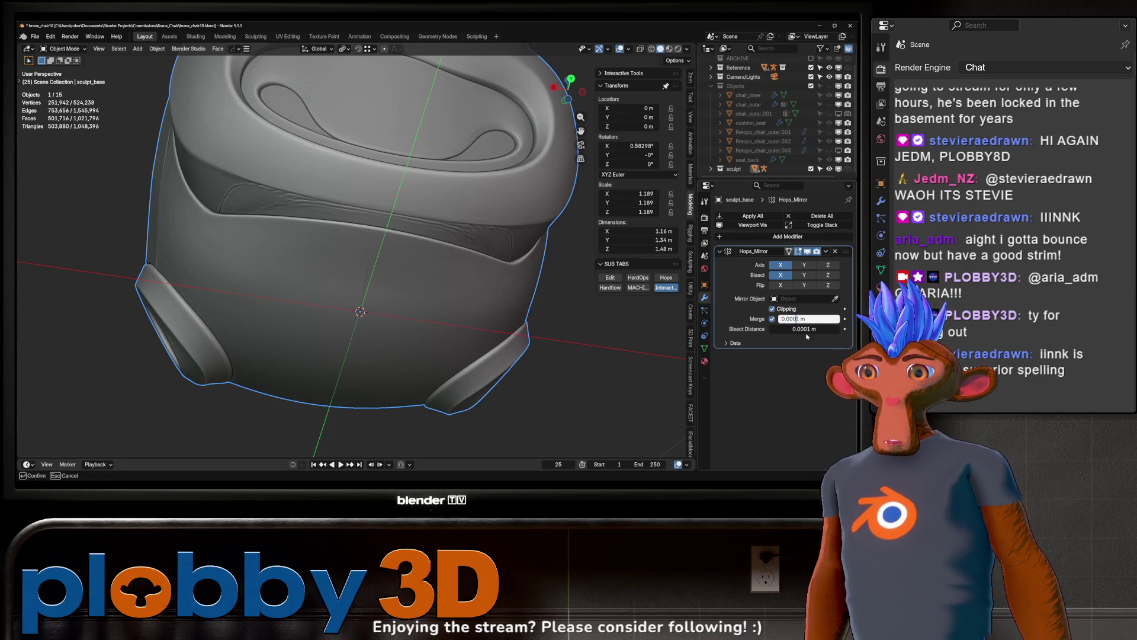
pyautogui.press('Return')
# - Apply the Hops_Mirror modifier to sculpt_base with Ctrl+A
pyautogui.hotkey('ctrl', 'a')
pyautogui.moveTo(379, 266)
pyautogui.mouseDown(button='middle')
pyautogui.moveTo(426, 254)
pyautogui.moveTo(393, 274)
pyautogui.mouseUp(button='middle')
pyautogui.moveTo(266, 202)
pyautogui.mouseDown(button='middle')
pyautogui.moveTo(260, 336)
pyautogui.moveTo(320, 353)
pyautogui.moveTo(337, 408)
pyautogui.moveTo(312, 392)
pyautogui.moveTo(341, 308)
pyautogui.mouseUp(button='middle')
pyautogui.moveTo(323, 345)
pyautogui.mouseDown(button='middle')
pyautogui.moveTo(391, 379)
pyautogui.moveTo(450, 362)
pyautogui.mouseUp(button='middle')
pyautogui.scroll(-5, 403, 386)
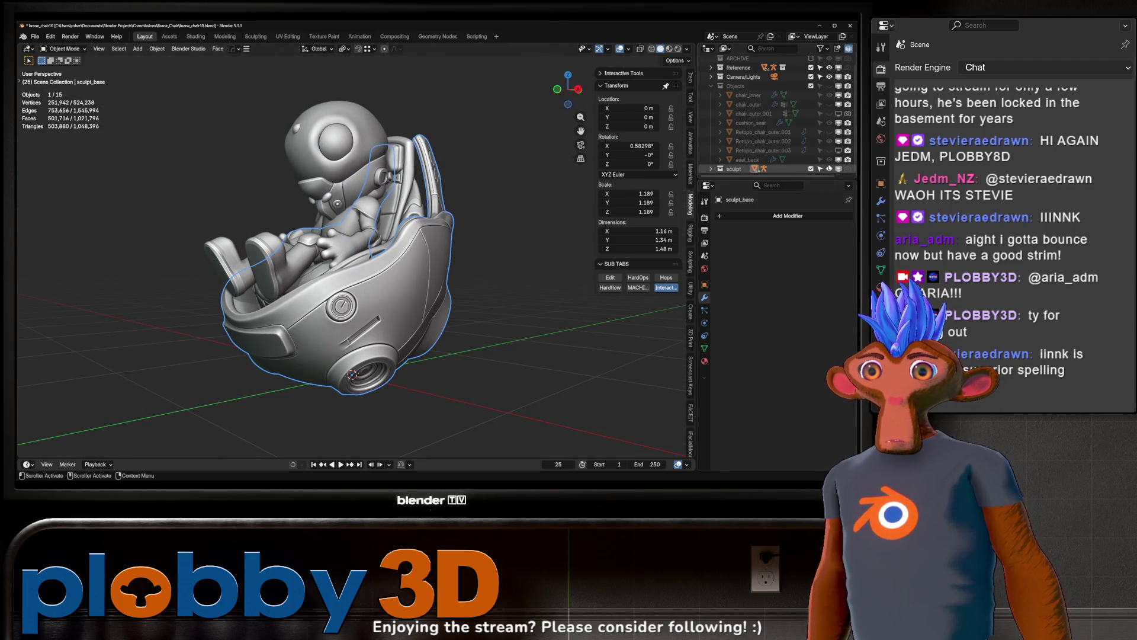
# - Expand the sculpt collection in the Outliner to reveal sculpt_base
pyautogui.scroll(1, 754, 89)
pyautogui.scroll(-1, 754, 89)
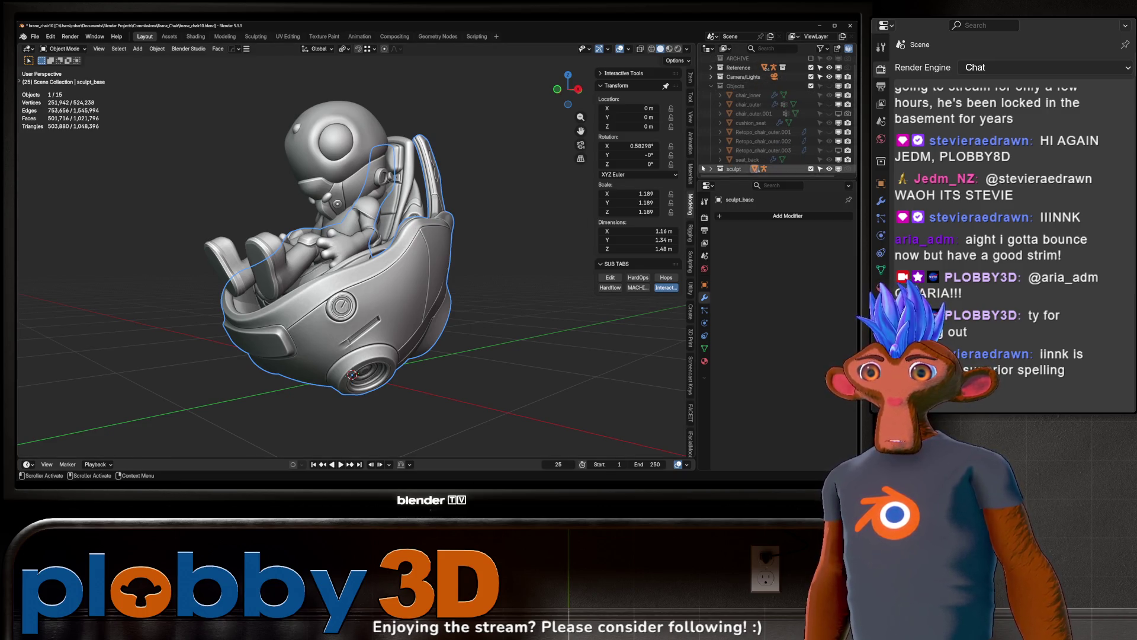
pyautogui.click(712, 169)
pyautogui.scroll(-1, 743, 130)
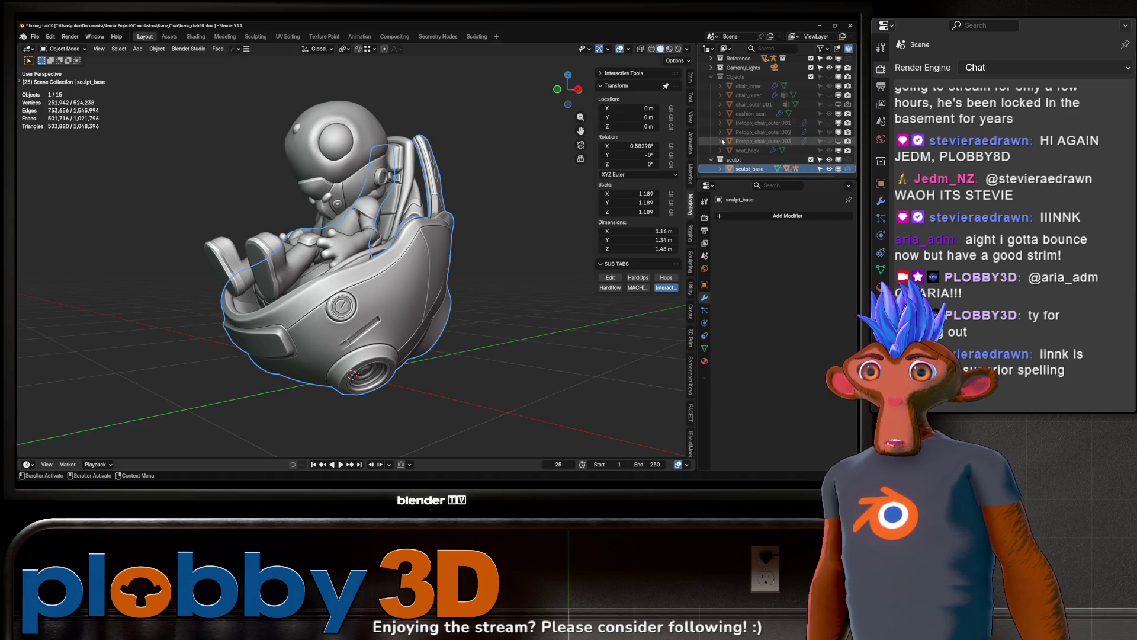
pyautogui.moveTo(410, 190)
pyautogui.mouseDown(button='middle')
pyautogui.moveTo(348, 274)
pyautogui.moveTo(325, 256)
pyautogui.moveTo(584, 267)
pyautogui.moveTo(472, 260)
pyautogui.mouseUp(button='middle')
pyautogui.moveTo(346, 262)
pyautogui.mouseDown(button='middle')
pyautogui.moveTo(554, 272)
pyautogui.moveTo(282, 290)
pyautogui.moveTo(332, 278)
pyautogui.moveTo(373, 243)
pyautogui.mouseUp(button='middle')
pyautogui.scroll(4, 415, 266)
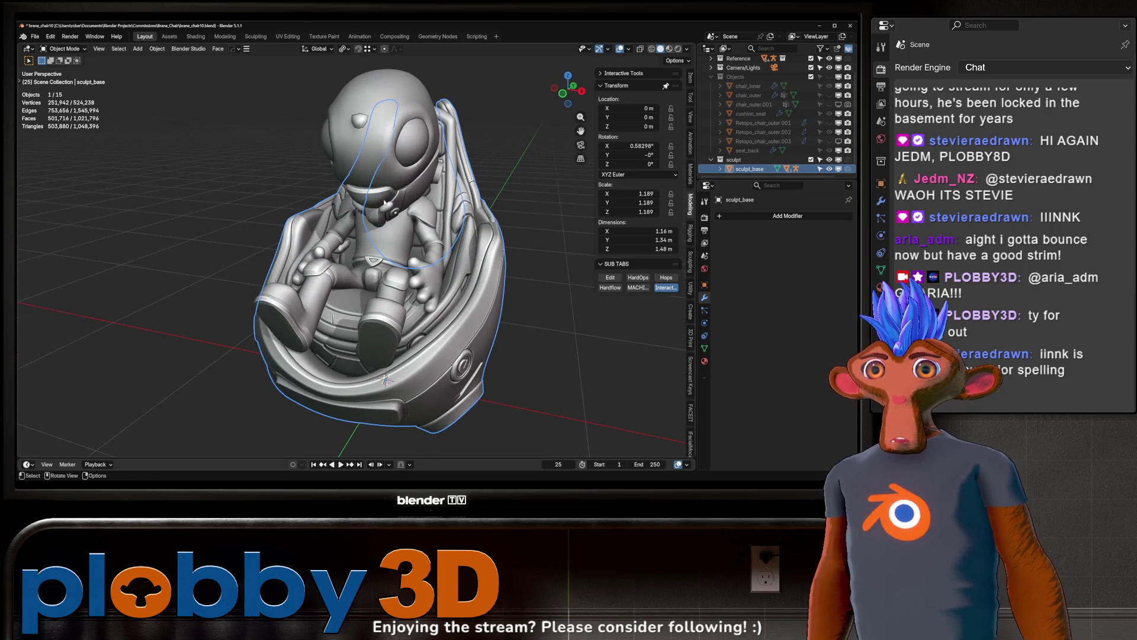
pyautogui.scroll(2, 770, 80)
# - Hide the Brane character and sculpt_base, and show the Objects collection's chair pieces
pyautogui.click(711, 77)
pyautogui.click(810, 87)
pyautogui.moveTo(450, 264); pyautogui.dragTo(569, 254, button='middle')
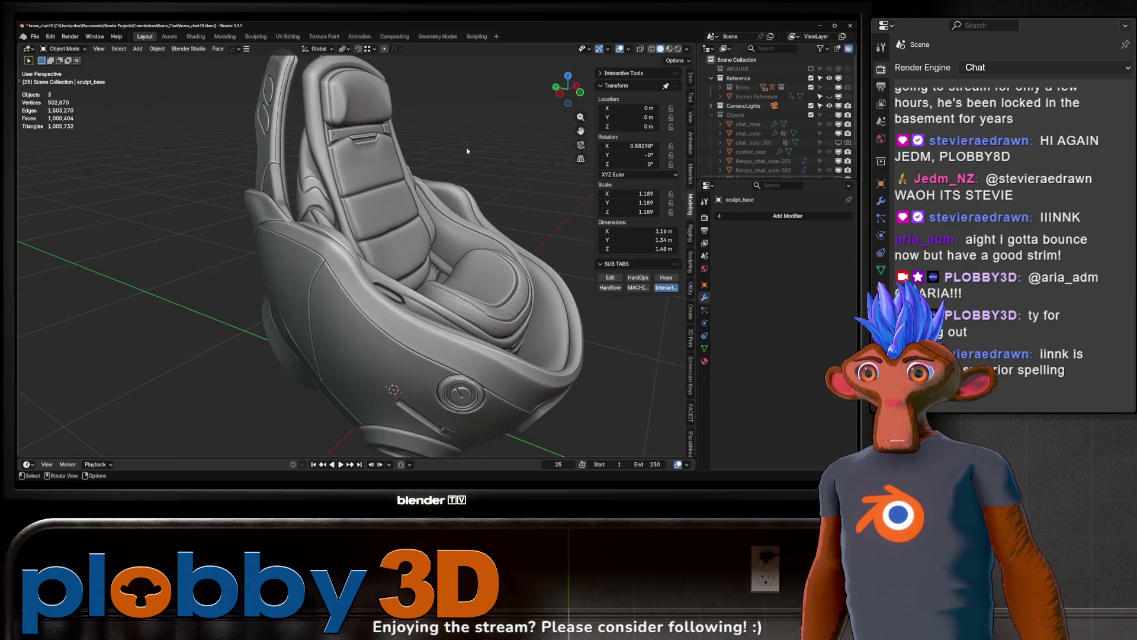
pyautogui.click(811, 115)
pyautogui.moveTo(381, 178)
pyautogui.mouseDown(button='middle')
pyautogui.moveTo(409, 195)
pyautogui.moveTo(388, 185)
pyautogui.moveTo(324, 290)
pyautogui.moveTo(346, 329)
pyautogui.moveTo(375, 325)
pyautogui.moveTo(373, 293)
pyautogui.moveTo(414, 308)
pyautogui.mouseUp(button='middle')
pyautogui.scroll(-3, 823, 148)
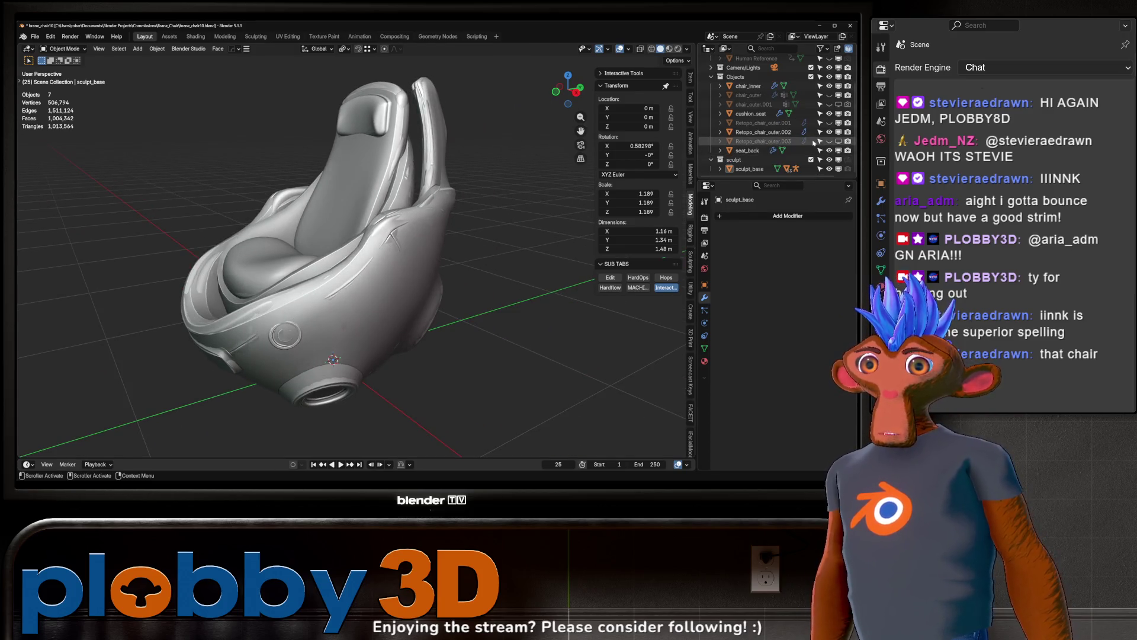
pyautogui.click(829, 169)
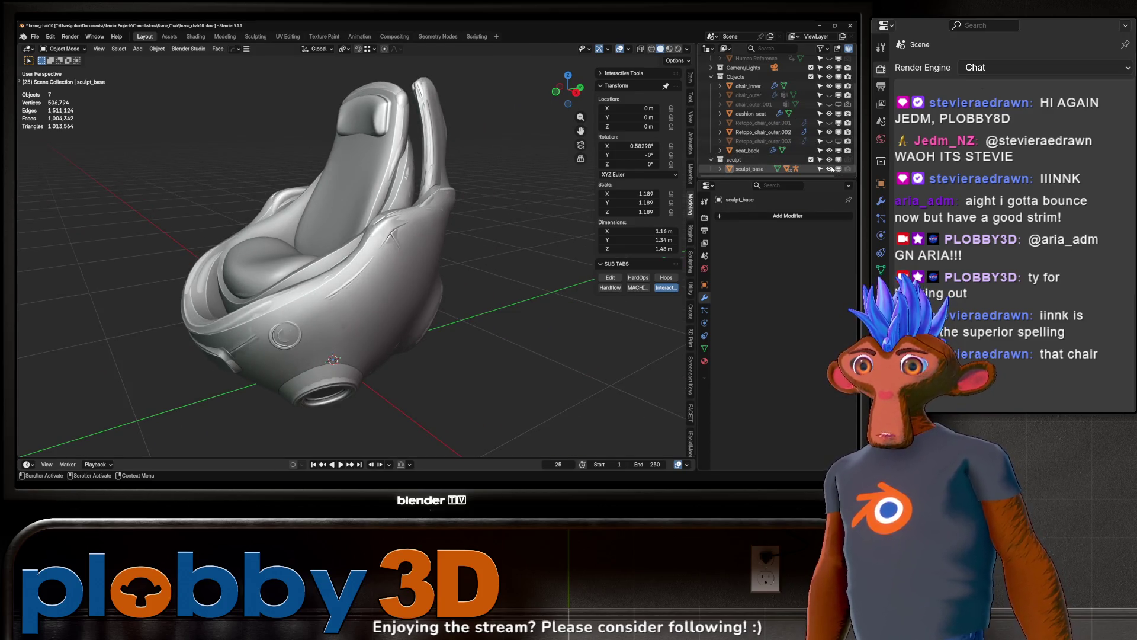
pyautogui.moveTo(353, 246); pyautogui.dragTo(272, 248, button='middle')
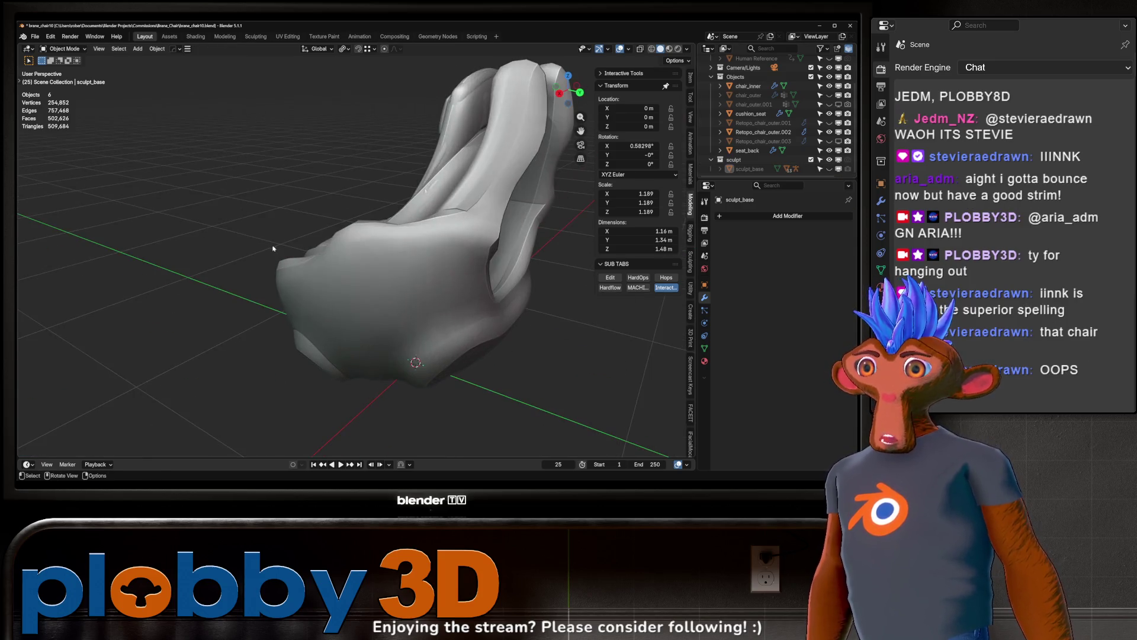
# - Select Retopo_chair_outer.002 and inspect its wireframe in Edit Mode, then return to Object Mode
pyautogui.click(364, 283)
pyautogui.press('Tab')
pyautogui.moveTo(364, 283)
pyautogui.mouseDown(button='middle')
pyautogui.moveTo(408, 278)
pyautogui.moveTo(355, 267)
pyautogui.moveTo(447, 285)
pyautogui.moveTo(366, 258)
pyautogui.mouseUp(button='middle')
pyautogui.press('Tab')
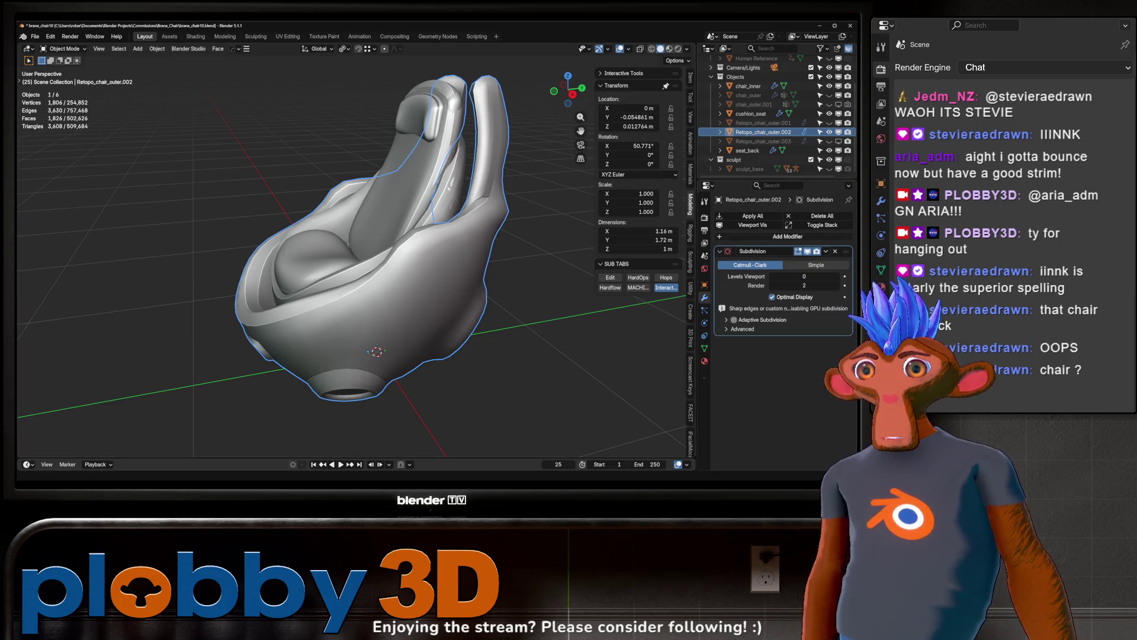
# - Toggle the Brane character's visibility to check its fit in the chair, leaving it hidden
pyautogui.moveTo(476, 238); pyautogui.dragTo(471, 245, button='middle')
pyautogui.scroll(2, 434, 237)
pyautogui.scroll(4, 826, 106)
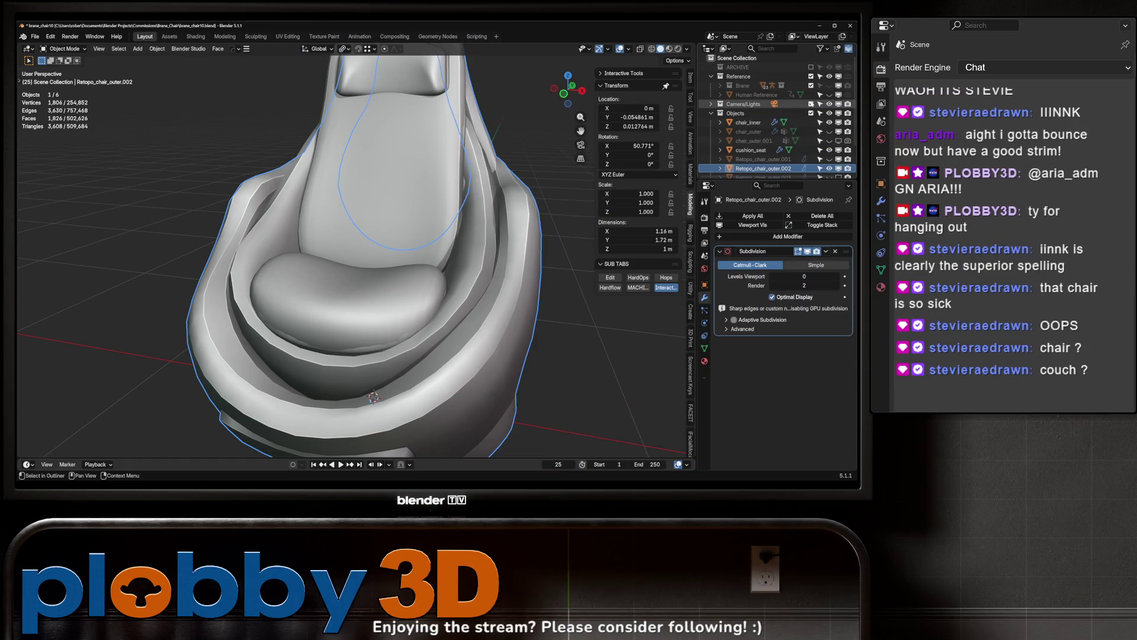
pyautogui.click(829, 86)
pyautogui.click(829, 85)
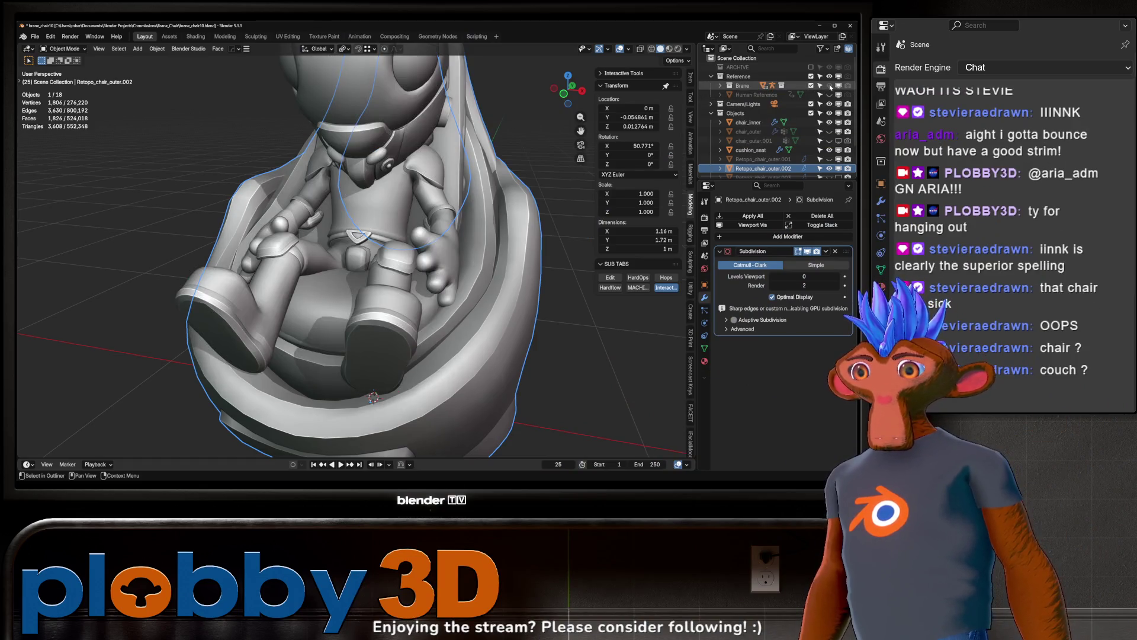
pyautogui.click(830, 86)
# - Orbit and zoom to inspect the standalone chair from the side
pyautogui.moveTo(403, 231)
pyautogui.mouseDown(button='middle')
pyautogui.moveTo(379, 228)
pyautogui.moveTo(416, 224)
pyautogui.moveTo(272, 279)
pyautogui.moveTo(325, 349)
pyautogui.moveTo(319, 290)
pyautogui.mouseUp(button='middle')
pyautogui.scroll(4, 319, 288)
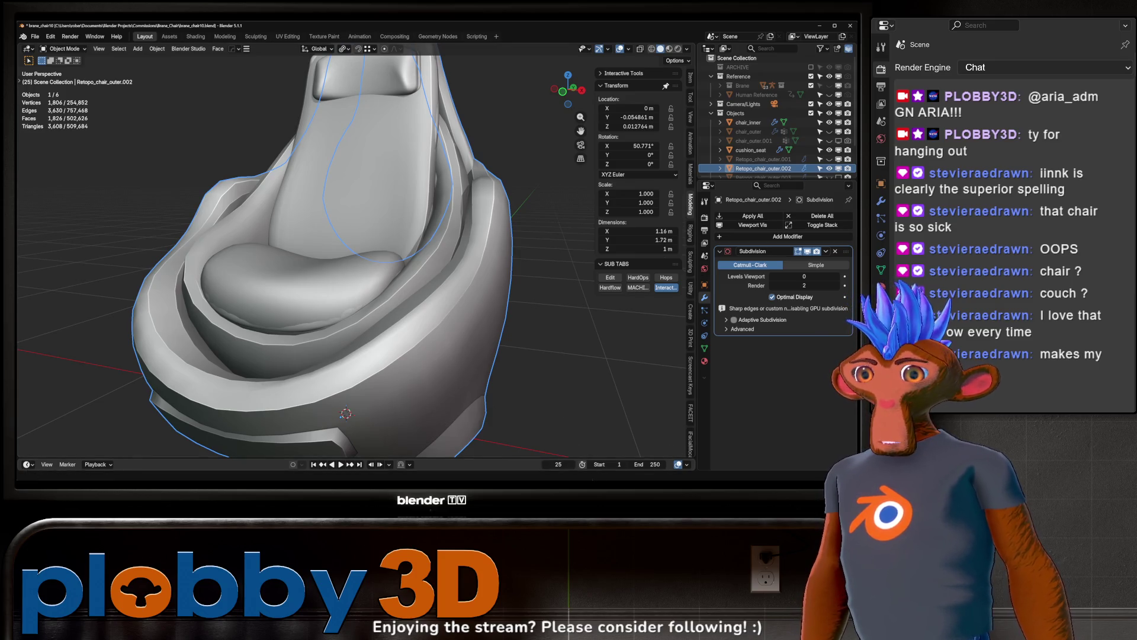
pyautogui.moveTo(616, 483)
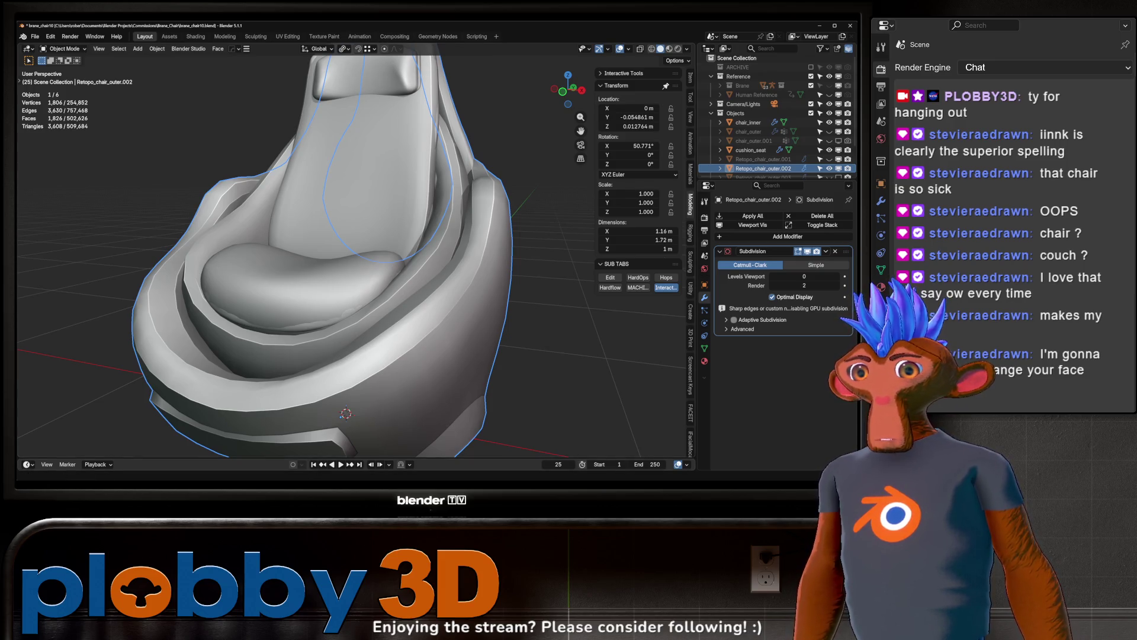
pyautogui.scroll(-5, 436, 194)
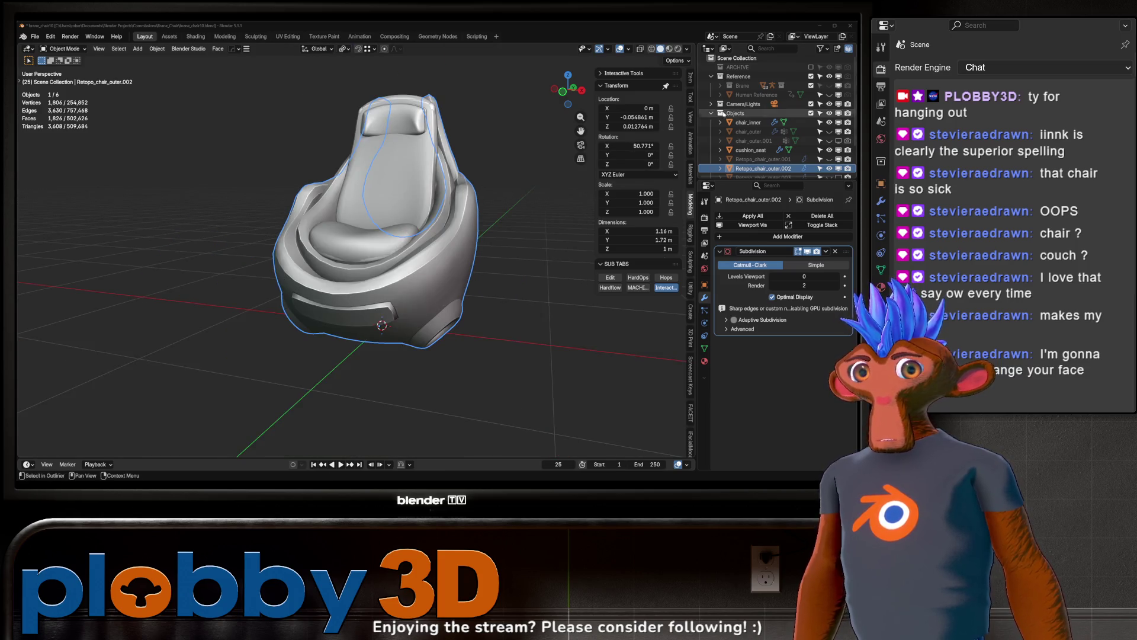
pyautogui.scroll(1, 793, 92)
# - Unhide Brane seated in the chair, frame the chair in view, then switch to the Twitch window
pyautogui.click(830, 87)
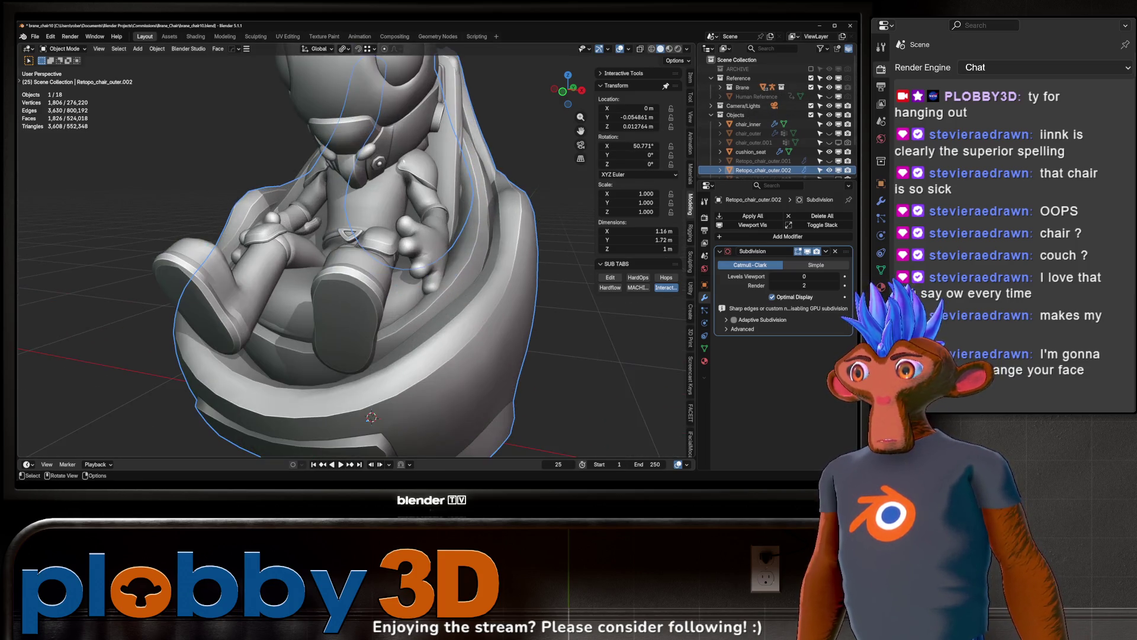
pyautogui.scroll(3, 399, 110)
pyautogui.scroll(-8, 386, 91)
pyautogui.press('KP_Decimal')
pyautogui.scroll(3, 385, 236)
pyautogui.scroll(-3, 385, 237)
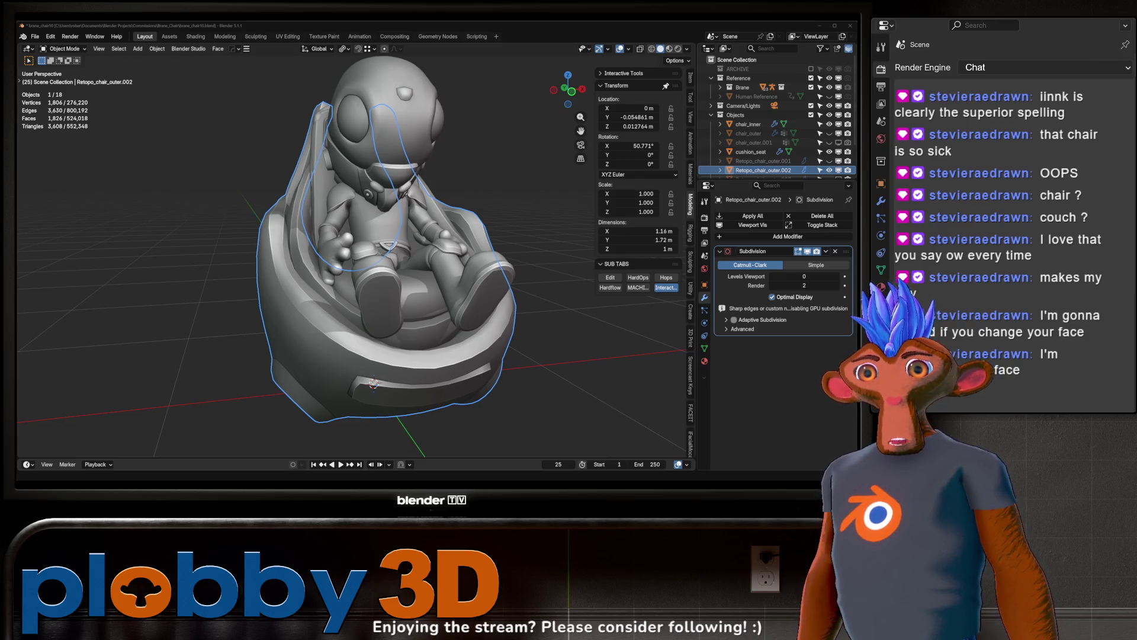
pyautogui.hotkey('alt', 'Tab')
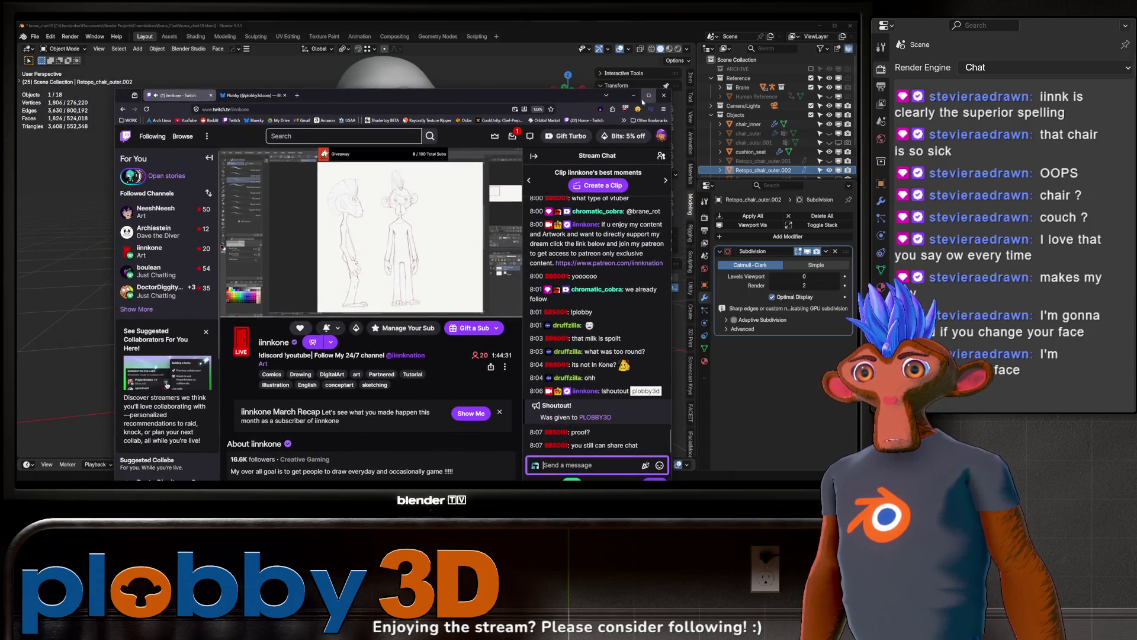
pyautogui.click(649, 95)
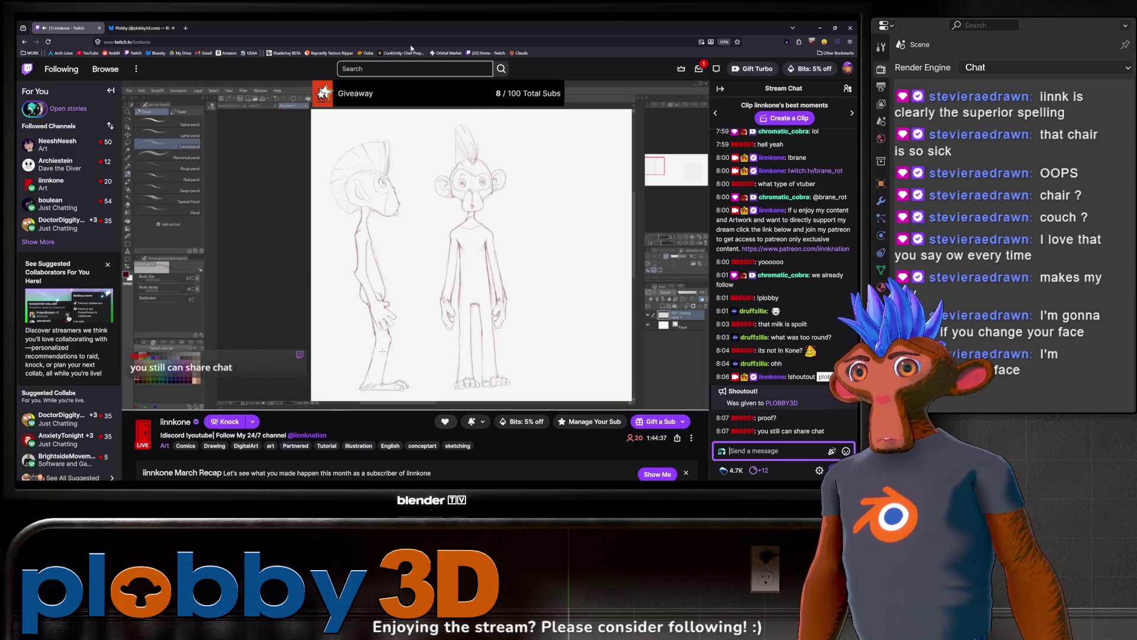
pyautogui.hotkey('alt', 'Tab')
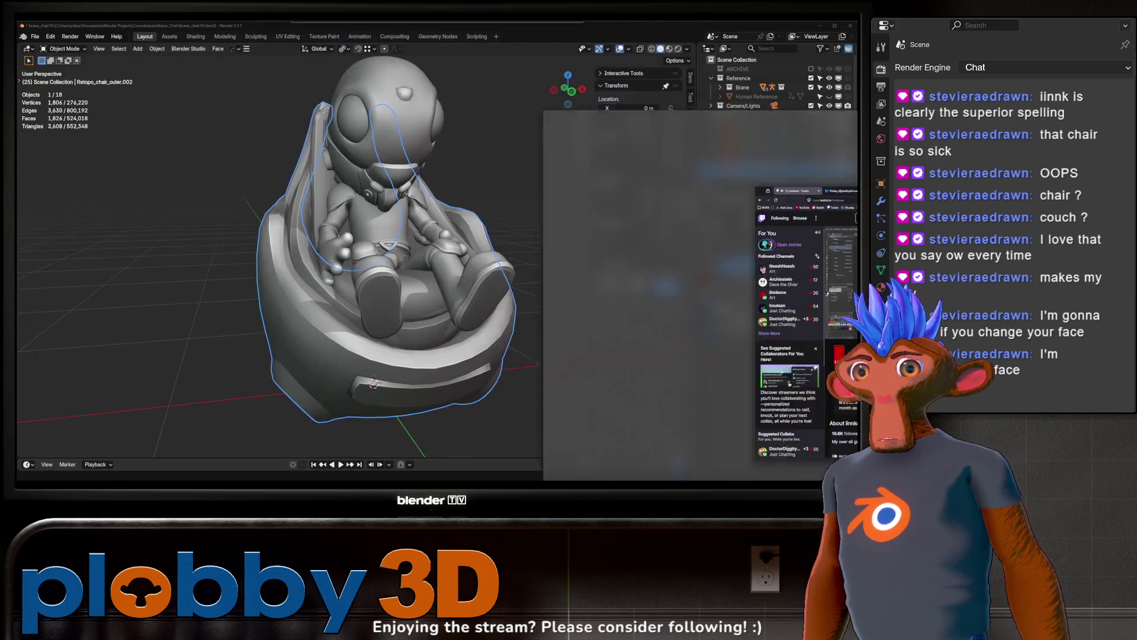
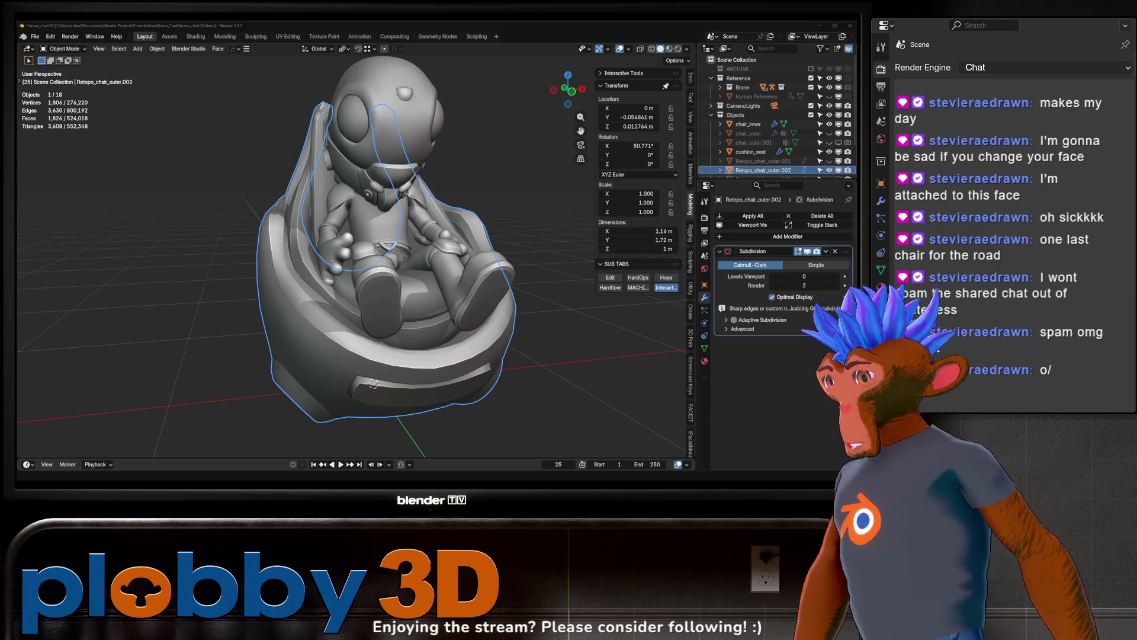
# - Orbit Blender's view to the chair's front, then switch to the Warudo Editor
pyautogui.moveTo(327, 266)
pyautogui.mouseDown(button='middle')
pyautogui.moveTo(332, 237)
pyautogui.moveTo(308, 254)
pyautogui.moveTo(326, 266)
pyautogui.mouseUp(button='middle')
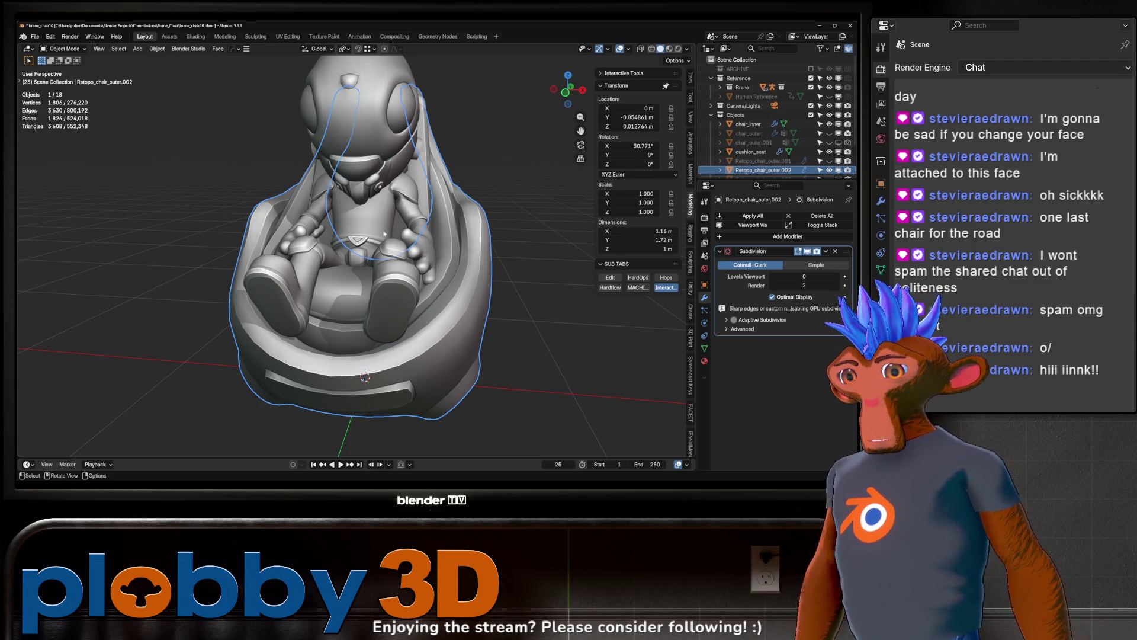
pyautogui.hotkey('alt', 'Tab')
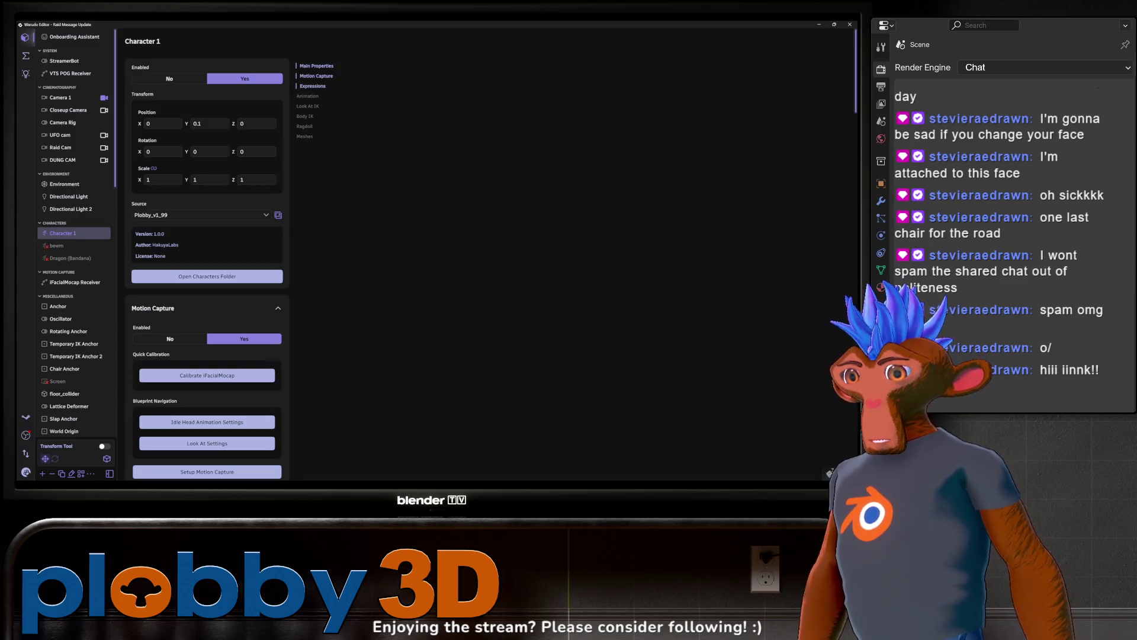
# - Recalibrate iFacialMocap tracking for Character 1, then return to Blender viewing the chair's back
pyautogui.moveTo(616, 480)
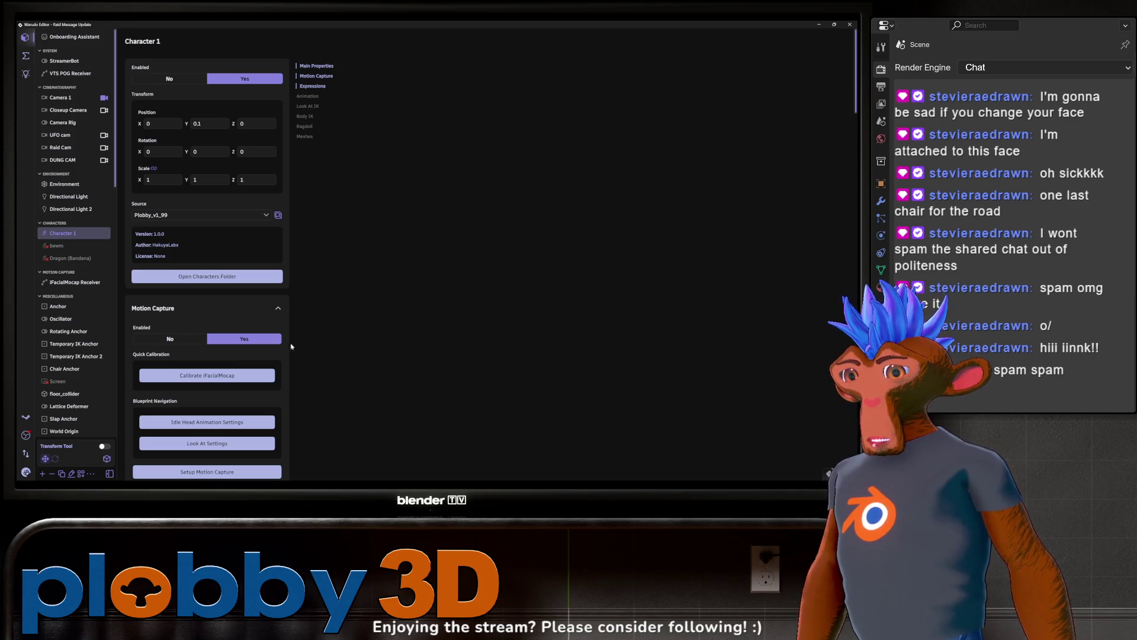
pyautogui.click(225, 376)
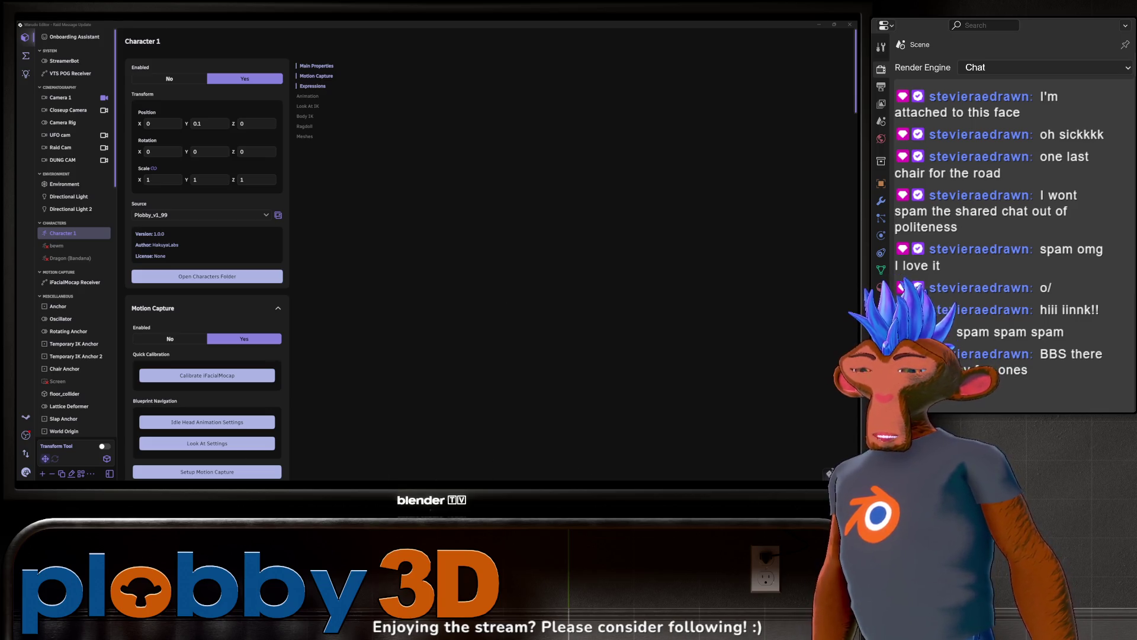
pyautogui.click(846, 273)
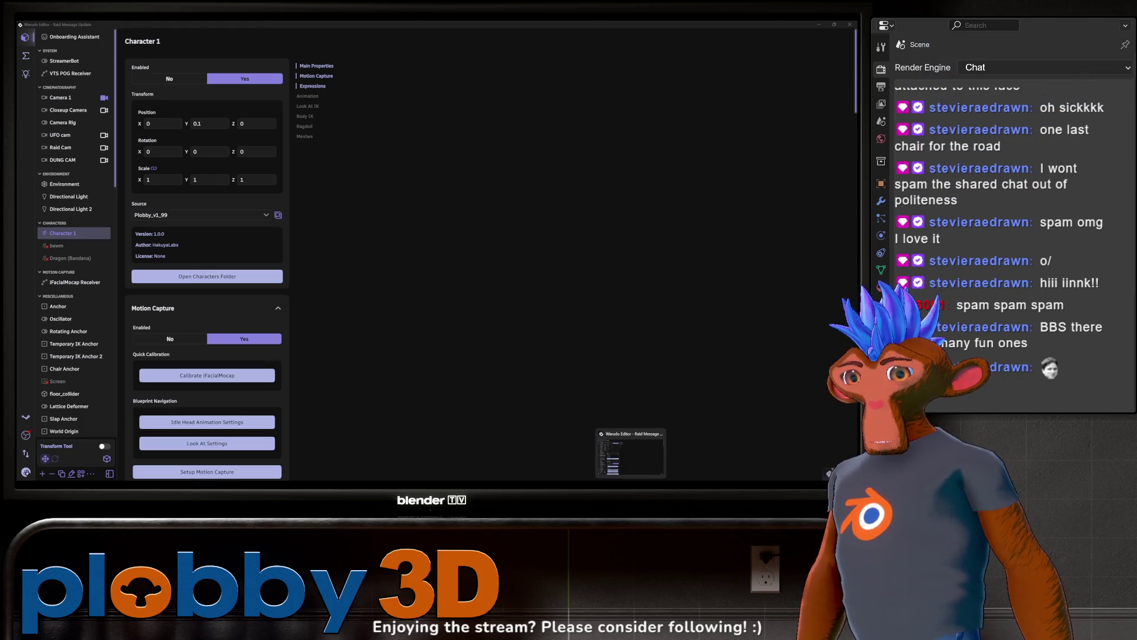
pyautogui.click(526, 481)
pyautogui.moveTo(381, 251)
pyautogui.mouseDown(button='middle')
pyautogui.moveTo(431, 279)
pyautogui.moveTo(286, 283)
pyautogui.mouseUp(button='middle')
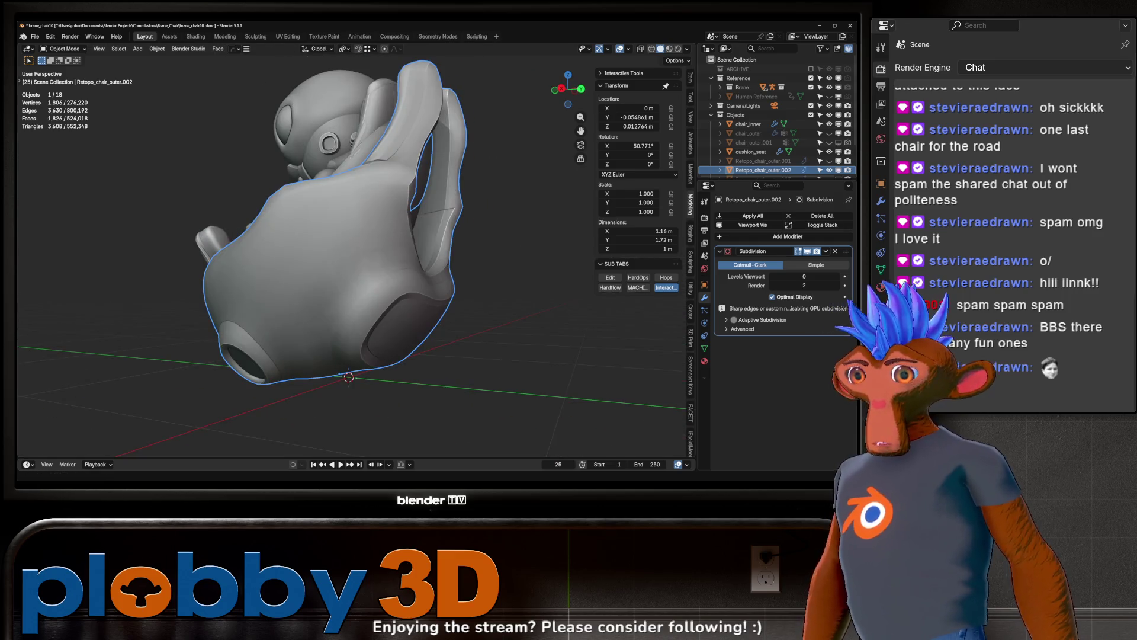
# - Remove the retopo mesh's old material slots and select the chair's back panel faces
pyautogui.scroll(3, 358, 382)
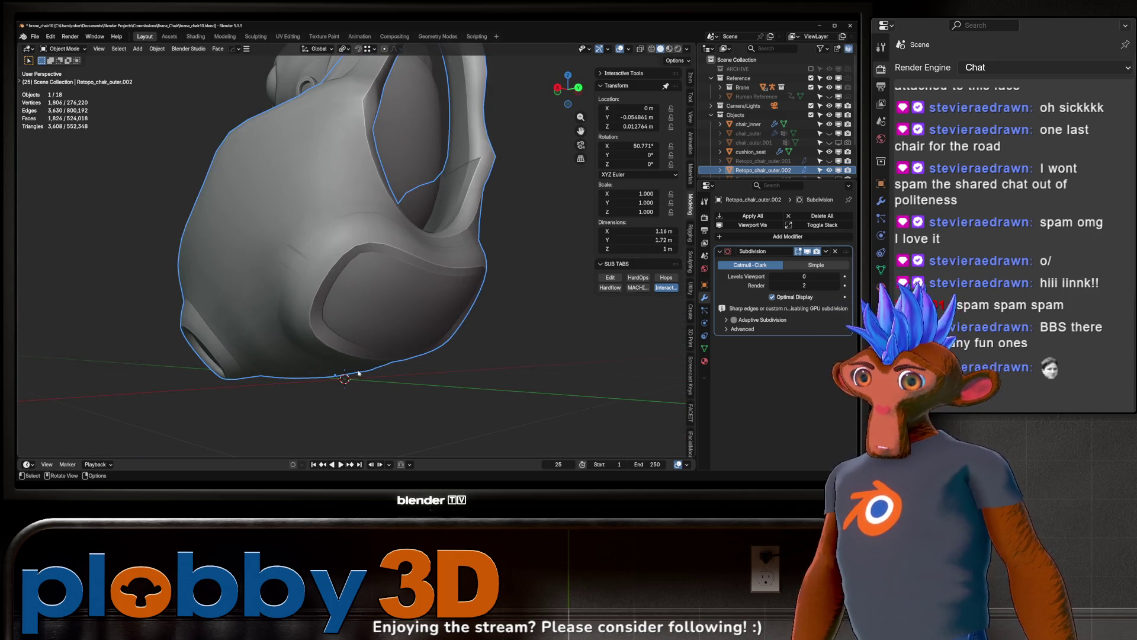
pyautogui.moveTo(373, 330); pyautogui.dragTo(321, 328, button='middle')
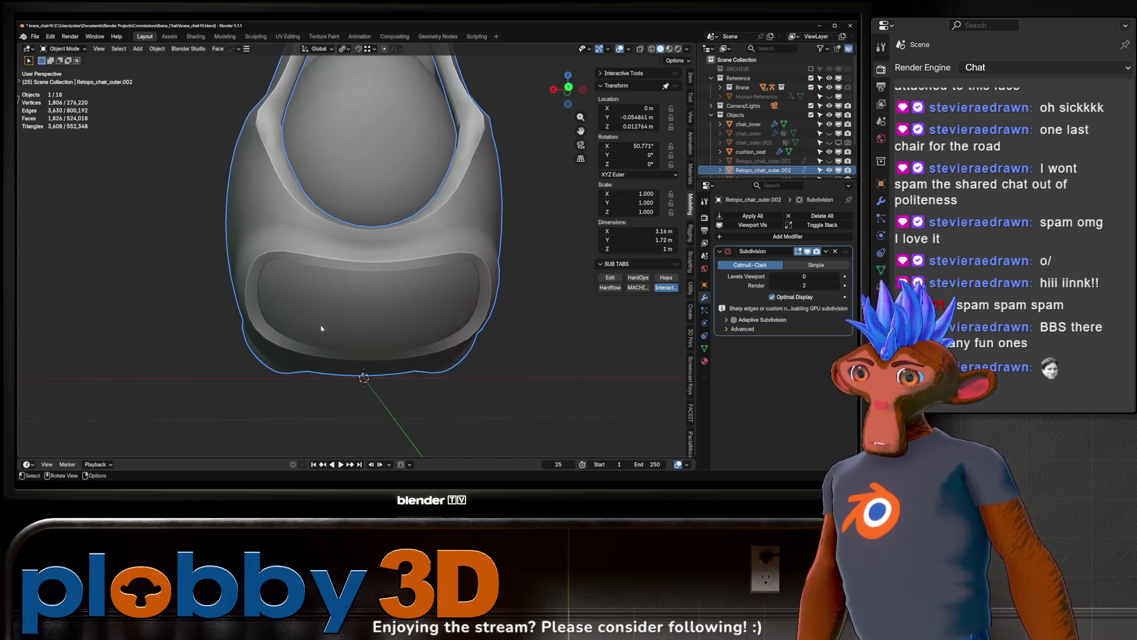
pyautogui.click(704, 361)
pyautogui.click(848, 226)
pyautogui.click(849, 225)
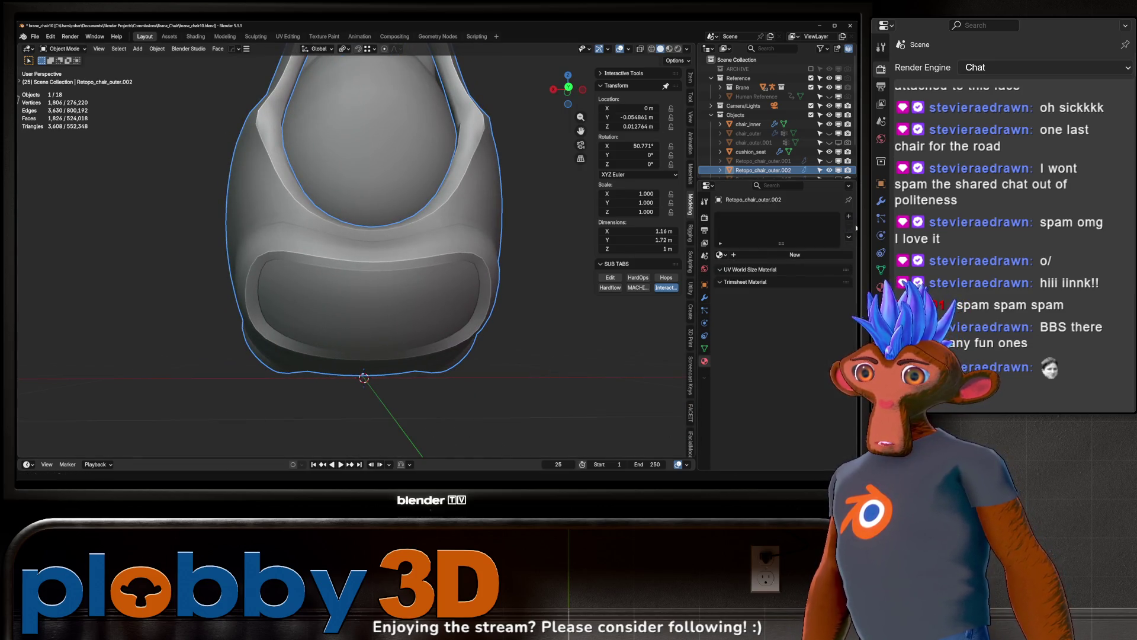
pyautogui.press('Tab')
pyautogui.keyDown('alt'); pyautogui.click(259, 299); pyautogui.keyUp('alt')
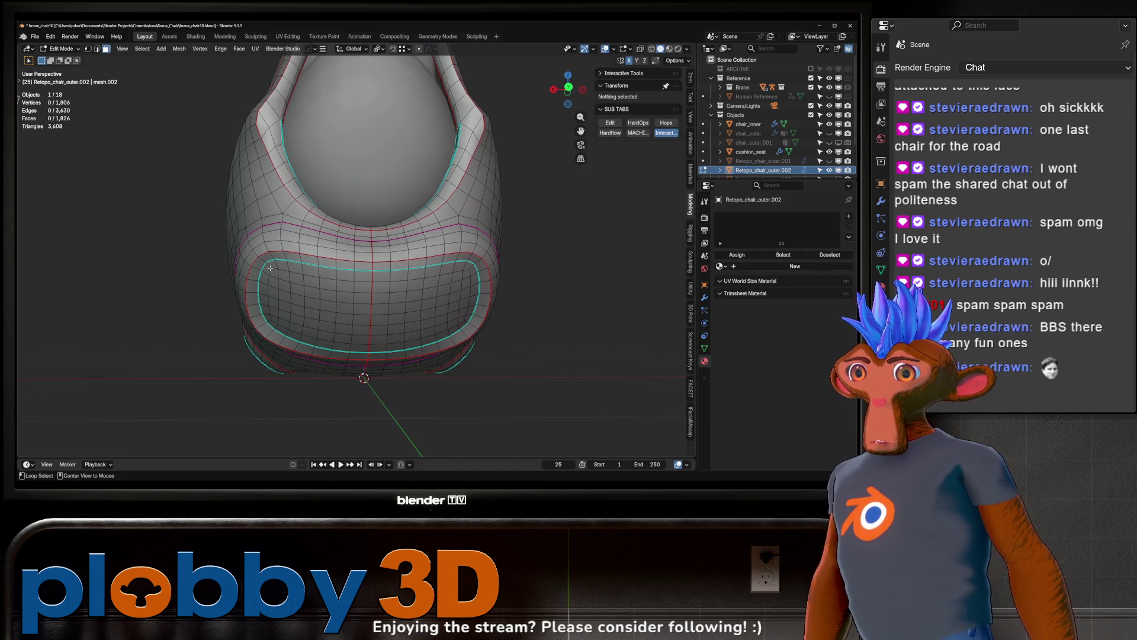
pyautogui.press('3')
pyautogui.press('ctrl+KP_Add')
pyautogui.press('ctrl+KP_Add')
pyautogui.press('ctrl+KP_Add')
pyautogui.press('ctrl+KP_Add')
pyautogui.press('ctrl+KP_Subtract')
pyautogui.press('ctrl+KP_Subtract')
pyautogui.press('ctrl+KP_Subtract')
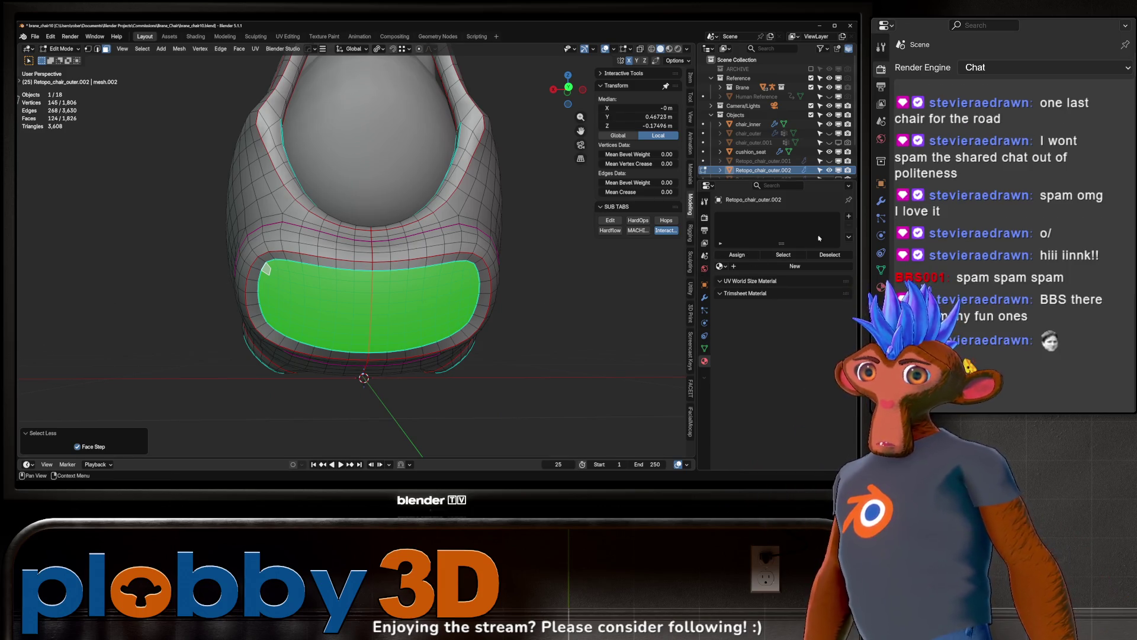
# - Add a material slot holding a new material named base
pyautogui.click(849, 216)
pyautogui.click(785, 266)
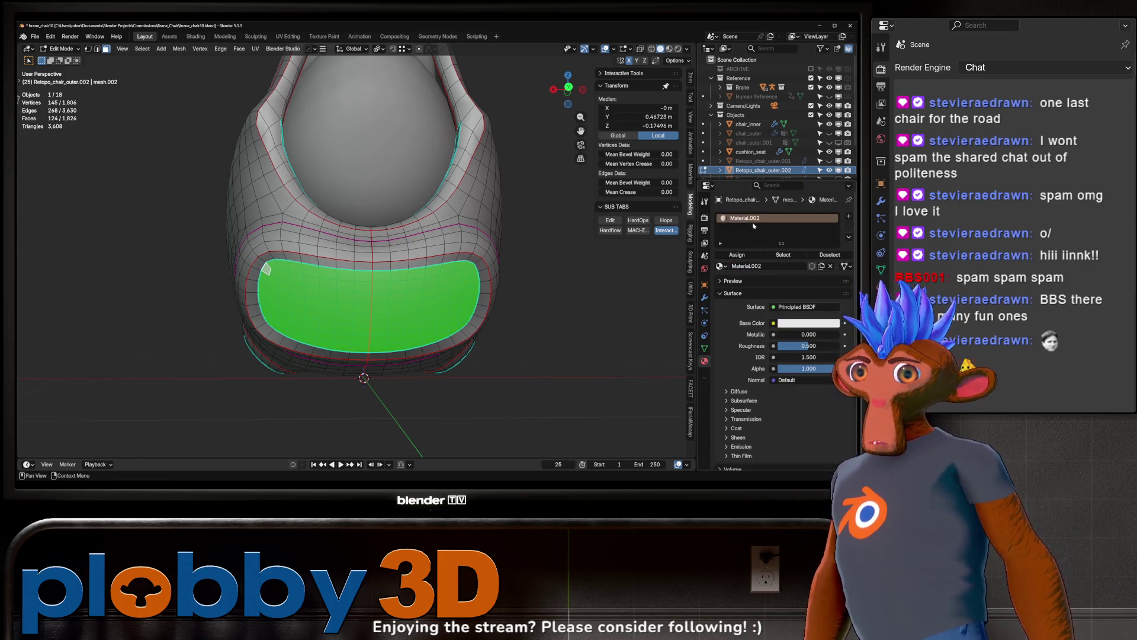
pyautogui.doubleClick(747, 218)
pyautogui.write('b')
pyautogui.press('Return')
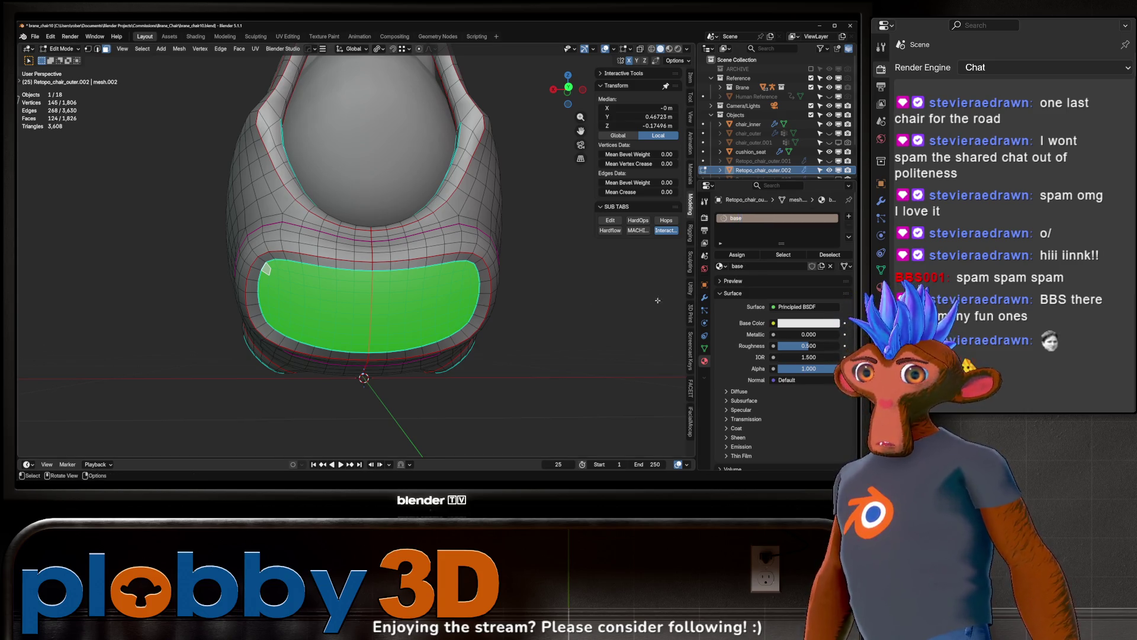
# - Grow the back panel selection one ring and add a new material named back_trim
pyautogui.moveTo(362, 271); pyautogui.dragTo(363, 326, button='middle')
pyautogui.scroll(2, 364, 326)
pyautogui.press('ctrl+KP_Add')
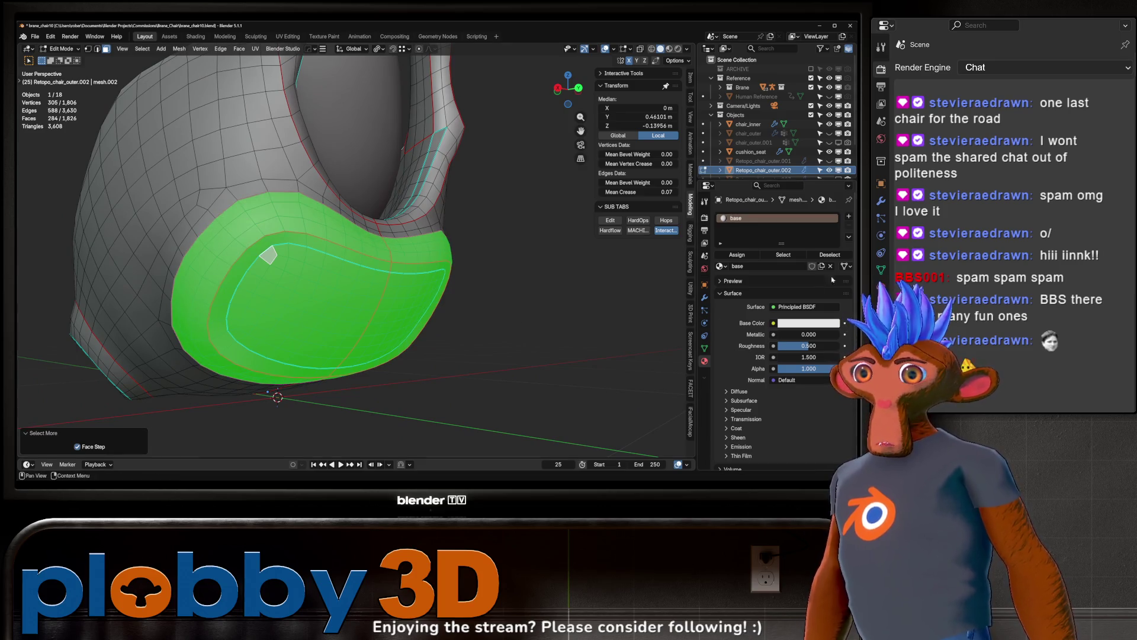
pyautogui.click(849, 216)
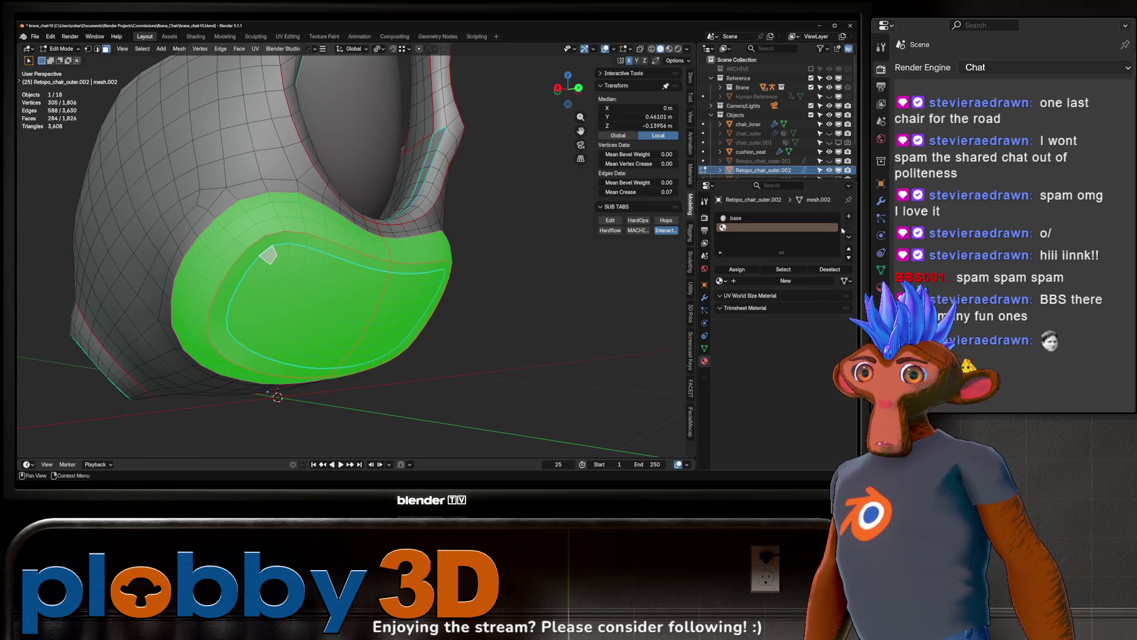
pyautogui.click(751, 280)
pyautogui.doubleClick(740, 227)
pyautogui.write('bac')
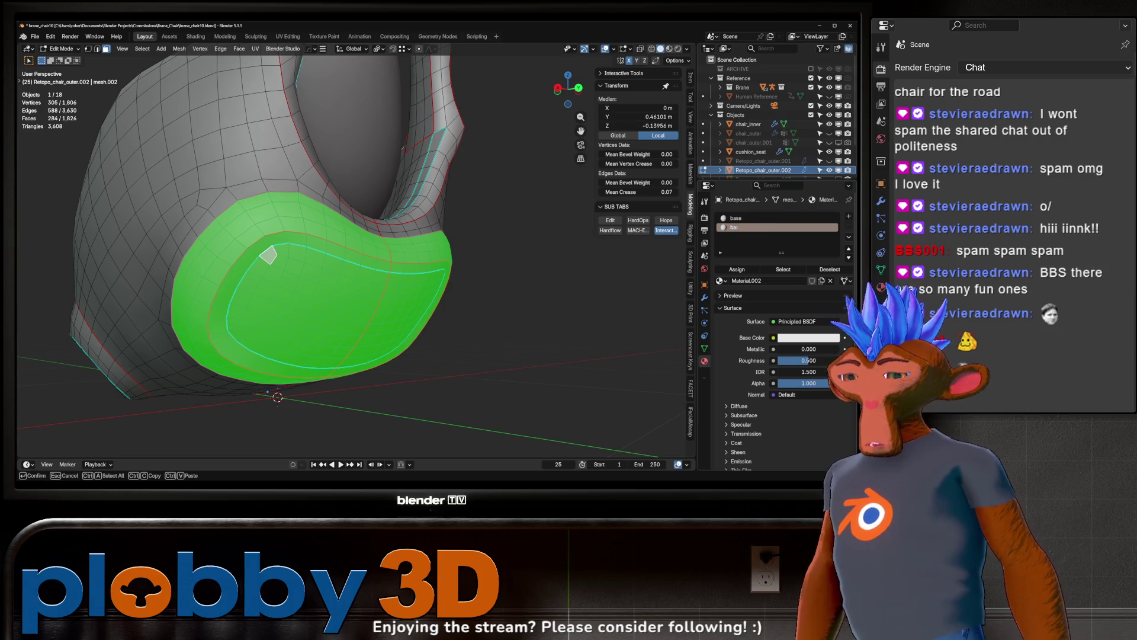
pyautogui.write('k_trim')
pyautogui.press('Return')
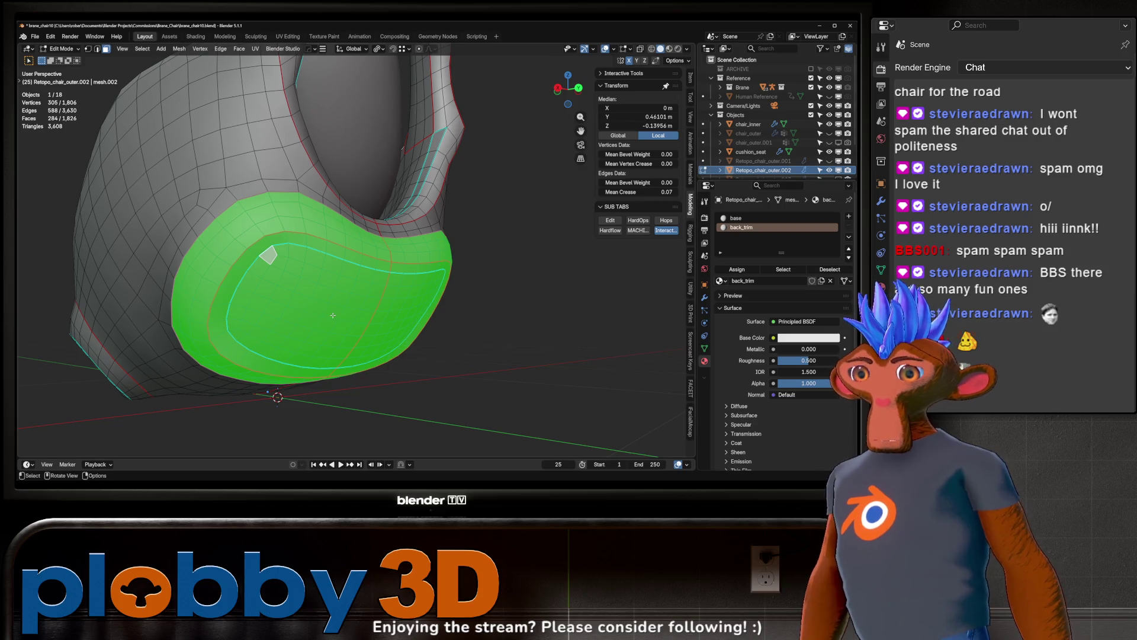
# - Shrink to the inner back panel, add a back_emit material, and return to Object Mode
pyautogui.press('ctrl+KP_Subtract')
pyautogui.press('ctrl+KP_Subtract')
pyautogui.press('ctrl+KP_Subtract')
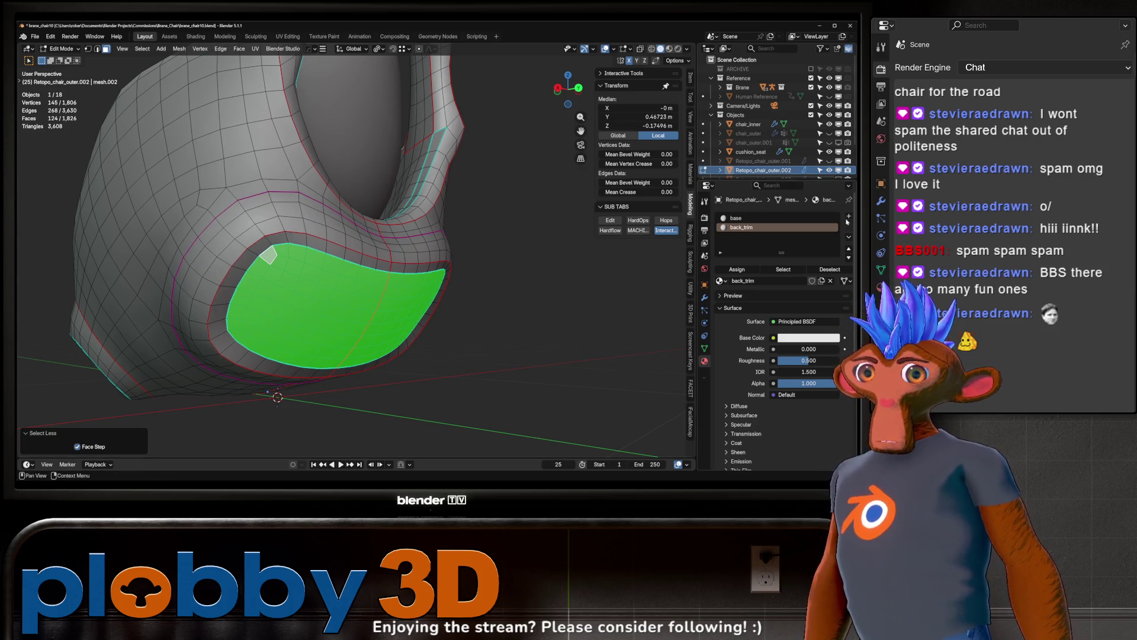
pyautogui.click(849, 216)
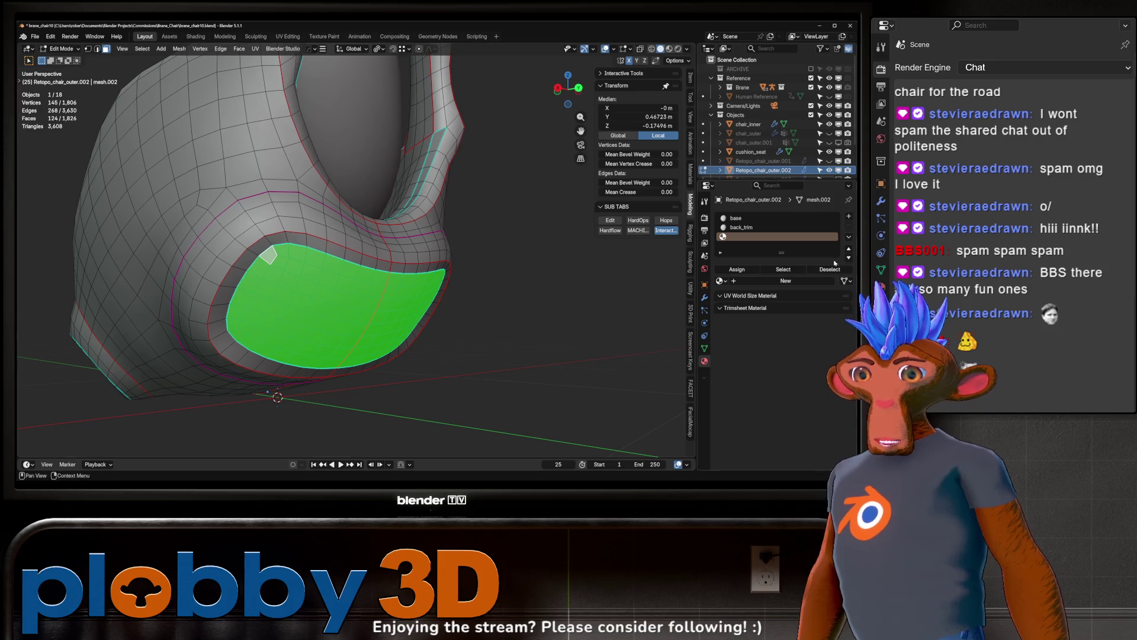
pyautogui.click(758, 281)
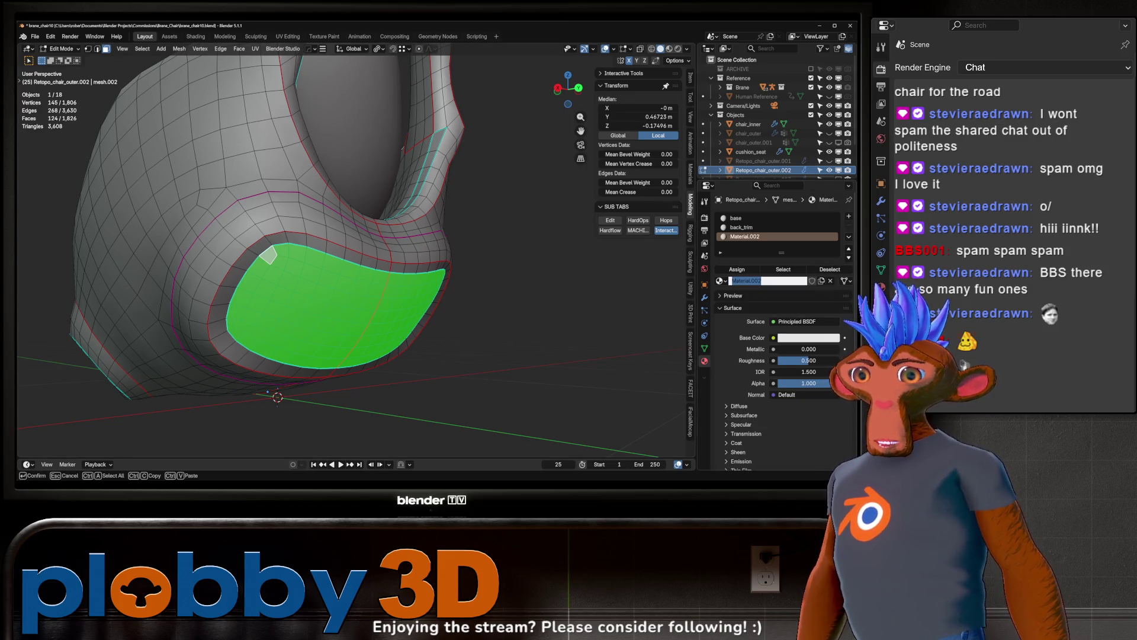
pyautogui.doubleClick(744, 236)
pyautogui.write('back_emit')
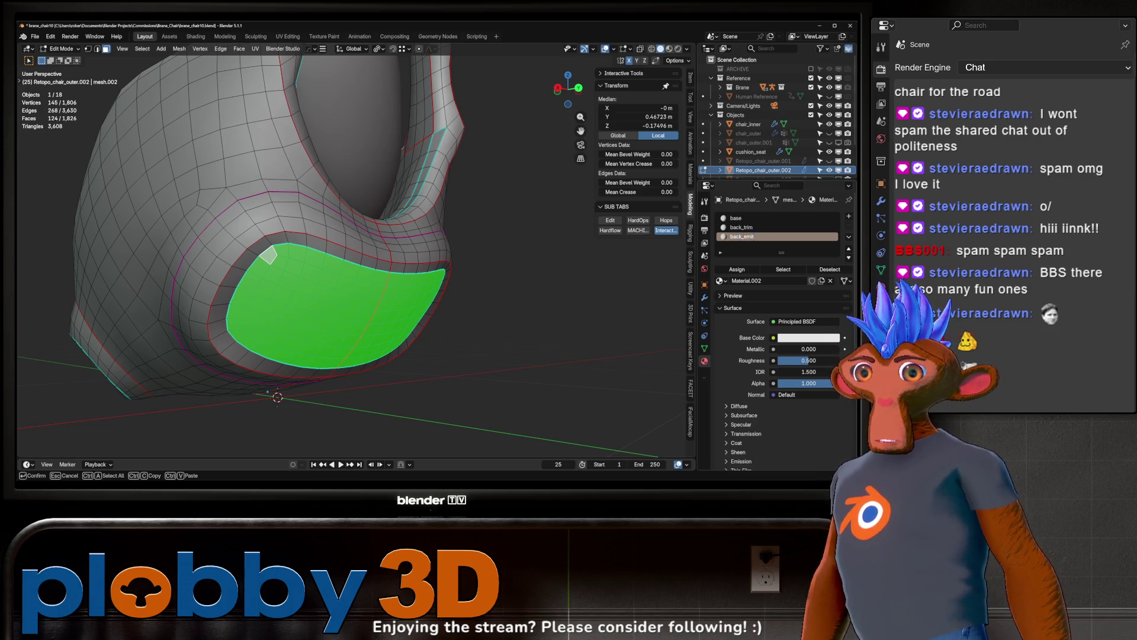
pyautogui.press('Return')
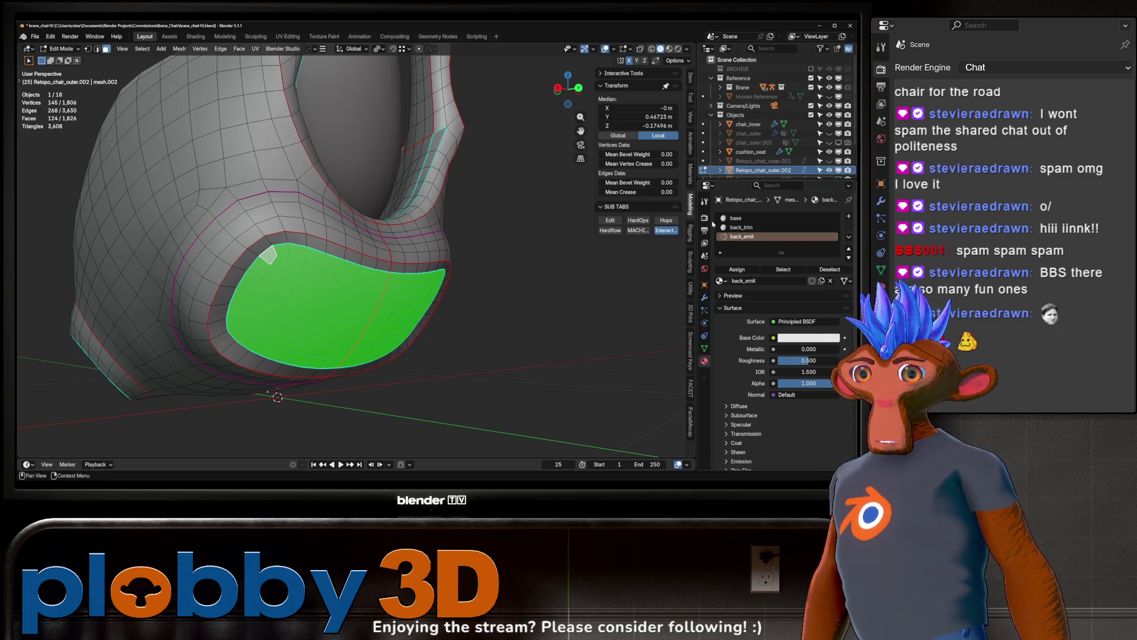
pyautogui.click(720, 268)
pyautogui.press('Tab')
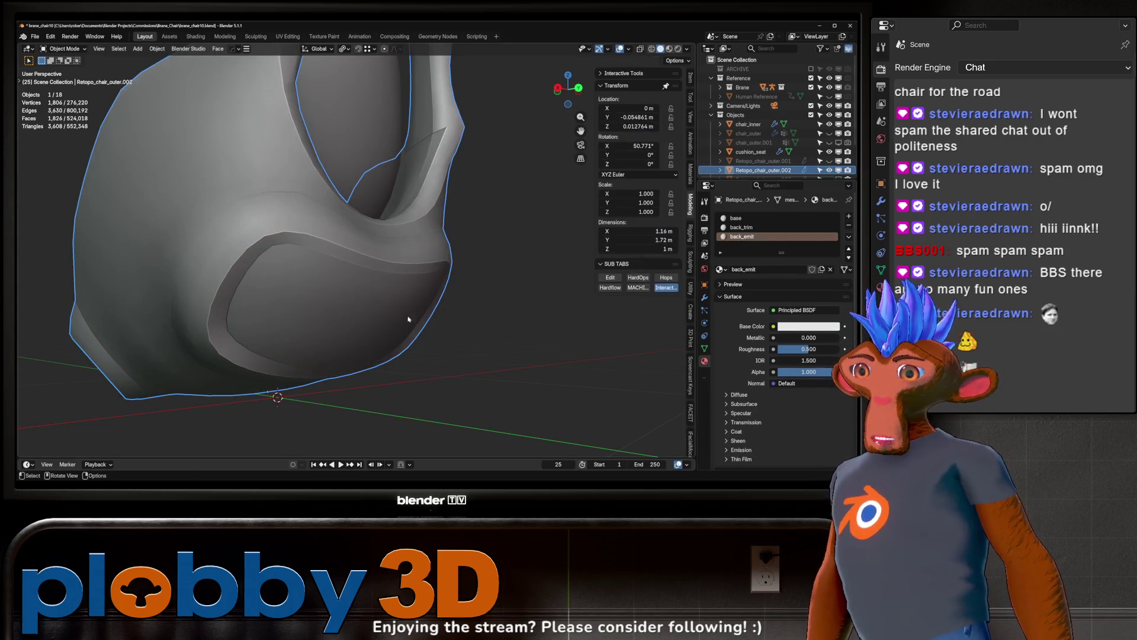
# - Inspect the chair's back, underside and round rear disc, then enter Edit Mode on the retopo mesh
pyautogui.moveTo(393, 333)
pyautogui.mouseDown(button='middle')
pyautogui.moveTo(338, 318)
pyautogui.moveTo(358, 318)
pyautogui.moveTo(320, 268)
pyautogui.mouseUp(button='middle')
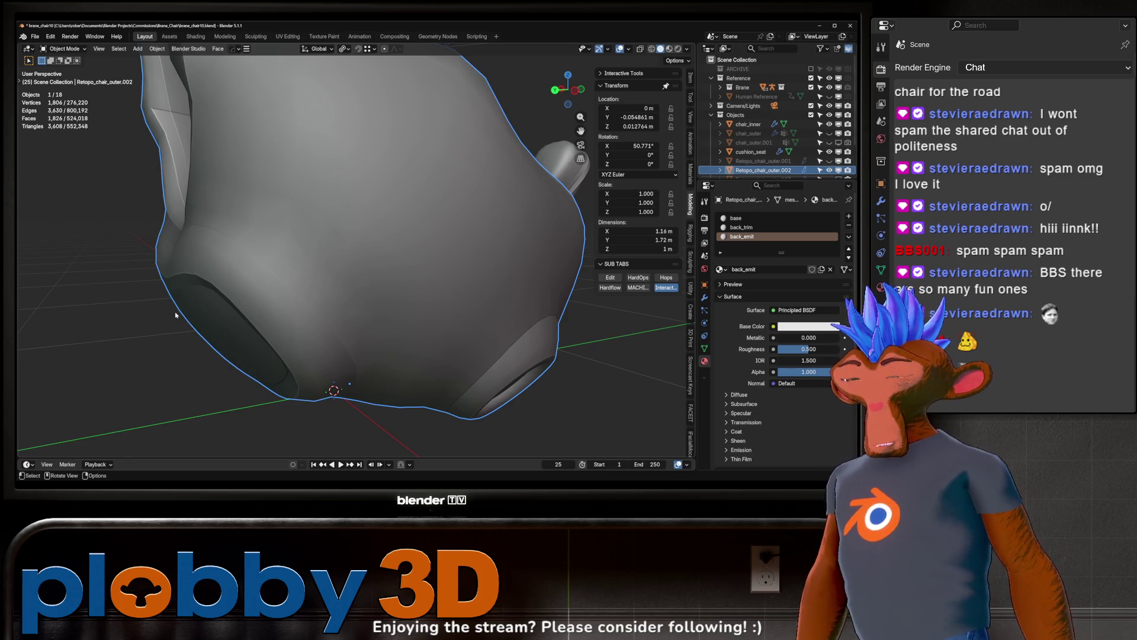
pyautogui.moveTo(179, 337); pyautogui.dragTo(261, 303, button='middle')
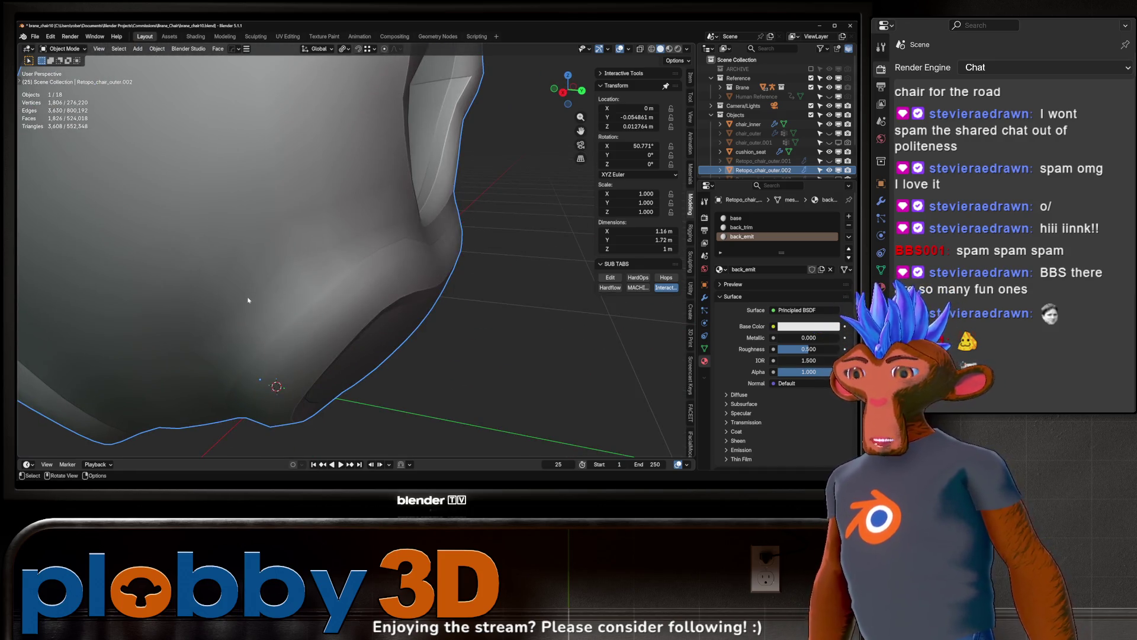
pyautogui.scroll(-6, 476, 338)
pyautogui.moveTo(467, 331)
pyautogui.mouseDown(button='middle')
pyautogui.moveTo(414, 301)
pyautogui.moveTo(363, 297)
pyautogui.moveTo(271, 322)
pyautogui.moveTo(308, 308)
pyautogui.moveTo(244, 289)
pyautogui.moveTo(376, 355)
pyautogui.moveTo(361, 344)
pyautogui.moveTo(356, 355)
pyautogui.moveTo(283, 357)
pyautogui.moveTo(318, 295)
pyautogui.mouseUp(button='middle')
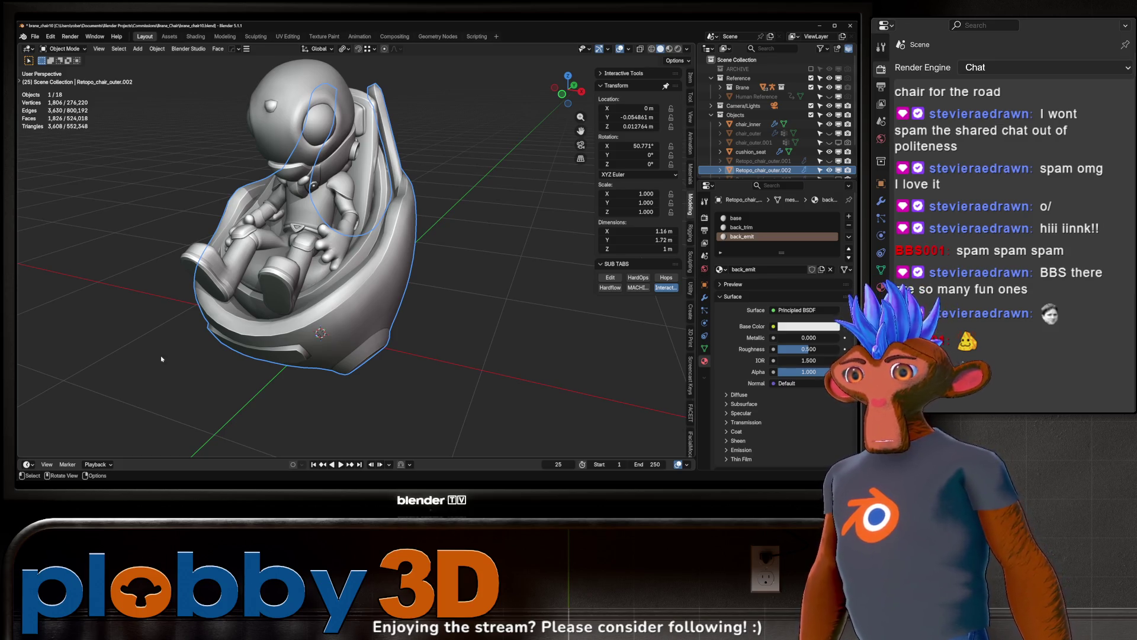
pyautogui.moveTo(273, 78)
pyautogui.mouseDown(button='middle')
pyautogui.moveTo(355, 137)
pyautogui.moveTo(320, 274)
pyautogui.mouseUp(button='middle')
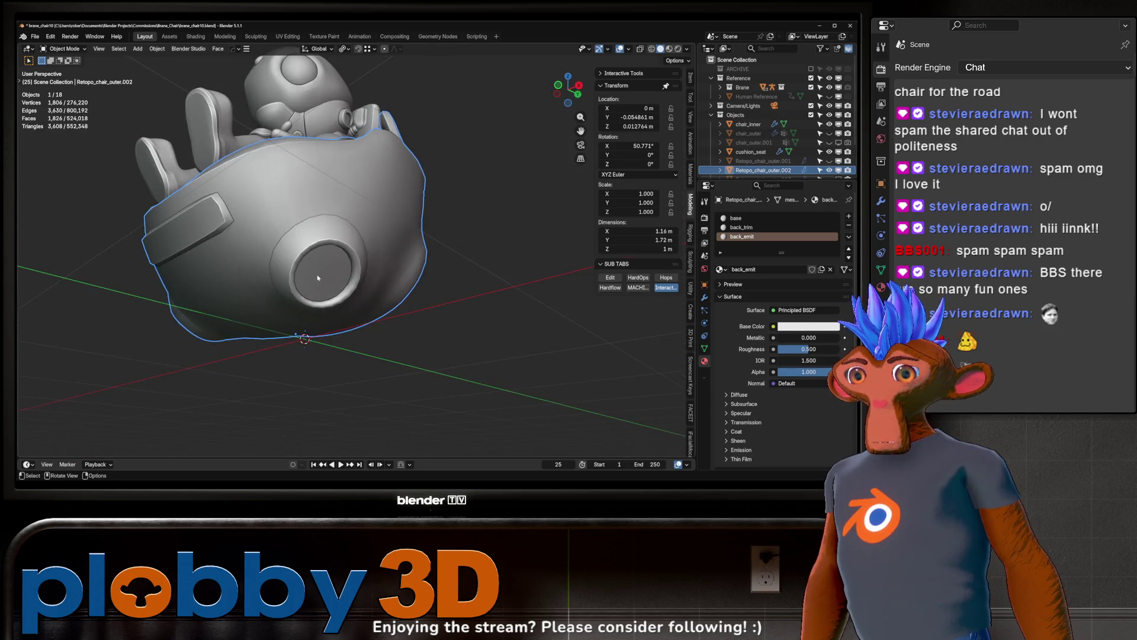
pyautogui.press('Tab')
# - Select both mirrored booster rings and give them a new booster_trim material
pyautogui.click(323, 272)
pyautogui.press('ctrl+KP_Add')
pyautogui.press('ctrl+KP_Add')
pyautogui.press('ctrl+KP_Add')
pyautogui.press('ctrl+KP_Add')
pyautogui.press('ctrl+KP_Add')
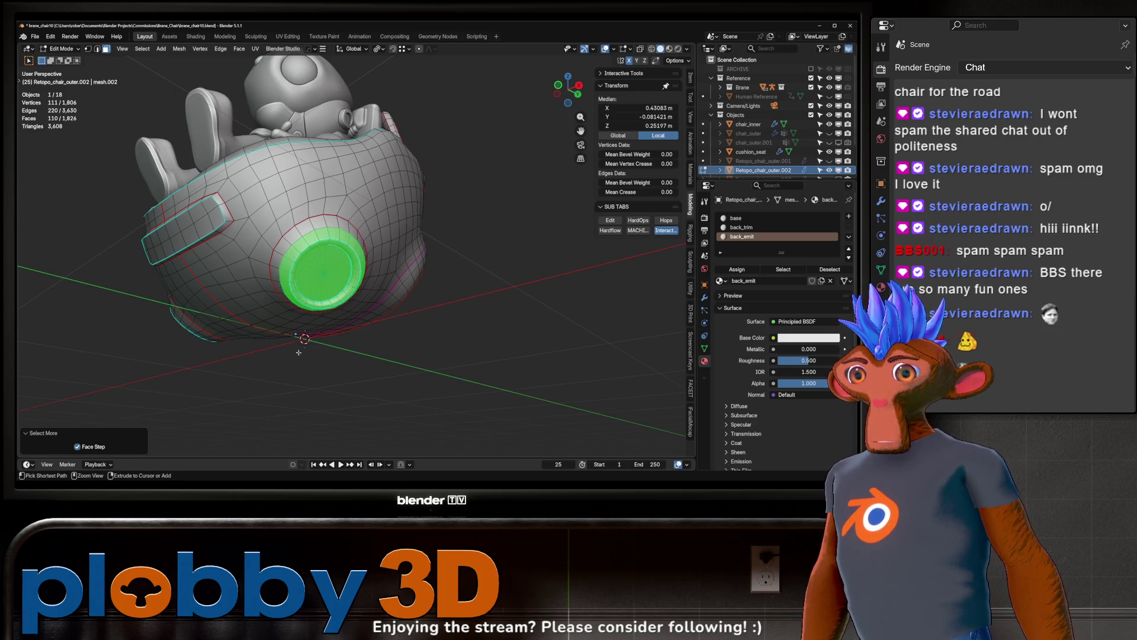
pyautogui.hotkey('ctrl', 'shift', 'm')
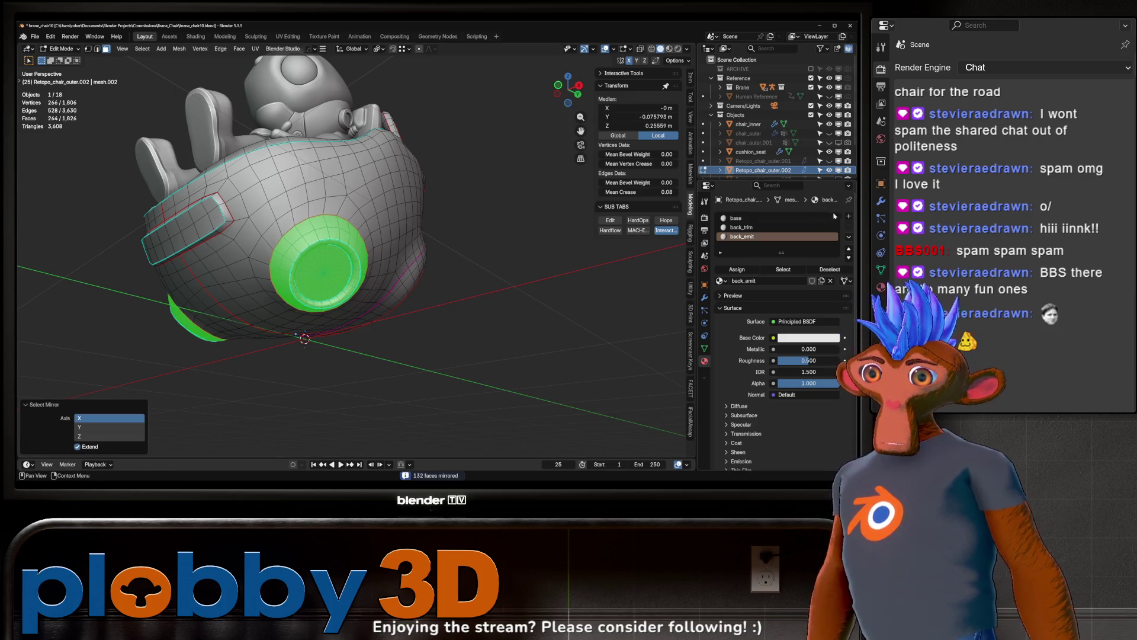
pyautogui.click(848, 216)
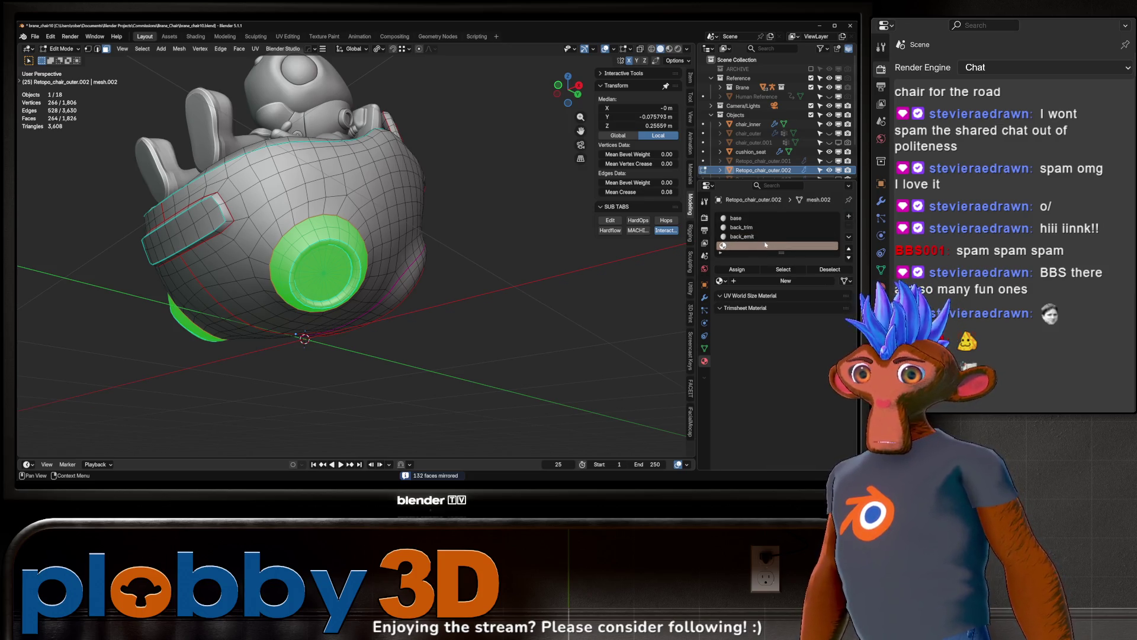
pyautogui.click(785, 280)
pyautogui.doubleClick(745, 246)
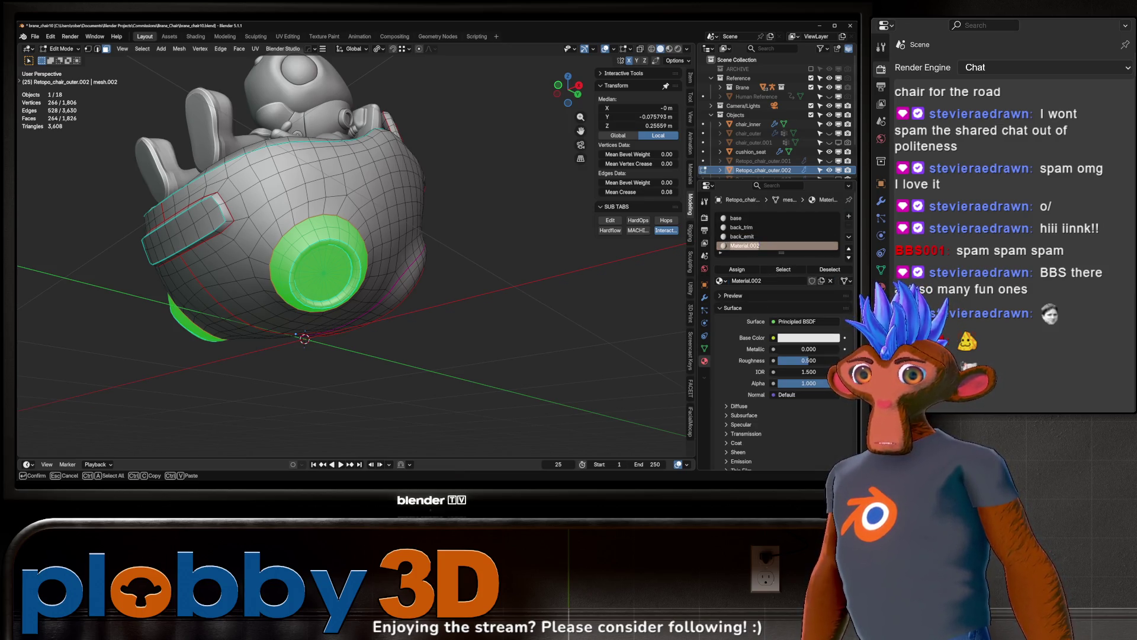
pyautogui.write('booster_tri')
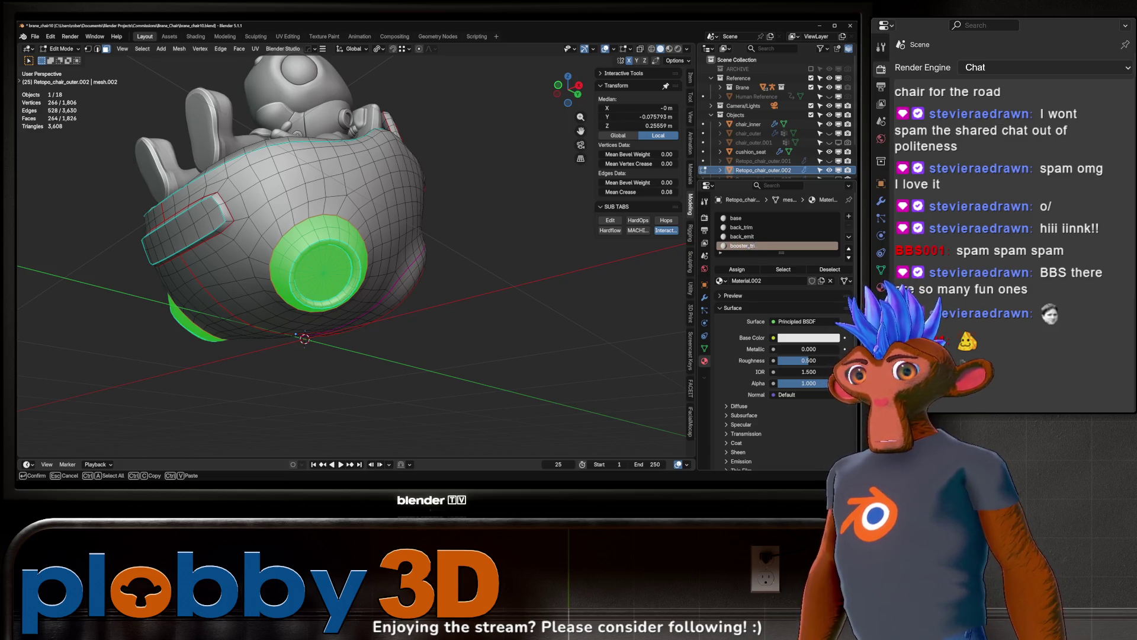
pyautogui.write('m')
pyautogui.press('Return')
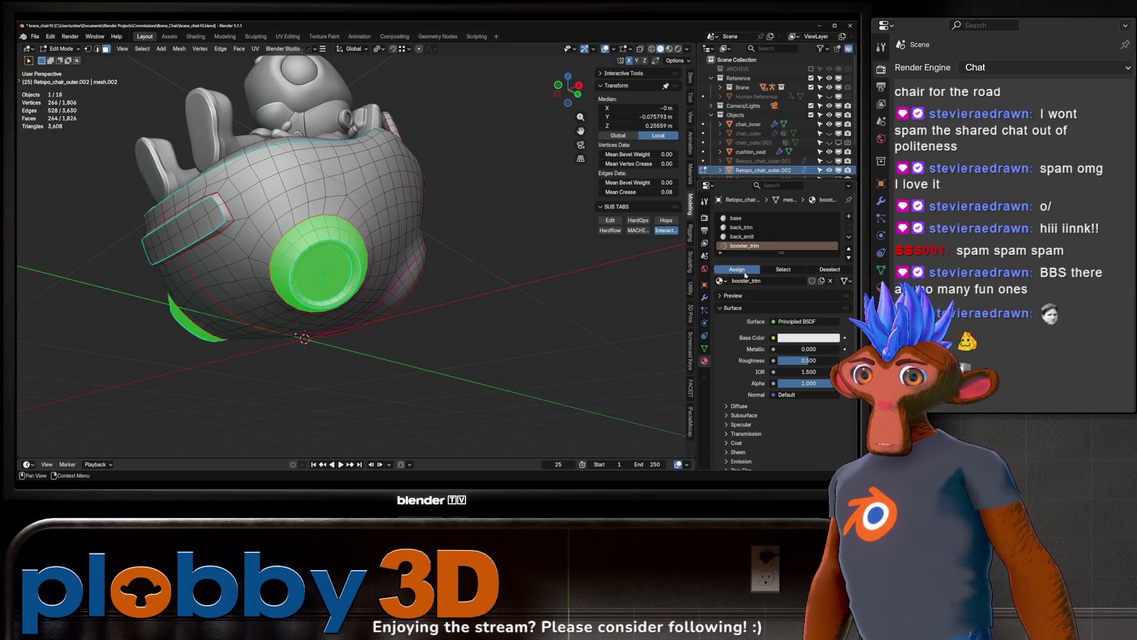
# - Shrink the selection to the inner booster discs and add a booster_emit material
pyautogui.press('ctrl+KP_Add')
pyautogui.press('ctrl+KP_Subtract')
pyautogui.press('ctrl+KP_Subtract')
pyautogui.press('ctrl+KP_Subtract')
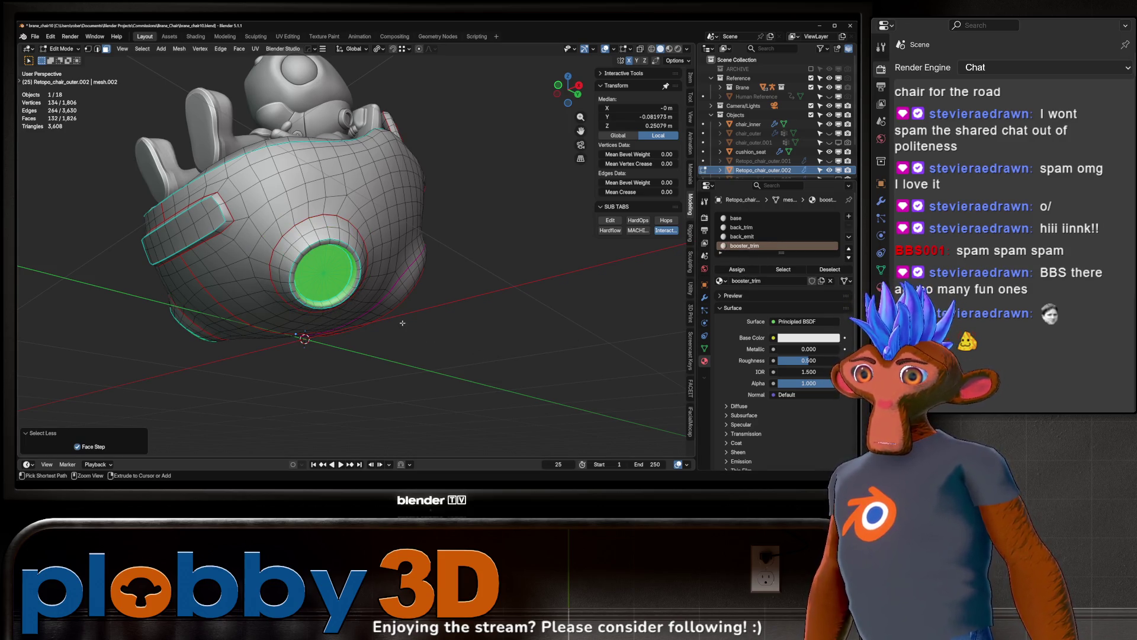
pyautogui.moveTo(402, 323); pyautogui.dragTo(296, 225, button='middle')
pyautogui.press('ctrl+KP_Subtract')
pyautogui.scroll(2, 296, 225)
pyautogui.press('ctrl+KP_Subtract')
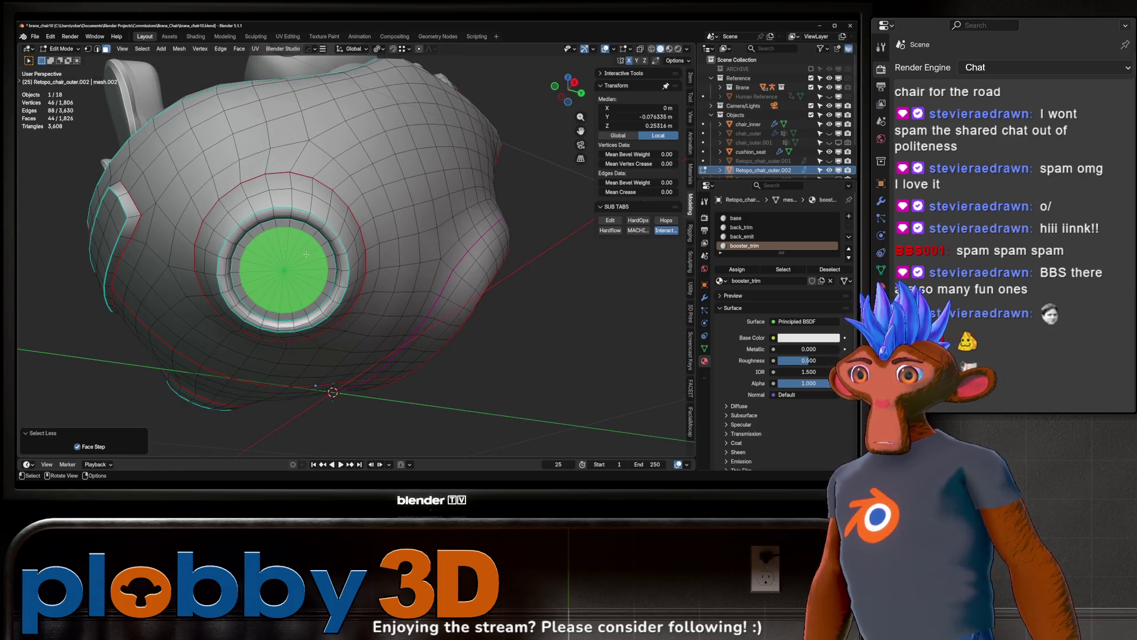
pyautogui.click(848, 216)
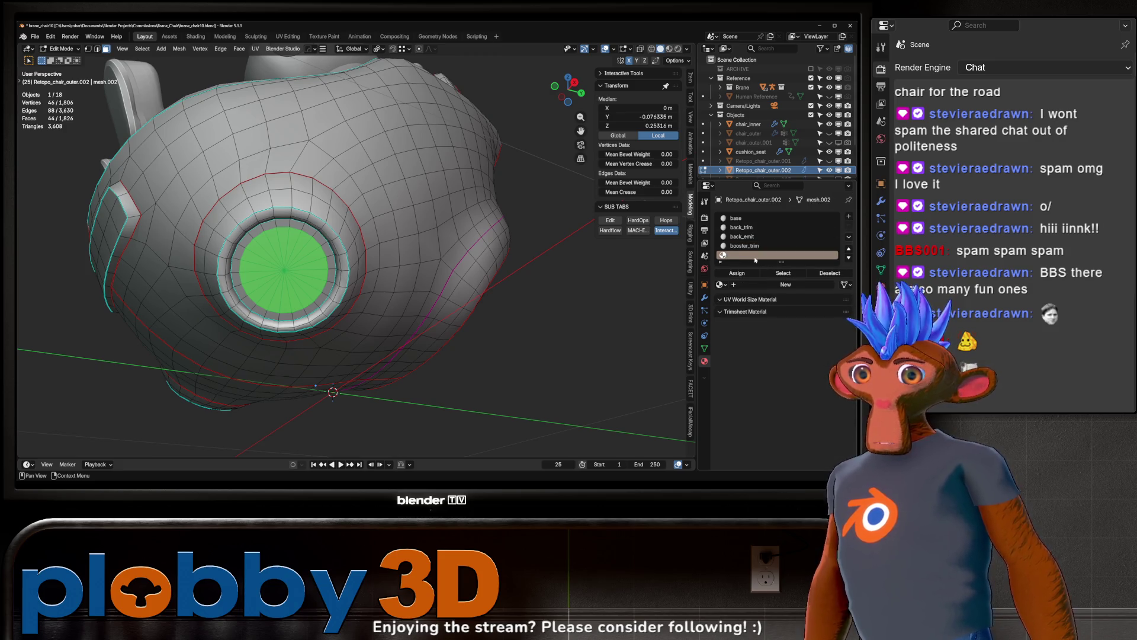
pyautogui.click(773, 284)
pyautogui.doubleClick(745, 254)
pyautogui.write('booster_emit')
pyautogui.press('Return')
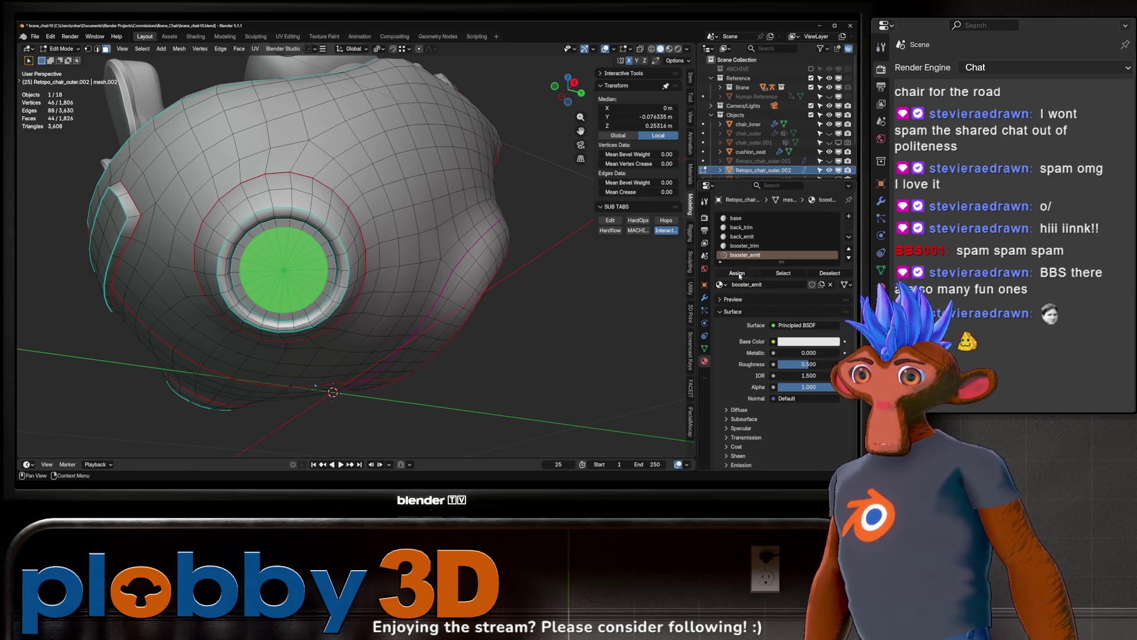
# - Return to Object Mode and orbit back out around the chair
pyautogui.press('Tab')
pyautogui.moveTo(489, 334)
pyautogui.mouseDown(button='middle')
pyautogui.moveTo(407, 299)
pyautogui.moveTo(502, 203)
pyautogui.moveTo(548, 187)
pyautogui.mouseUp(button='middle')
pyautogui.scroll(-2, 834, 223)
pyautogui.keyDown('ctrl'); pyautogui.scroll(-1, 833, 222); pyautogui.keyUp('ctrl')
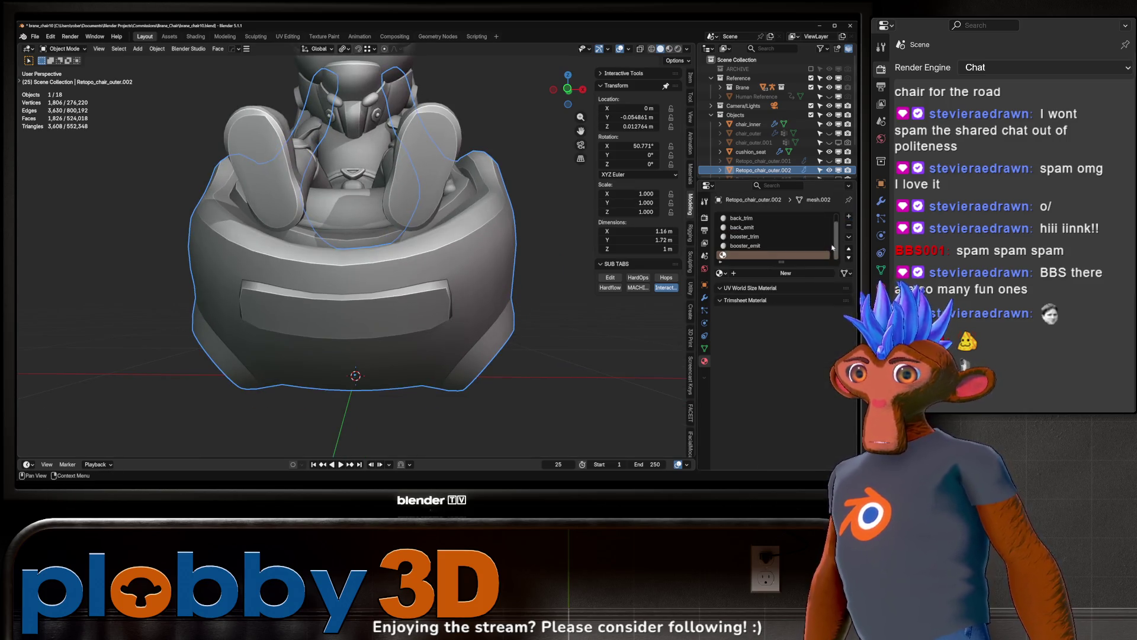
# - Create Material.002 in the empty sixth slot, cancelling its rename so it stays unnamed
pyautogui.click(785, 273)
pyautogui.doubleClick(745, 255)
pyautogui.write('front_')
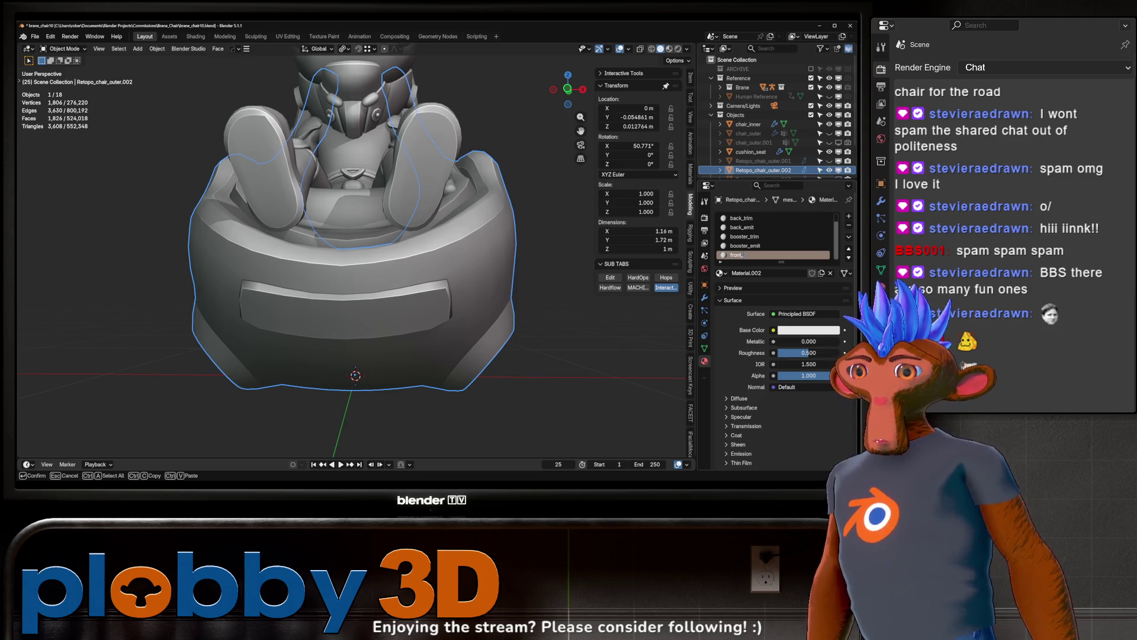
pyautogui.press('Escape')
pyautogui.doubleClick(741, 218)
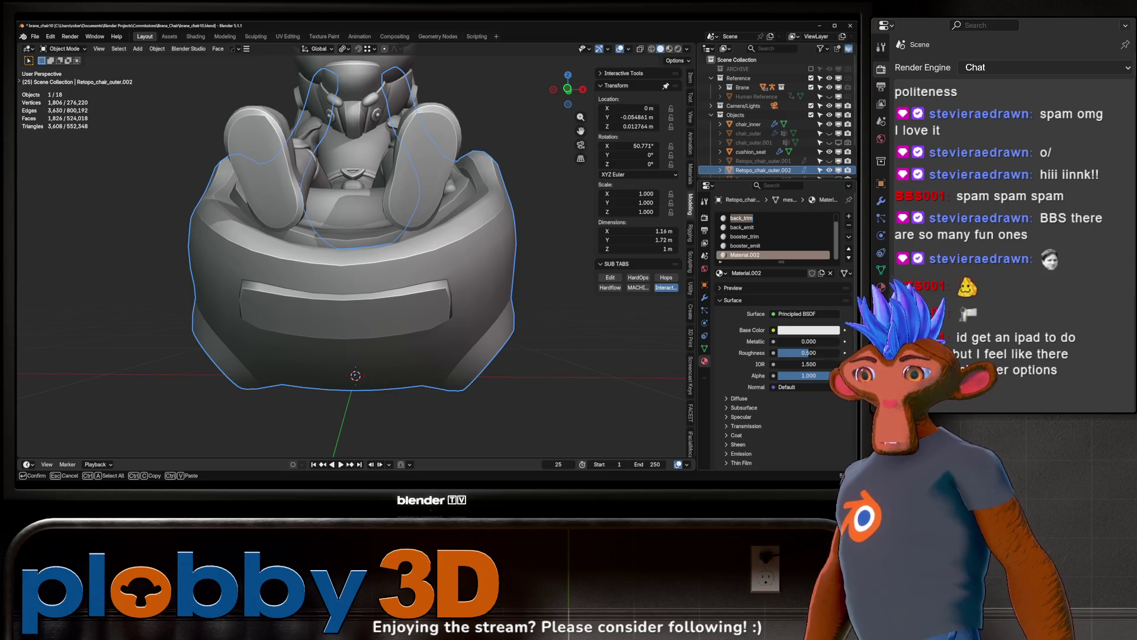
# - Switch from Blender to the Warudo Editor's Character 1 settings
pyautogui.hotkey('alt', 'Tab')
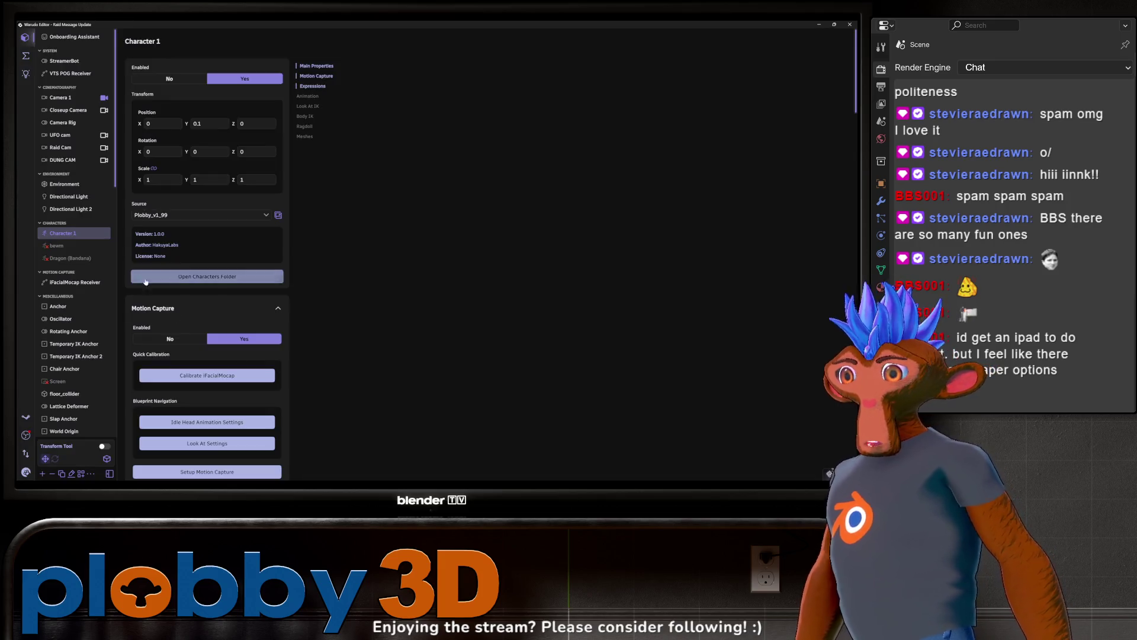
# - Raise Character 1 with the transform gizmo to Position Y 0.5107, then return to Blender
pyautogui.click(104, 446)
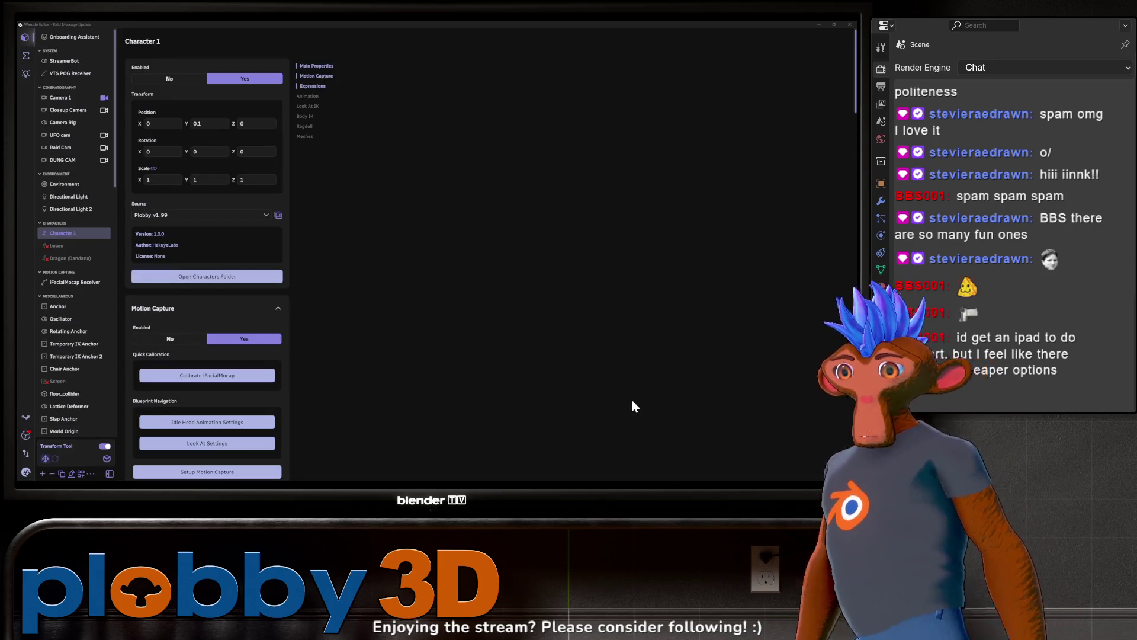
pyautogui.moveTo(799, 591)
pyautogui.mouseDown()
pyautogui.moveTo(933, 608)
pyautogui.moveTo(975, 475)
pyautogui.mouseUp()
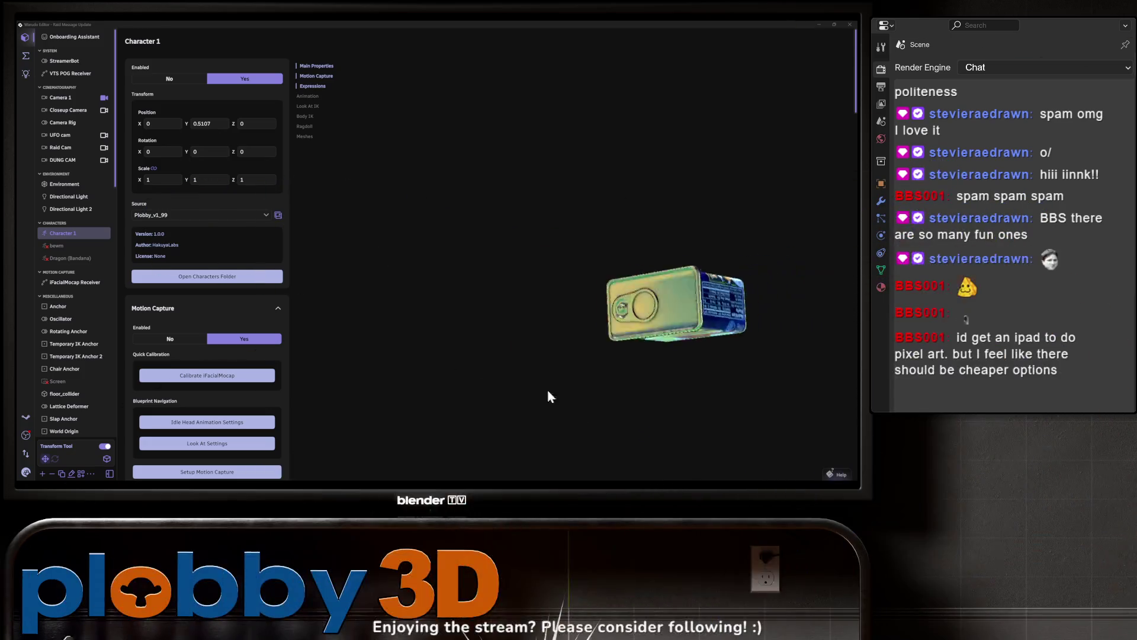
pyautogui.click(105, 447)
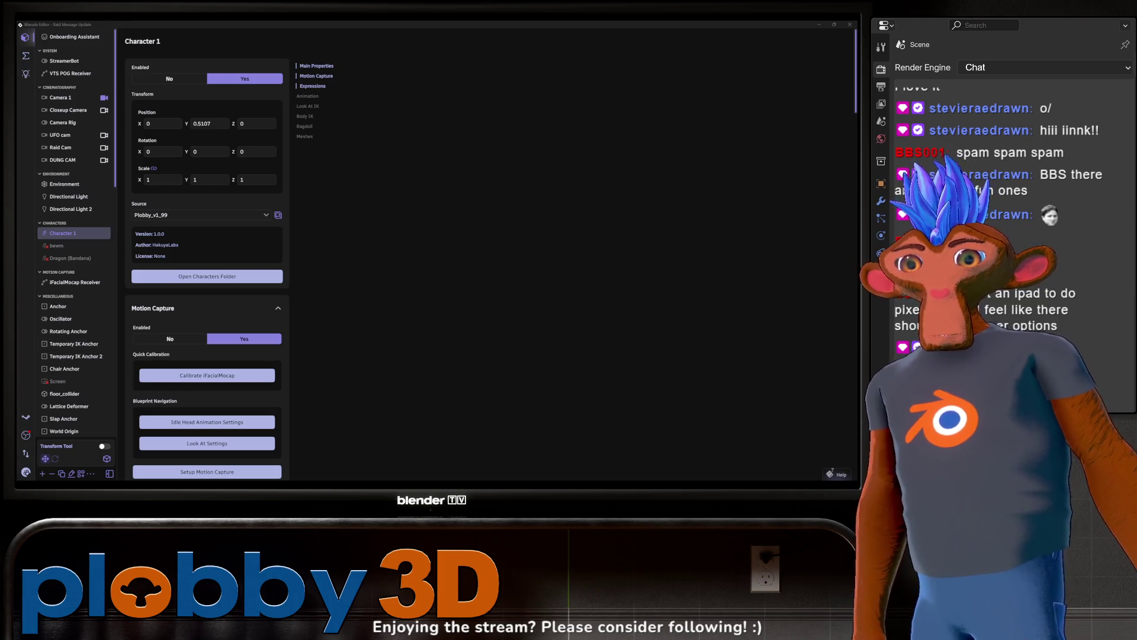
pyautogui.hotkey('alt', 'Tab')
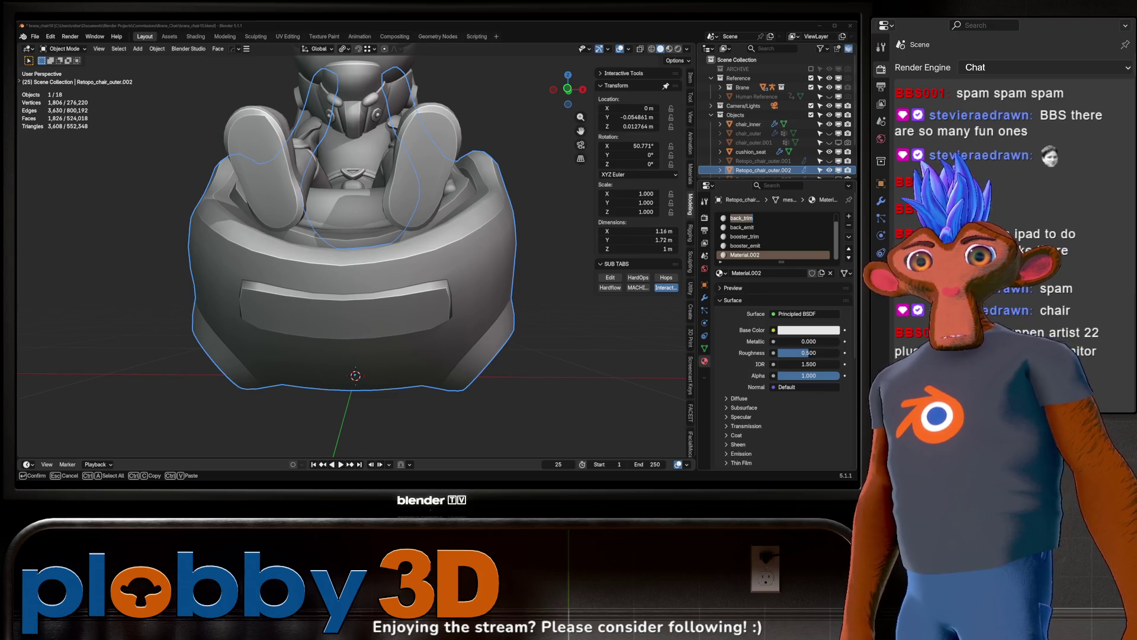
# - In Edit Mode, select the rectangular panel faces on the chair's front
pyautogui.moveTo(350, 237); pyautogui.dragTo(310, 291, button='middle')
pyautogui.moveTo(536, 312)
pyautogui.mouseDown(button='middle')
pyautogui.moveTo(341, 204)
pyautogui.moveTo(372, 330)
pyautogui.mouseUp(button='middle')
pyautogui.scroll(5, 341, 204)
pyautogui.scroll(-5, 341, 205)
pyautogui.press('Tab')
pyautogui.click(251, 261)
pyautogui.keyDown('ctrl'); pyautogui.click(391, 276); pyautogui.keyUp('ctrl')
pyautogui.press('ctrl+KP_Add')
pyautogui.scroll(-1, 817, 240)
# - Rename Material.002 to front_panel and clear the face selection
pyautogui.doubleClick(745, 255)
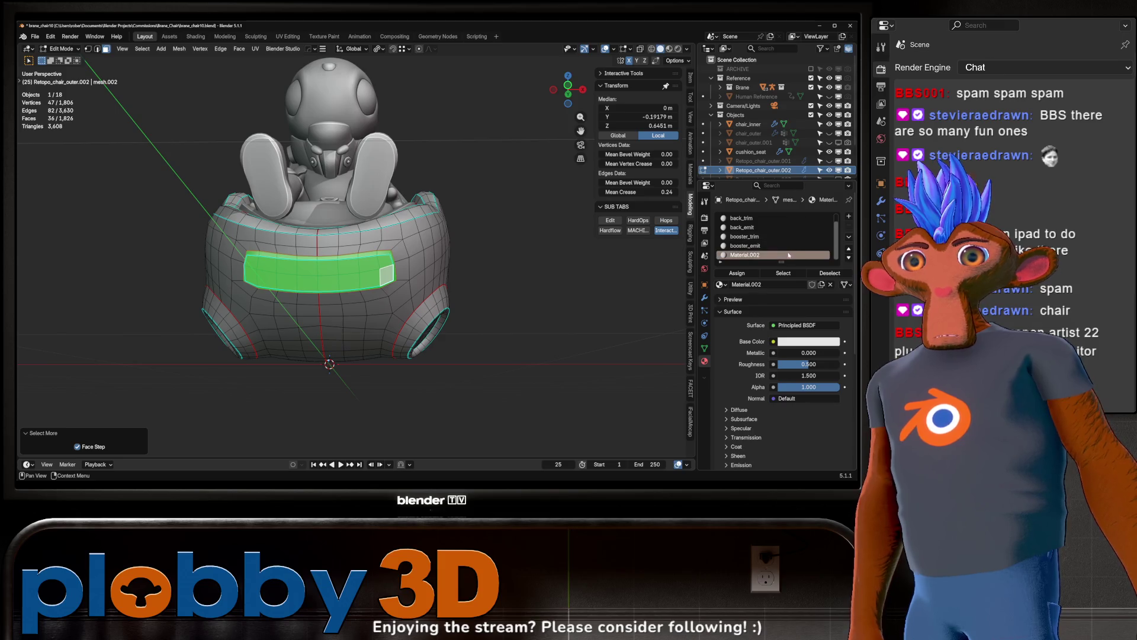
pyautogui.write('front_panel')
pyautogui.press('Return')
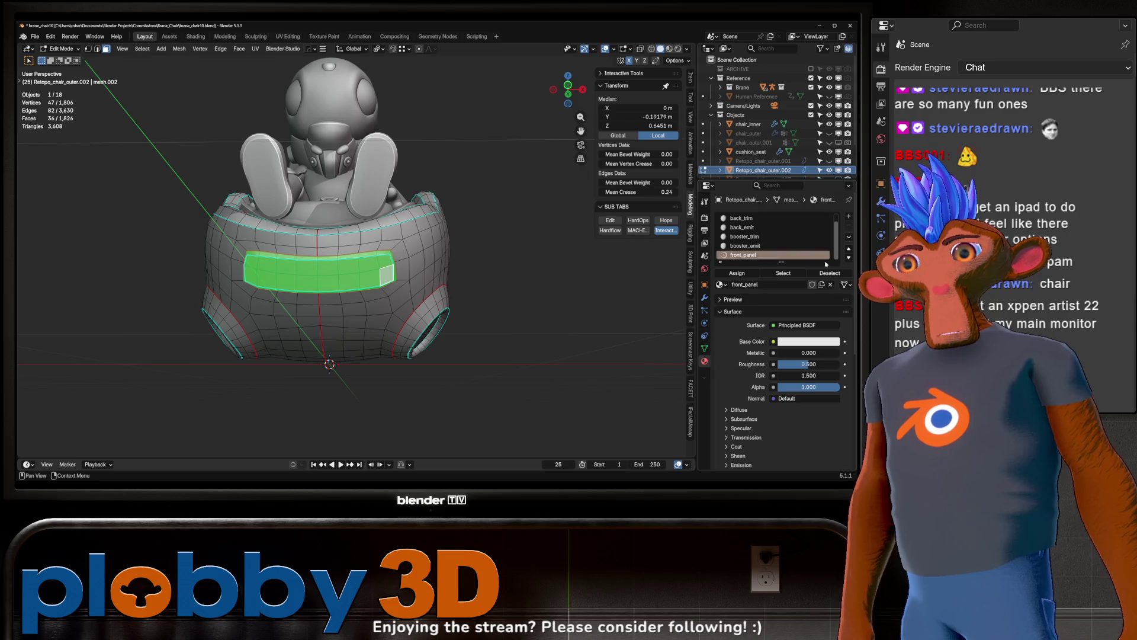
pyautogui.moveTo(450, 249)
pyautogui.mouseDown(button='middle')
pyautogui.moveTo(390, 296)
pyautogui.moveTo(423, 281)
pyautogui.moveTo(429, 273)
pyautogui.moveTo(387, 287)
pyautogui.moveTo(405, 295)
pyautogui.mouseUp(button='middle')
pyautogui.hotkey('alt', 'a')
pyautogui.moveTo(373, 303)
pyautogui.mouseDown(button='middle')
pyautogui.moveTo(276, 303)
pyautogui.moveTo(318, 264)
pyautogui.moveTo(373, 255)
pyautogui.mouseUp(button='middle')
pyautogui.moveTo(480, 416); pyautogui.dragTo(390, 338, button='middle')
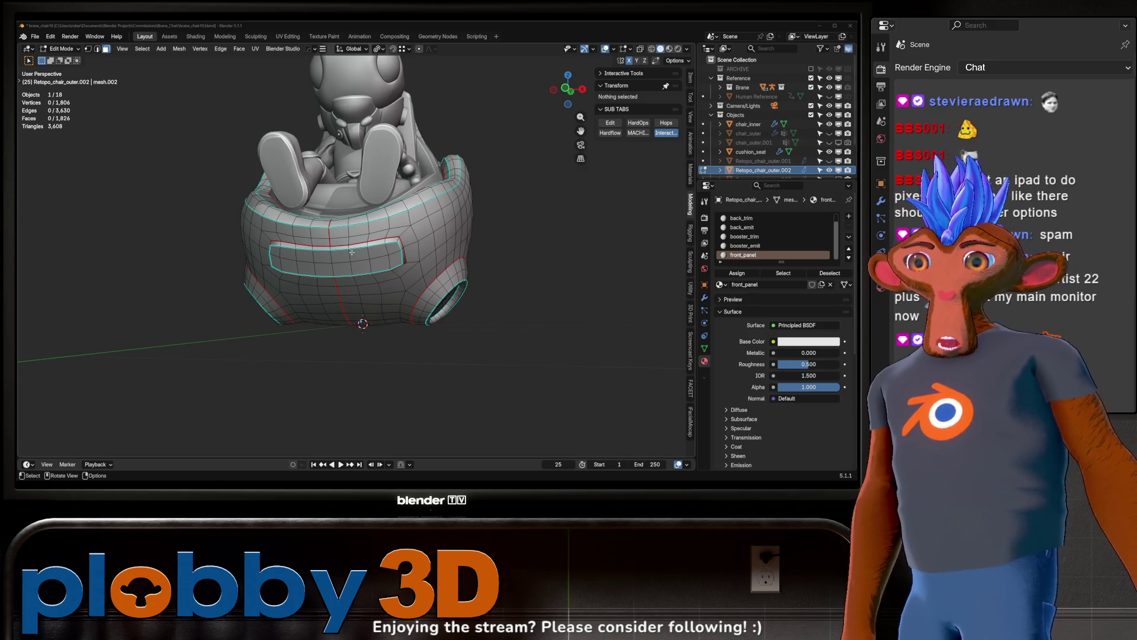
pyautogui.rightClick(351, 252)
pyautogui.moveTo(331, 239)
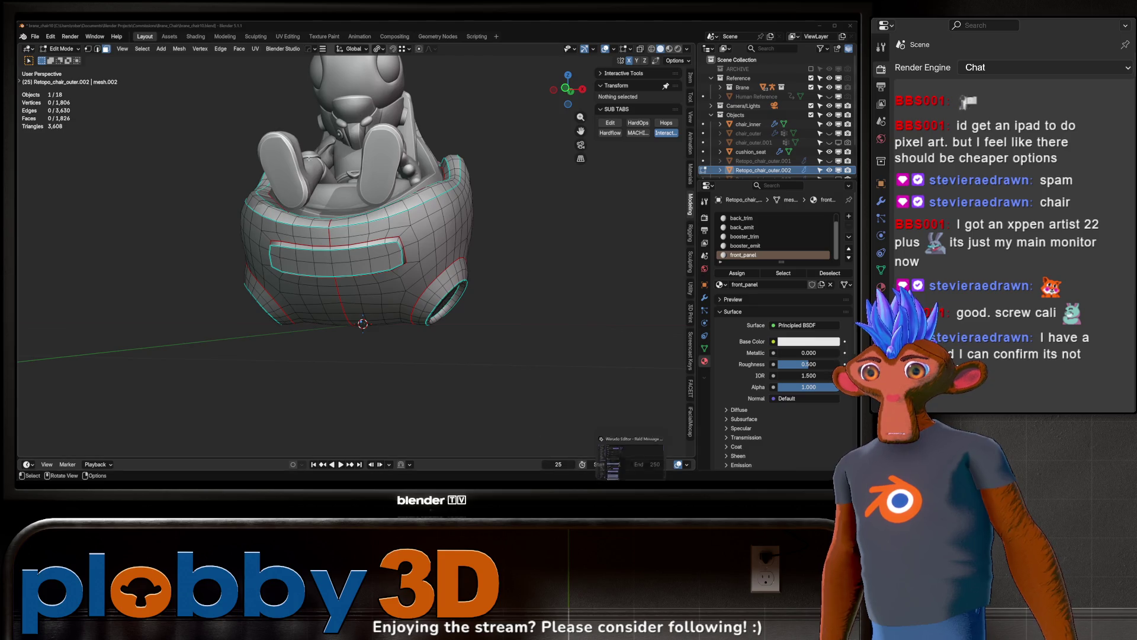
pyautogui.moveTo(385, 279)
pyautogui.mouseDown(button='middle')
pyautogui.moveTo(414, 269)
pyautogui.moveTo(370, 246)
pyautogui.moveTo(313, 382)
pyautogui.moveTo(352, 341)
pyautogui.moveTo(234, 345)
pyautogui.mouseUp(button='middle')
pyautogui.scroll(6, 416, 268)
pyautogui.scroll(-10, 416, 269)
pyautogui.scroll(5, 317, 379)
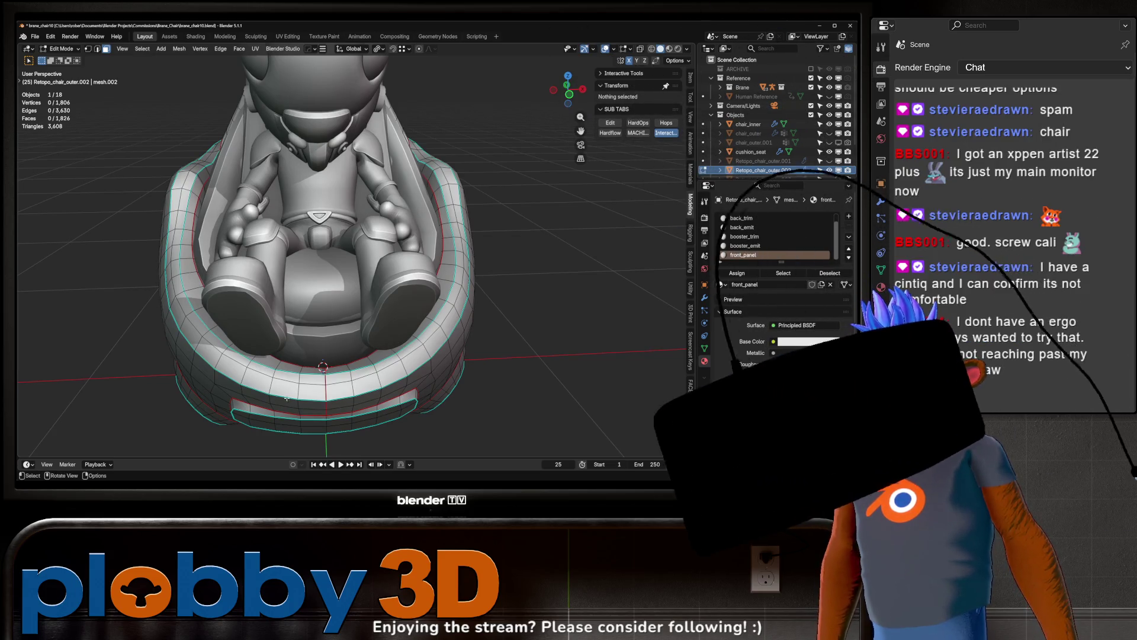
# - Make base the active material and select the edge rings from the chair's rim vertices
pyautogui.click(736, 218)
pyautogui.click(324, 373)
pyautogui.moveTo(332, 379); pyautogui.dragTo(426, 406, button='middle')
pyautogui.press('q')
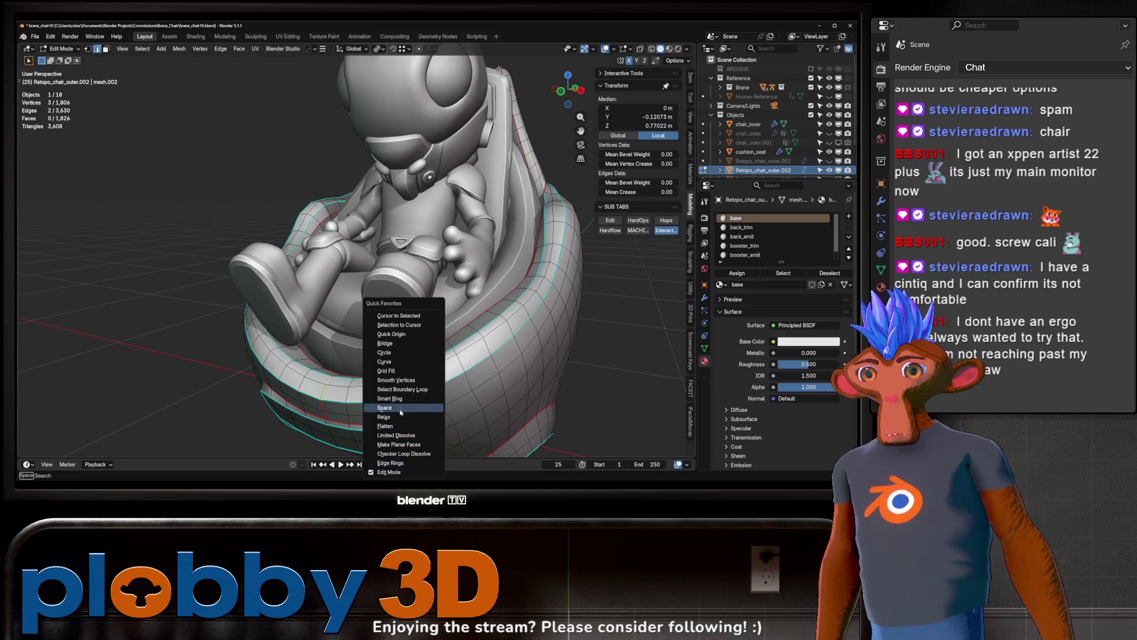
pyautogui.click(402, 399)
pyautogui.press('q')
pyautogui.click(539, 413)
# - Space the selected edge rings evenly with Cubic interpolation, then return to Object Mode
pyautogui.press('q')
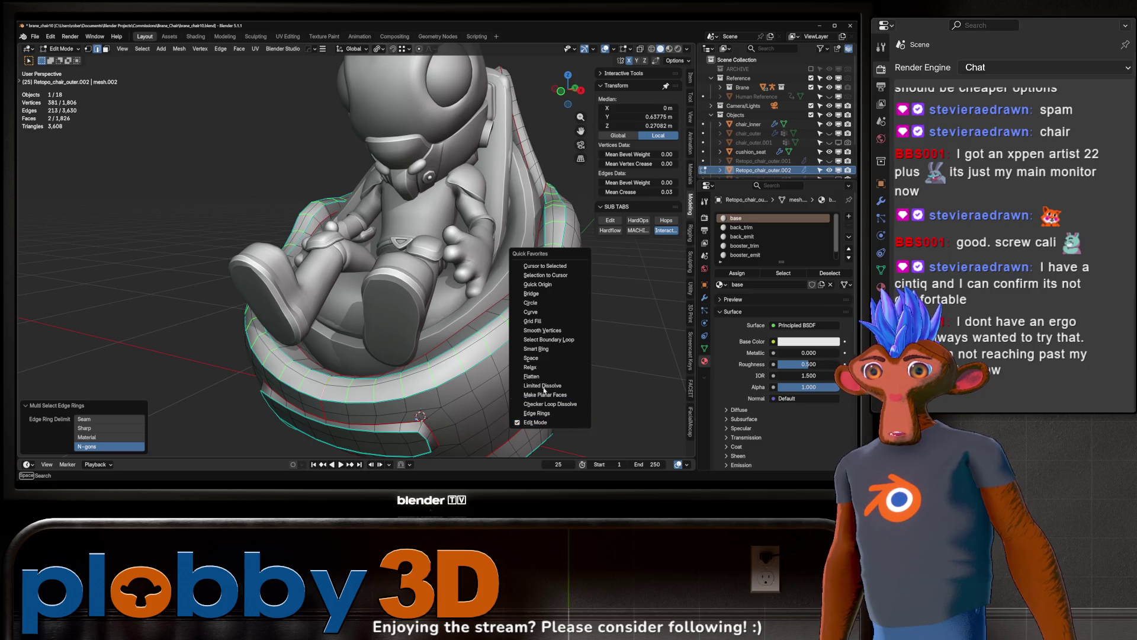
pyautogui.click(553, 358)
pyautogui.moveTo(464, 316)
pyautogui.mouseDown(button='middle')
pyautogui.moveTo(375, 340)
pyautogui.moveTo(281, 328)
pyautogui.moveTo(212, 346)
pyautogui.mouseUp(button='middle')
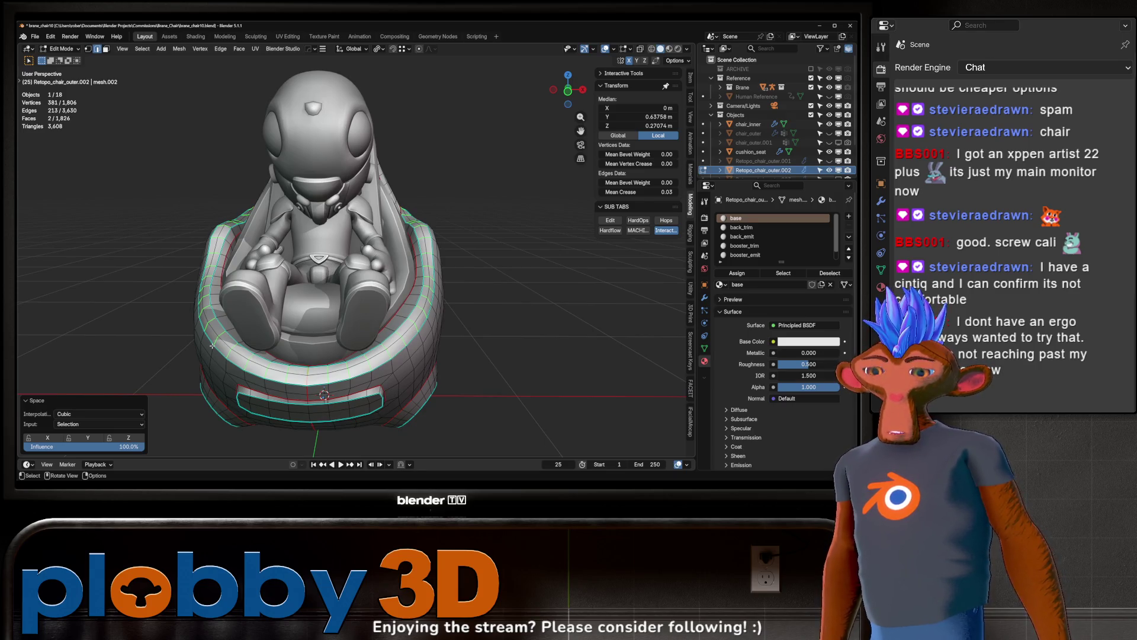
pyautogui.moveTo(212, 345)
pyautogui.mouseDown(button='middle')
pyautogui.moveTo(353, 356)
pyautogui.moveTo(323, 354)
pyautogui.moveTo(451, 303)
pyautogui.moveTo(427, 315)
pyautogui.moveTo(320, 312)
pyautogui.mouseUp(button='middle')
pyautogui.press('Tab')
pyautogui.scroll(-4, 421, 313)
pyautogui.scroll(3, 426, 314)
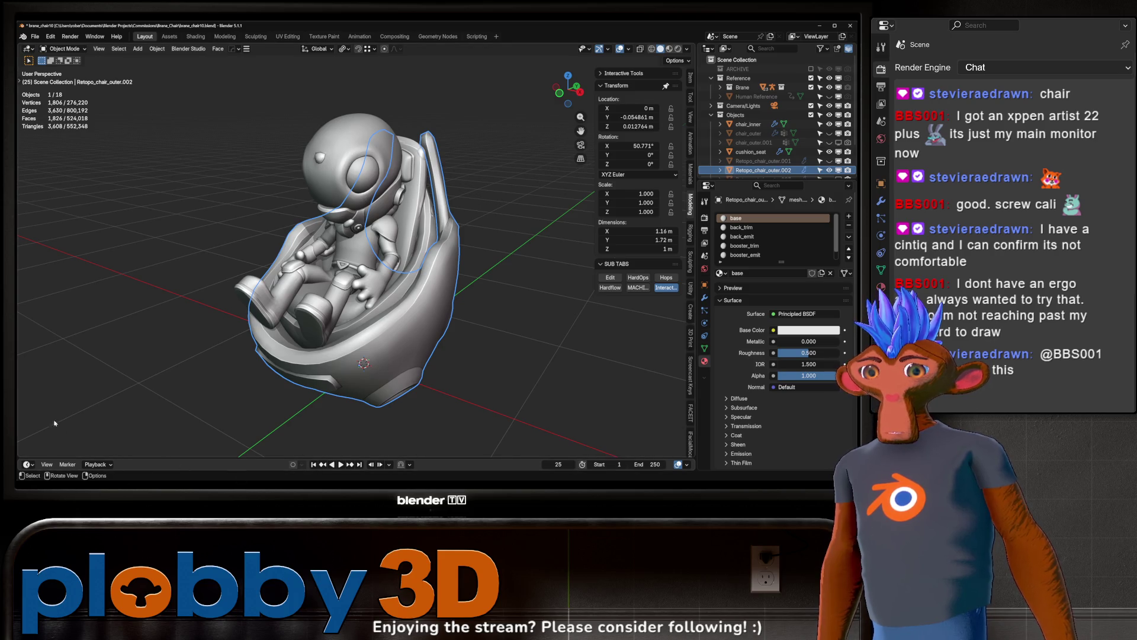
pyautogui.moveTo(424, 381)
pyautogui.mouseDown(button='middle')
pyautogui.moveTo(433, 283)
pyautogui.moveTo(372, 323)
pyautogui.mouseUp(button='middle')
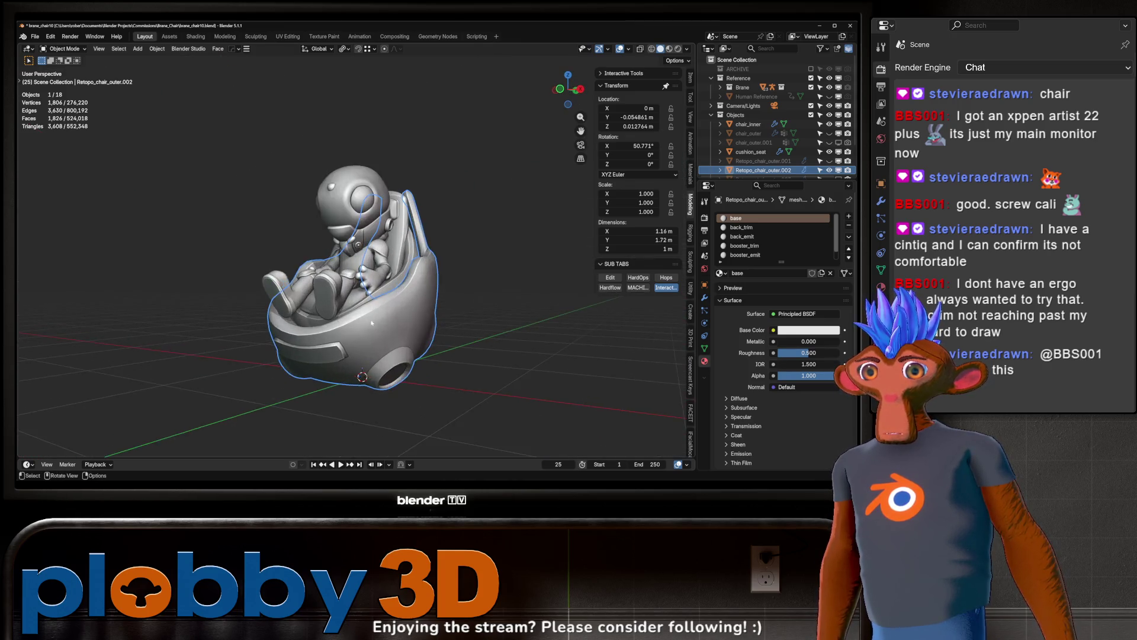
pyautogui.scroll(2, 331, 320)
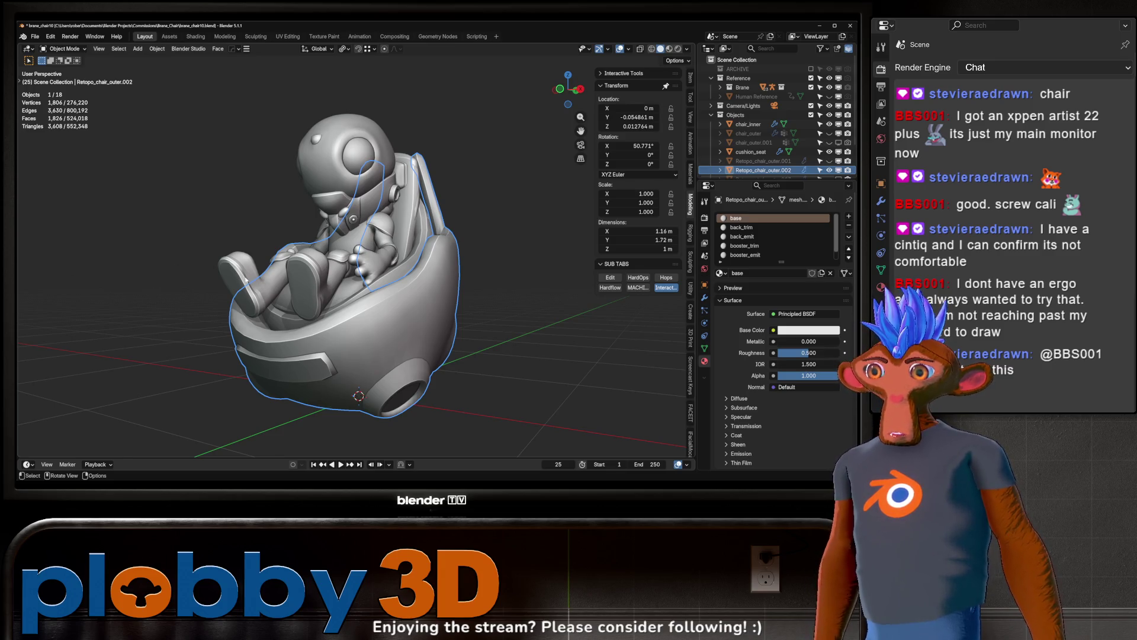
pyautogui.moveTo(372, 289)
pyautogui.mouseDown(button='middle')
pyautogui.moveTo(372, 300)
pyautogui.moveTo(330, 289)
pyautogui.moveTo(287, 302)
pyautogui.moveTo(288, 353)
pyautogui.mouseUp(button='middle')
pyautogui.scroll(-5, 372, 299)
pyautogui.hotkey('alt', 'a')
pyautogui.scroll(5, 373, 310)
pyautogui.scroll(-3, 288, 354)
pyautogui.scroll(5, 380, 283)
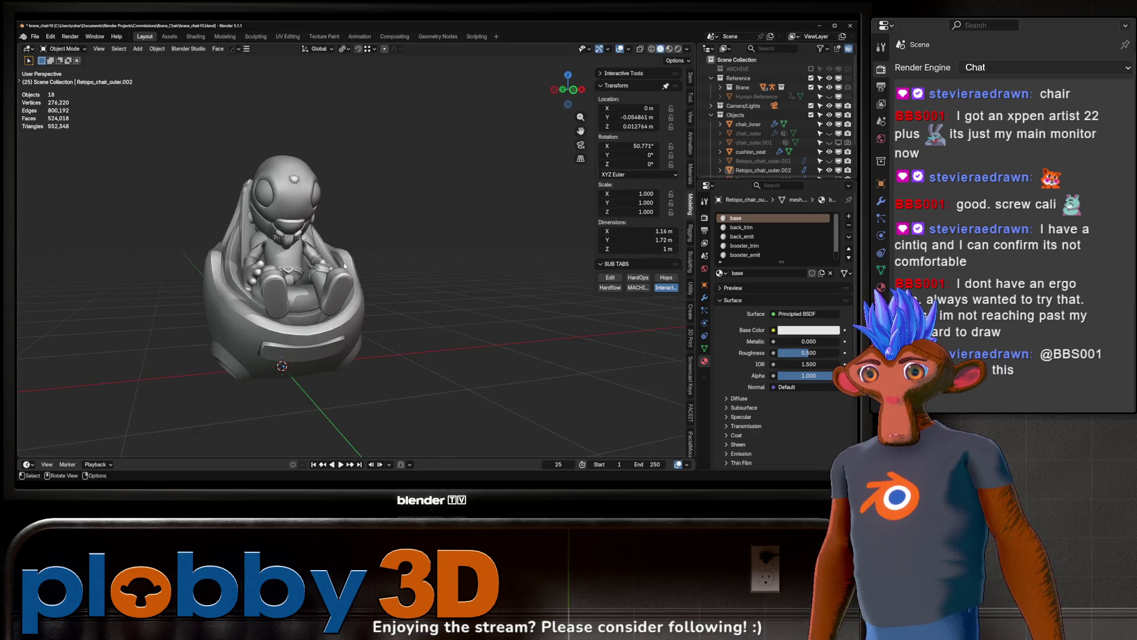
pyautogui.scroll(-4, 295, 299)
pyautogui.scroll(3, 295, 299)
pyautogui.moveTo(295, 298)
pyautogui.mouseDown(button='middle')
pyautogui.moveTo(237, 290)
pyautogui.moveTo(202, 308)
pyautogui.moveTo(184, 331)
pyautogui.moveTo(196, 343)
pyautogui.moveTo(145, 392)
pyautogui.moveTo(135, 388)
pyautogui.moveTo(387, 342)
pyautogui.moveTo(393, 363)
pyautogui.moveTo(305, 357)
pyautogui.mouseUp(button='middle')
pyautogui.scroll(4, 237, 291)
pyautogui.scroll(-4, 222, 285)
pyautogui.scroll(5, 184, 332)
pyautogui.scroll(-4, 177, 343)
pyautogui.scroll(-2, 196, 344)
pyautogui.scroll(3, 196, 343)
pyautogui.scroll(4, 177, 355)
pyautogui.click(154, 379)
pyautogui.scroll(-2, 157, 383)
# - Toggle local view off again and unhide sculpt_base to compare it against the chair shell
pyautogui.press('KP_Divide')
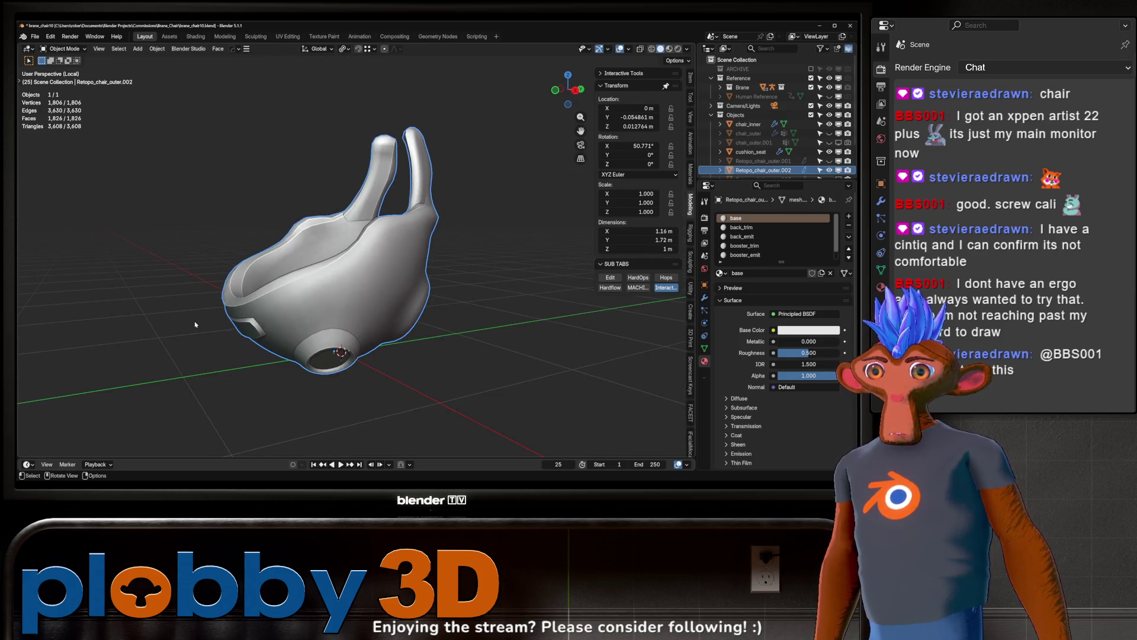
pyautogui.press('KP_Divide')
pyautogui.scroll(-3, 822, 171)
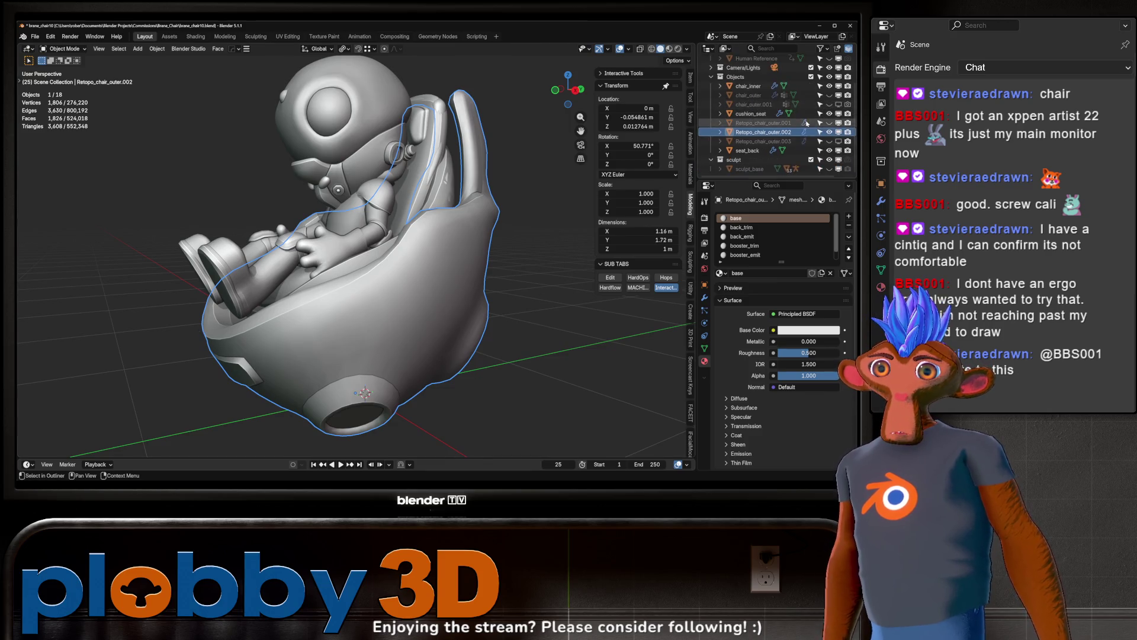
pyautogui.click(829, 169)
pyautogui.moveTo(272, 254)
pyautogui.mouseDown(button='middle')
pyautogui.moveTo(361, 253)
pyautogui.moveTo(335, 305)
pyautogui.moveTo(346, 314)
pyautogui.moveTo(572, 321)
pyautogui.moveTo(356, 315)
pyautogui.mouseUp(button='middle')
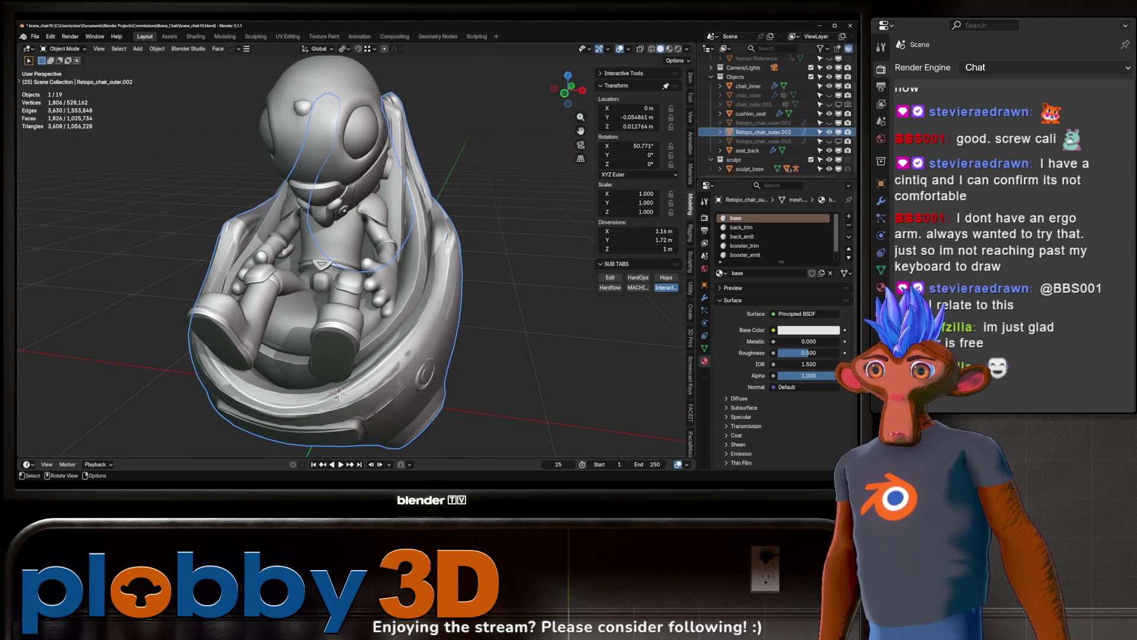
pyautogui.scroll(-2, 414, 294)
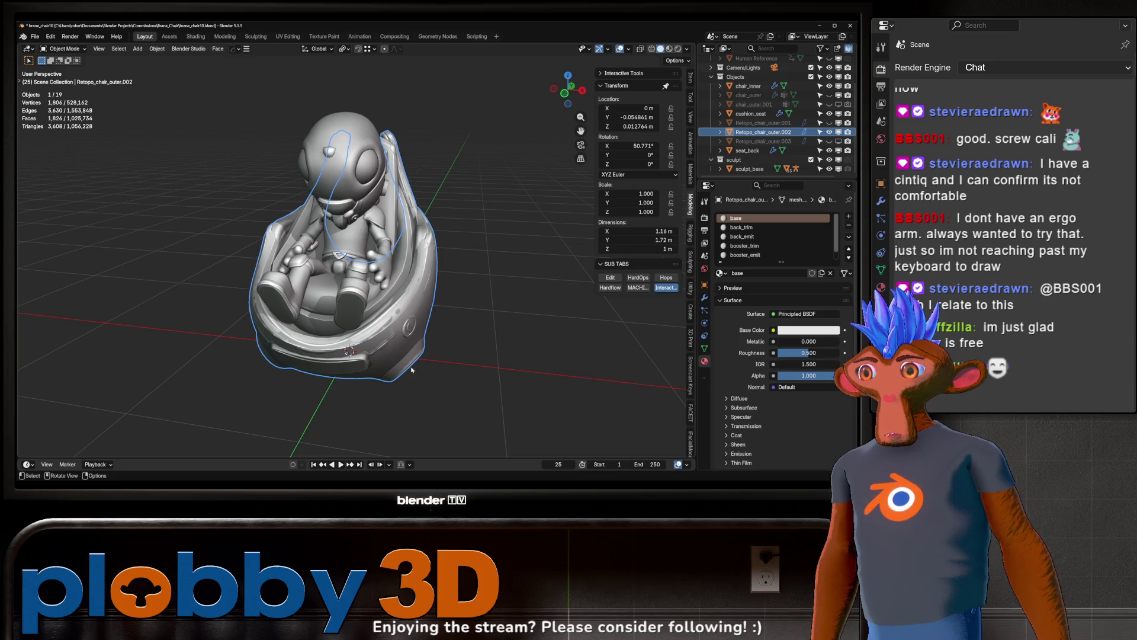
pyautogui.moveTo(380, 338)
pyautogui.mouseDown(button='middle')
pyautogui.moveTo(341, 285)
pyautogui.moveTo(456, 258)
pyautogui.moveTo(367, 271)
pyautogui.mouseUp(button='middle')
pyautogui.scroll(3, 464, 253)
pyautogui.scroll(-3, 426, 261)
pyautogui.scroll(-2, 382, 269)
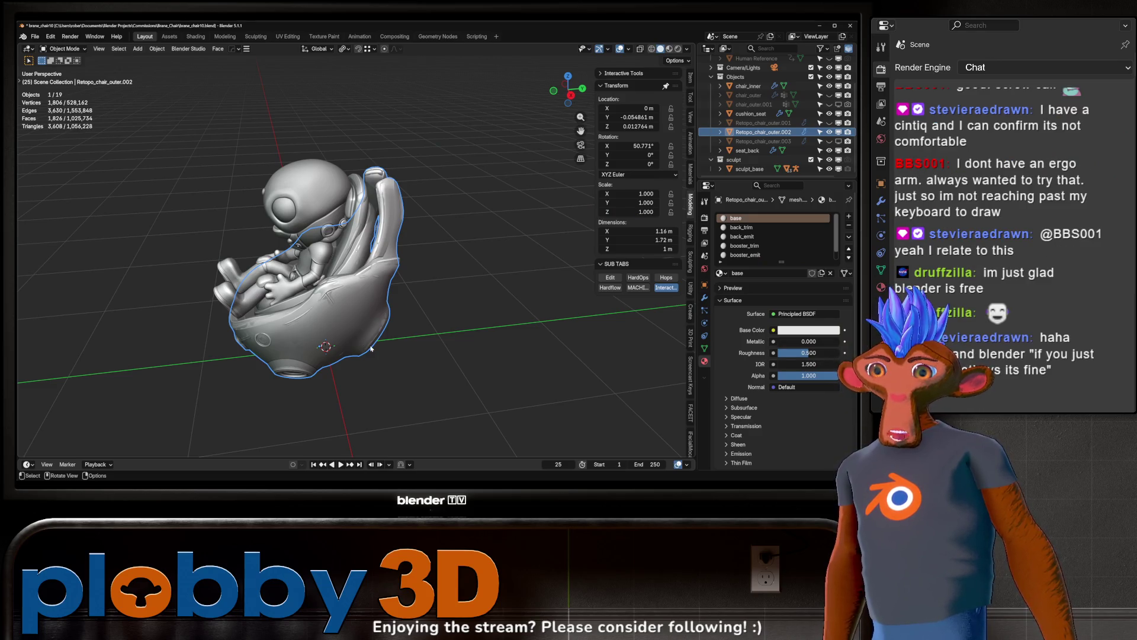
pyautogui.moveTo(371, 349); pyautogui.dragTo(428, 348, button='middle')
pyautogui.press('g')
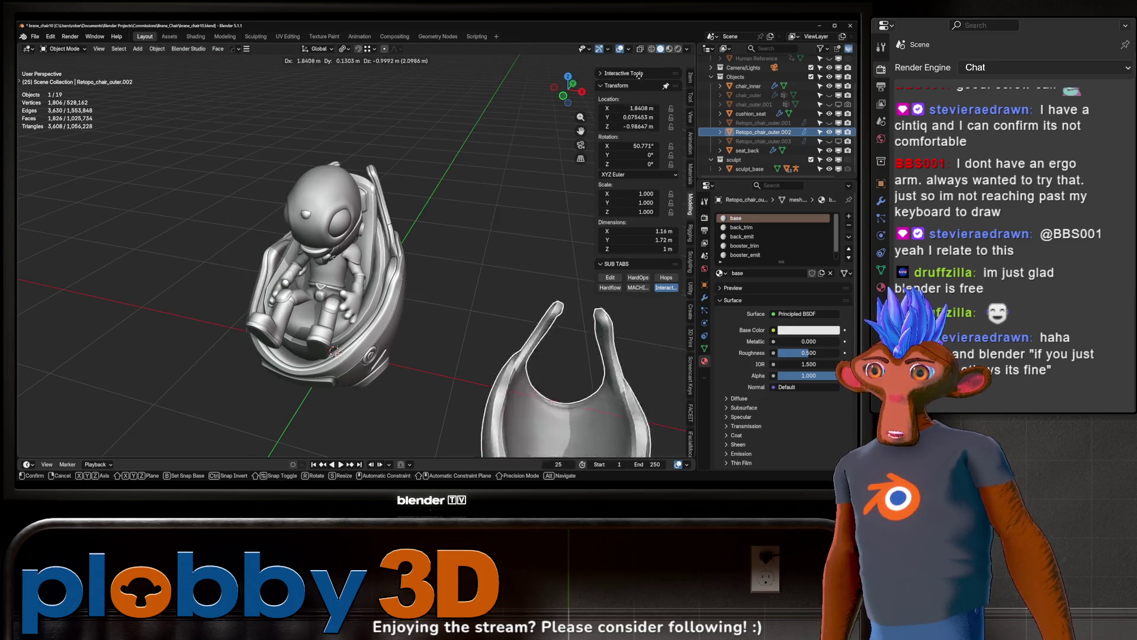
pyautogui.press('Escape')
pyautogui.press('r')
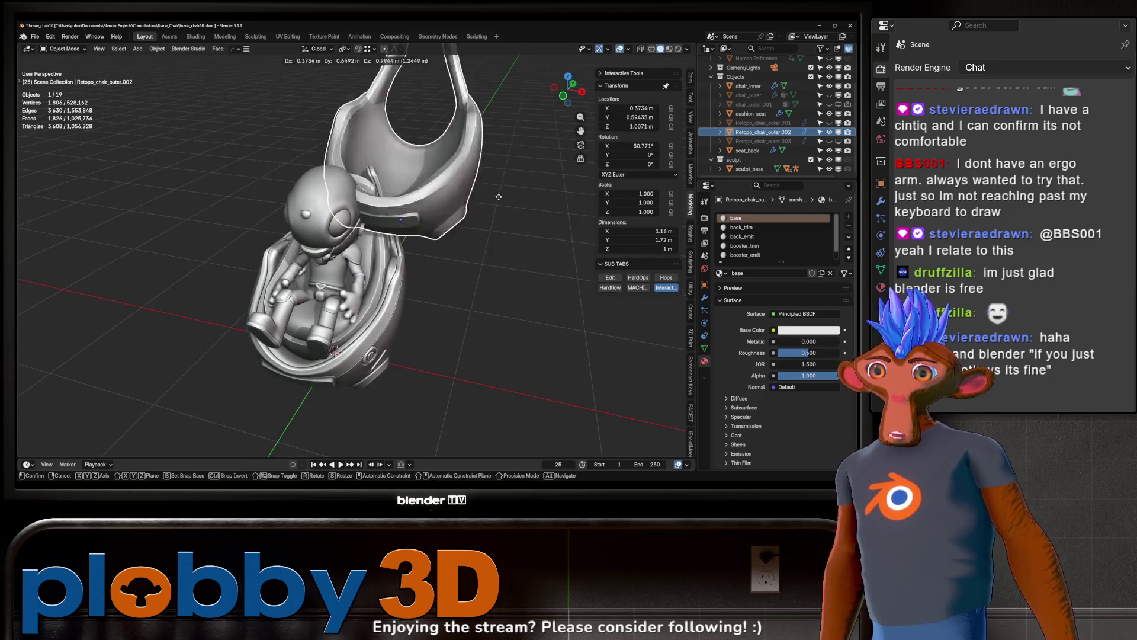
pyautogui.press('Escape')
pyautogui.moveTo(292, 439)
pyautogui.mouseDown(button='middle')
pyautogui.moveTo(283, 304)
pyautogui.moveTo(272, 308)
pyautogui.moveTo(350, 284)
pyautogui.mouseUp(button='middle')
pyautogui.scroll(5, 350, 283)
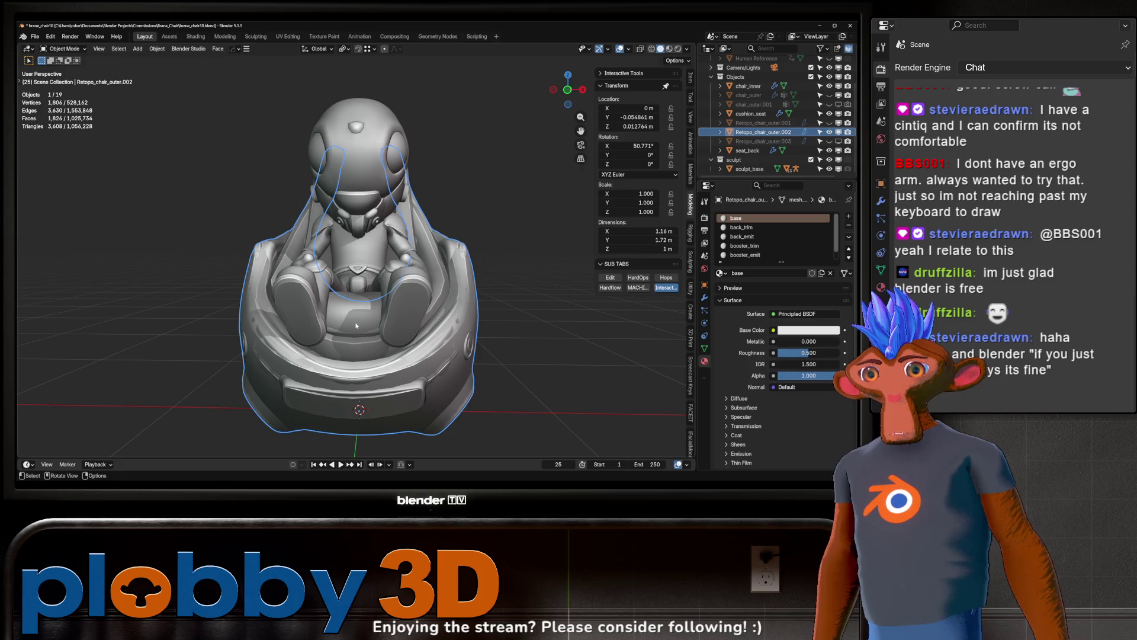
# - Orbit and zoom around the chair to inspect it from the side, front and above
pyautogui.moveTo(357, 329); pyautogui.dragTo(301, 338, button='middle')
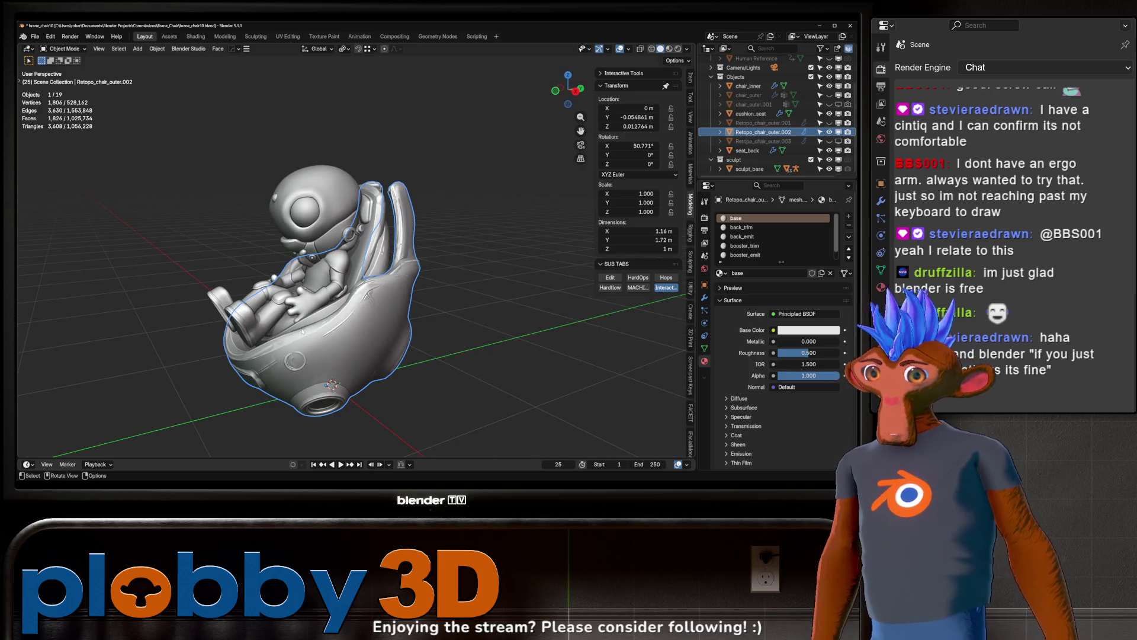
pyautogui.moveTo(303, 330); pyautogui.dragTo(404, 285, button='middle')
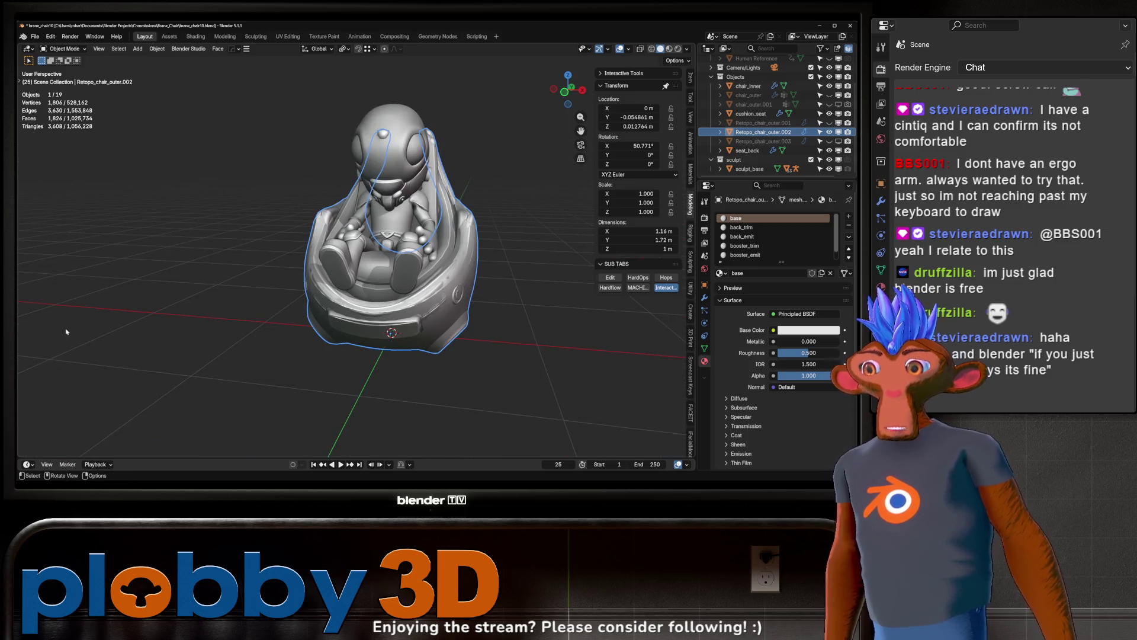
pyautogui.moveTo(364, 241); pyautogui.dragTo(296, 296, button='middle')
pyautogui.scroll(5, 285, 319)
pyautogui.moveTo(237, 367)
pyautogui.mouseDown(button='middle')
pyautogui.moveTo(174, 423)
pyautogui.moveTo(236, 379)
pyautogui.moveTo(248, 332)
pyautogui.moveTo(241, 290)
pyautogui.moveTo(213, 272)
pyautogui.mouseUp(button='middle')
pyautogui.scroll(4, 237, 379)
pyautogui.scroll(-5, 237, 355)
pyautogui.scroll(5, 249, 332)
pyautogui.scroll(2, 241, 290)
pyautogui.scroll(-6, 241, 289)
pyautogui.moveTo(278, 332)
pyautogui.mouseDown(button='middle')
pyautogui.moveTo(261, 320)
pyautogui.moveTo(296, 319)
pyautogui.moveTo(286, 318)
pyautogui.moveTo(359, 235)
pyautogui.moveTo(330, 325)
pyautogui.moveTo(337, 308)
pyautogui.moveTo(391, 287)
pyautogui.mouseUp(button='middle')
pyautogui.scroll(3, 824, 95)
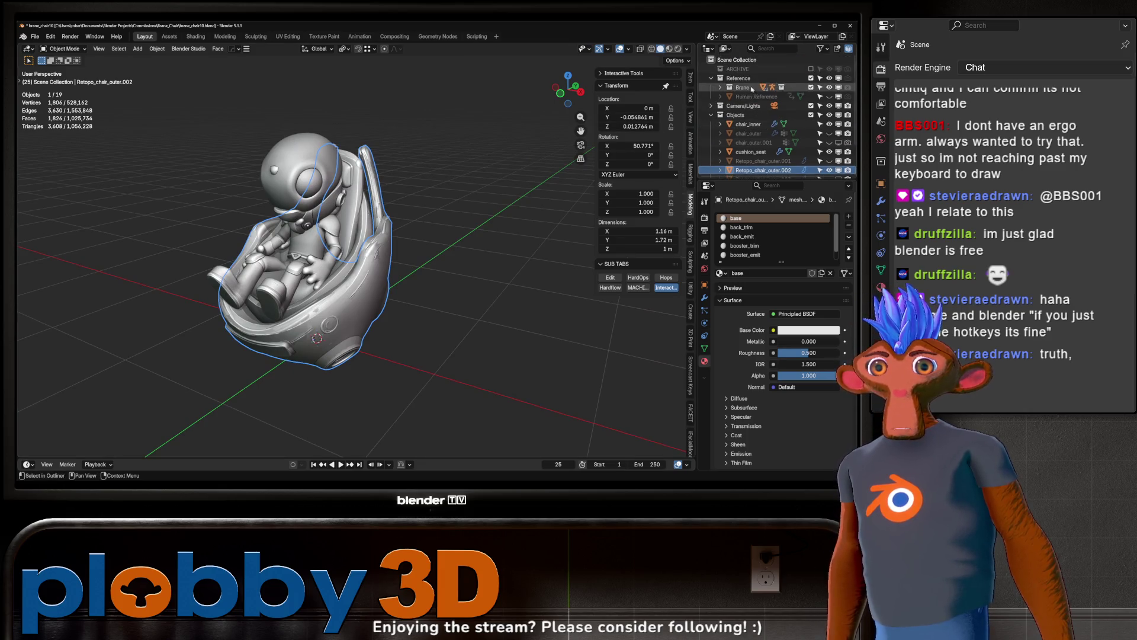
# - Hide the Brane character and put the seat_back piece into Edit Mode
pyautogui.click(830, 87)
pyautogui.moveTo(379, 189); pyautogui.dragTo(379, 261, button='middle')
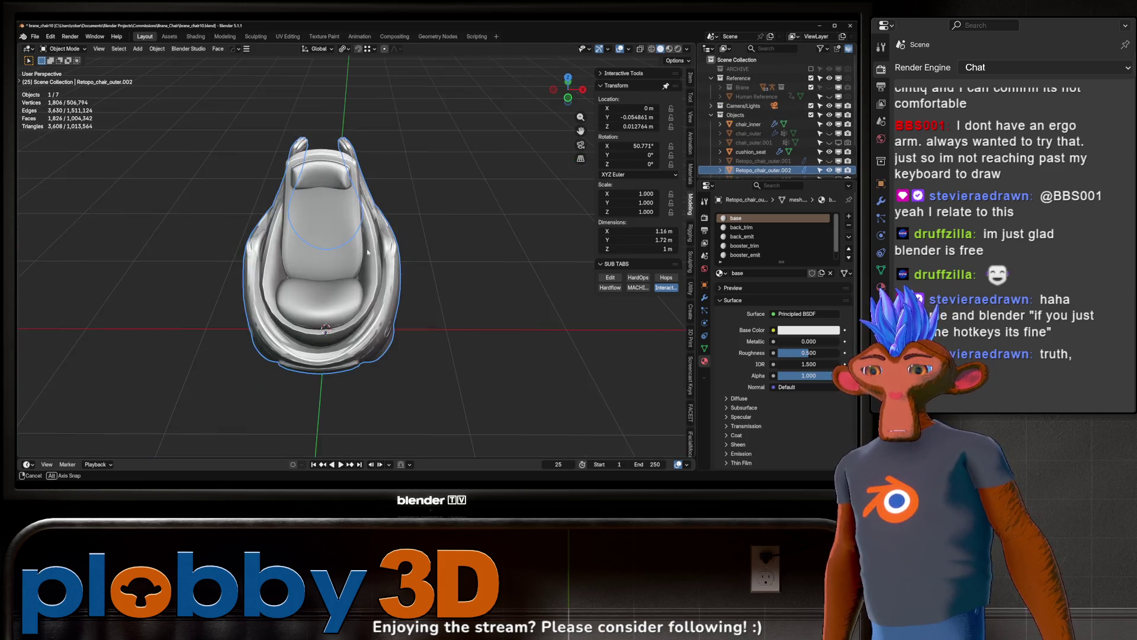
pyautogui.scroll(3, 379, 261)
pyautogui.click(402, 201)
pyautogui.moveTo(402, 201)
pyautogui.mouseDown(button='middle')
pyautogui.moveTo(386, 130)
pyautogui.moveTo(221, 147)
pyautogui.moveTo(267, 176)
pyautogui.moveTo(300, 145)
pyautogui.moveTo(204, 123)
pyautogui.moveTo(290, 181)
pyautogui.moveTo(372, 259)
pyautogui.moveTo(379, 244)
pyautogui.moveTo(430, 302)
pyautogui.moveTo(403, 272)
pyautogui.moveTo(408, 262)
pyautogui.moveTo(410, 313)
pyautogui.moveTo(414, 272)
pyautogui.moveTo(413, 289)
pyautogui.moveTo(355, 331)
pyautogui.mouseUp(button='middle')
pyautogui.press('Tab')
pyautogui.press('Tab')
# - Clear the selection, then select seat_back, cushion_seat and chair_inner together
pyautogui.click(432, 306)
pyautogui.hotkey('alt', 'a')
pyautogui.click(409, 282)
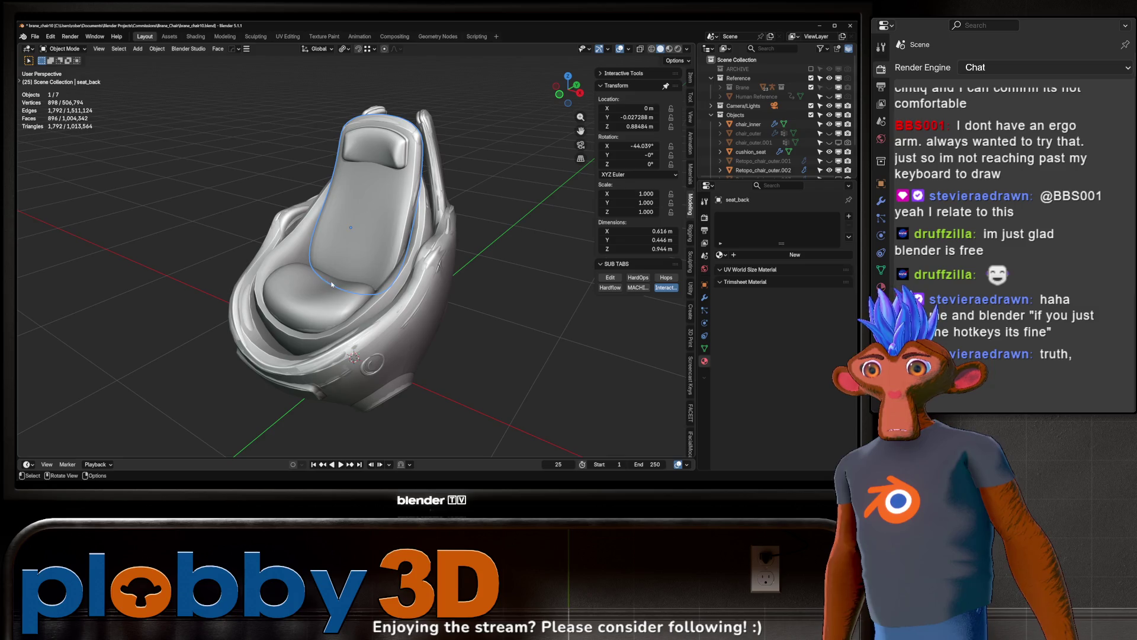
pyautogui.keyDown('shift'); pyautogui.click(385, 289); pyautogui.keyUp('shift')
pyautogui.keyDown('shift'); pyautogui.click(388, 290); pyautogui.keyUp('shift')
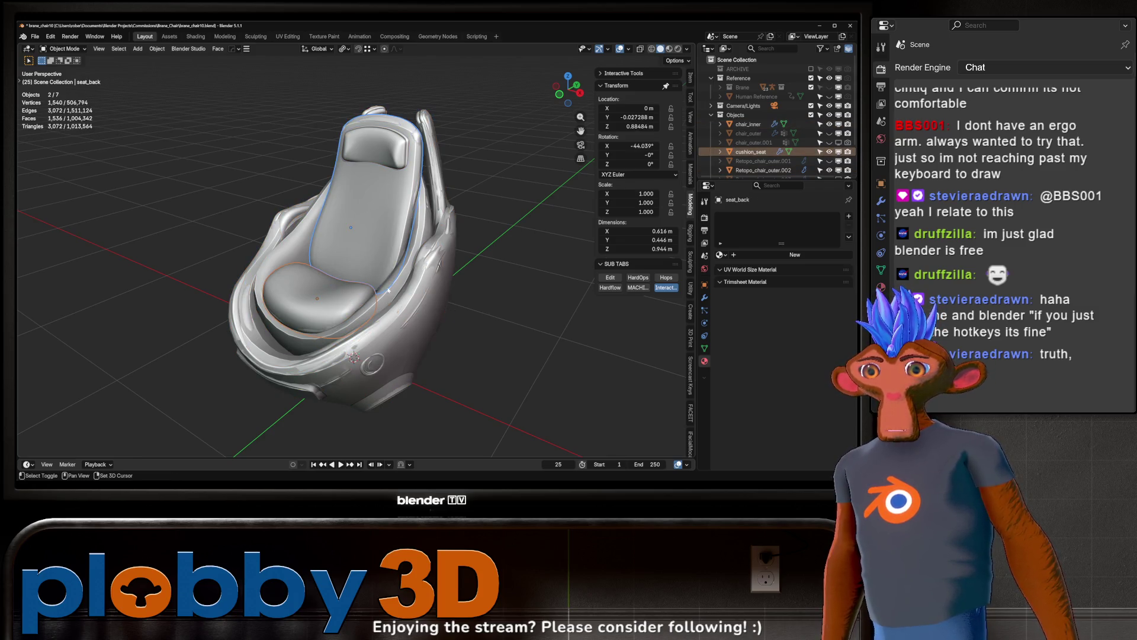
pyautogui.keyDown('shift'); pyautogui.click(389, 290); pyautogui.keyUp('shift')
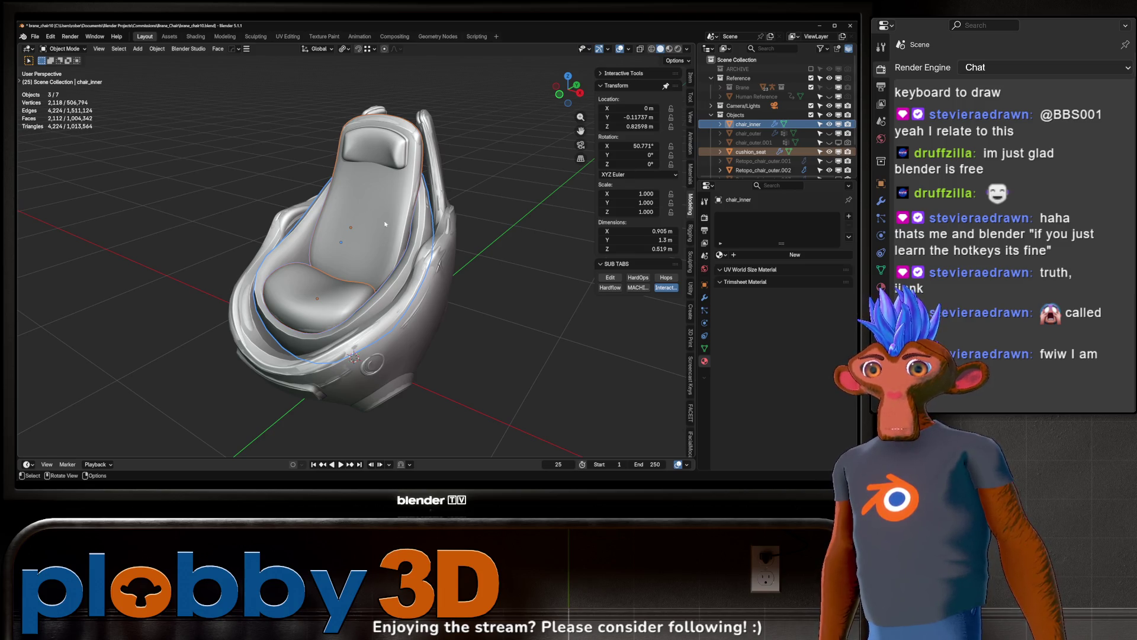
# - Hide the cushion_seat, chair_inner and sculpt_chair objects in the Outliner
pyautogui.click(829, 152)
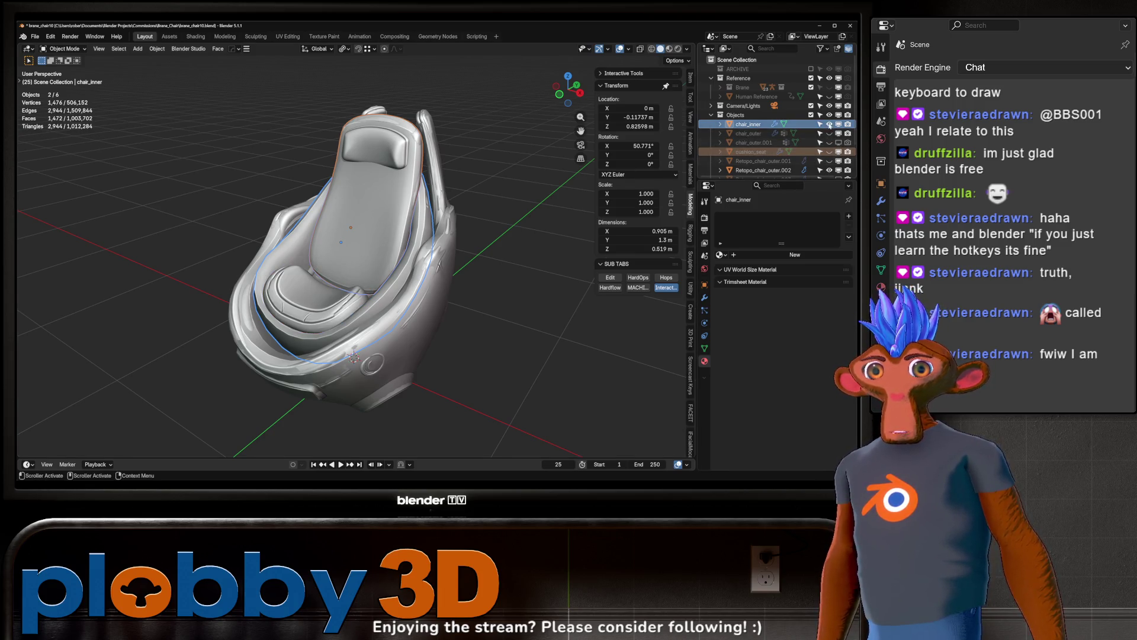
pyautogui.click(829, 124)
pyautogui.click(374, 276)
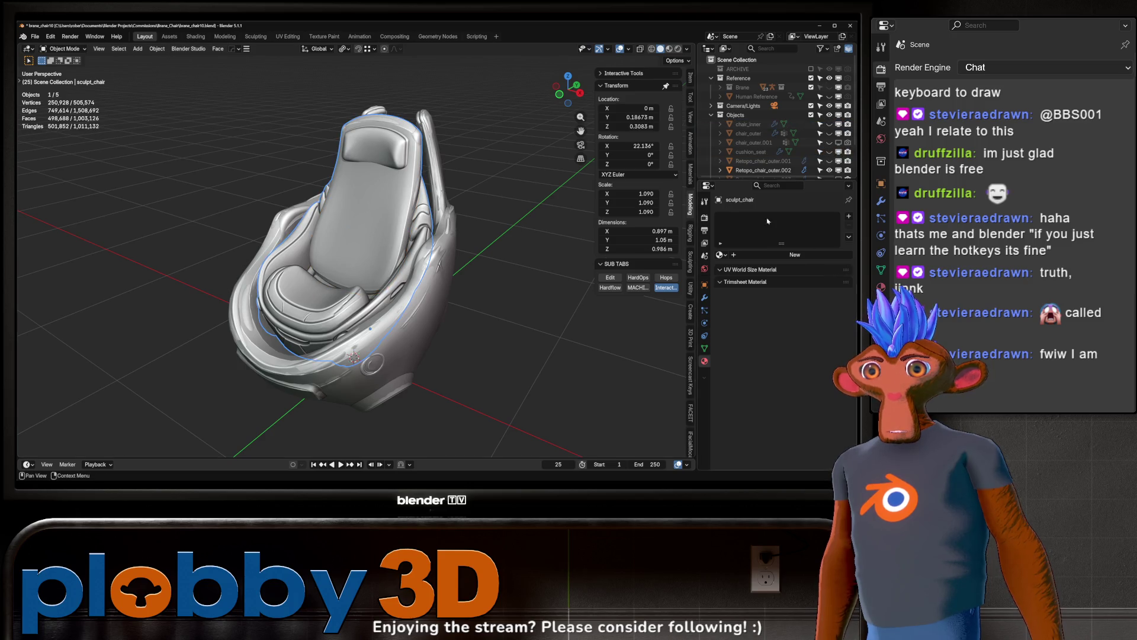
pyautogui.scroll(-3, 727, 168)
pyautogui.click(727, 169)
# - Expand sculpt_base in the Outliner, select seat_back and hide it
pyautogui.click(720, 169)
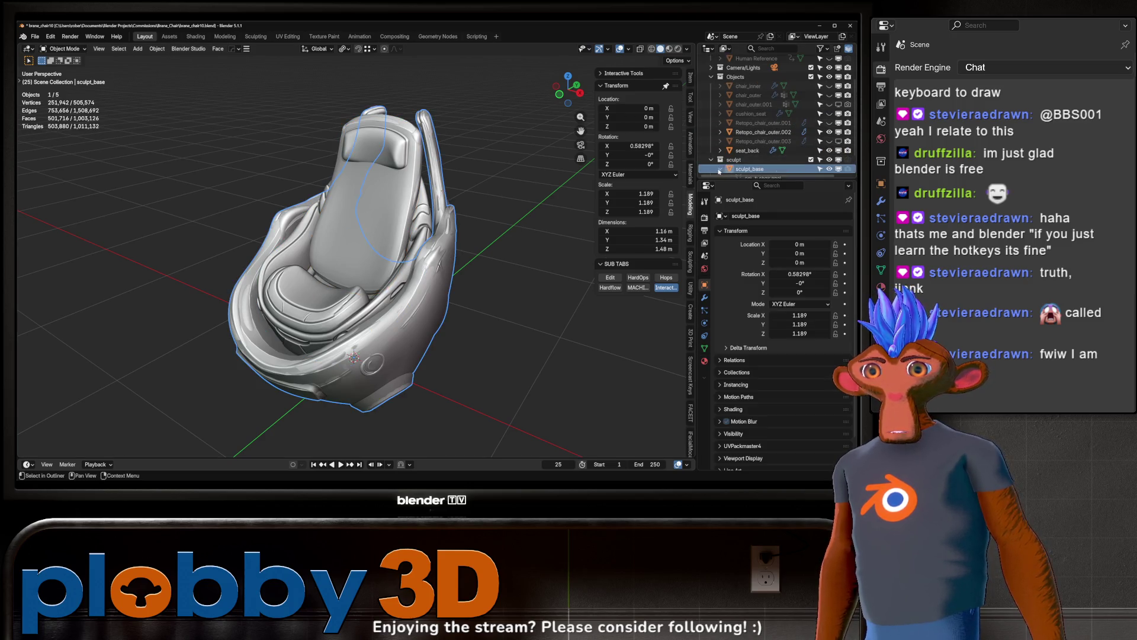
pyautogui.scroll(-3, 770, 148)
pyautogui.click(829, 160)
pyautogui.moveTo(379, 249); pyautogui.dragTo(356, 195, button='middle')
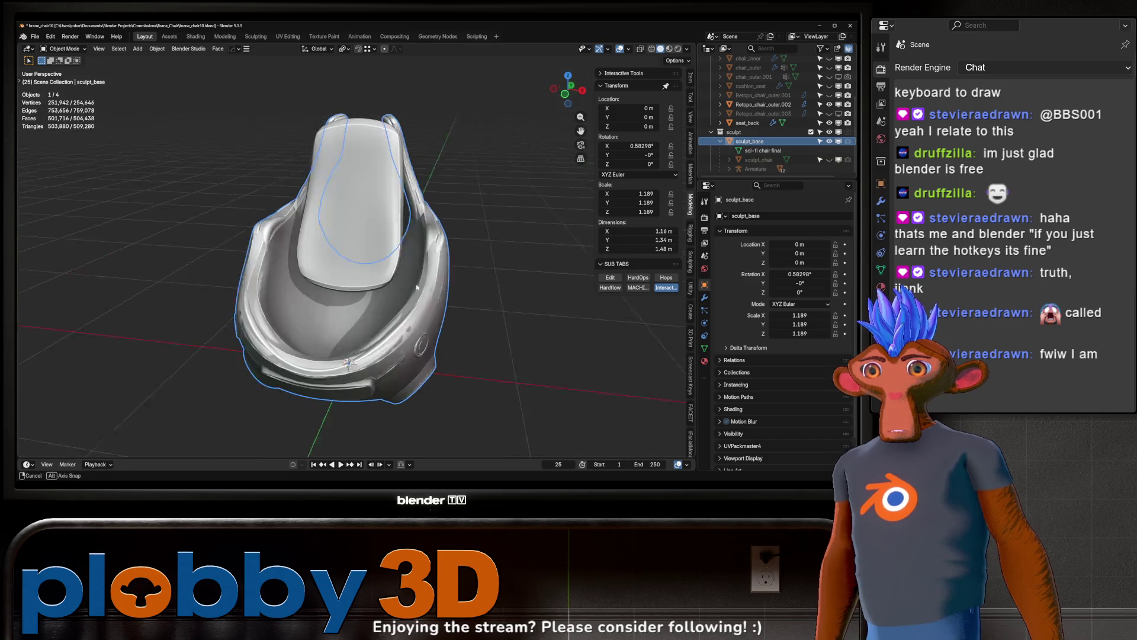
pyautogui.click(345, 207)
pyautogui.click(829, 123)
# - Orbit and zoom around the remaining sculpt to examine the outer seat back
pyautogui.moveTo(379, 249)
pyautogui.mouseDown(button='middle')
pyautogui.moveTo(520, 270)
pyautogui.moveTo(329, 224)
pyautogui.moveTo(305, 236)
pyautogui.moveTo(323, 239)
pyautogui.mouseUp(button='middle')
pyautogui.scroll(5, 329, 224)
pyautogui.scroll(4, 320, 228)
pyautogui.scroll(-6, 322, 238)
pyautogui.scroll(-4, 284, 233)
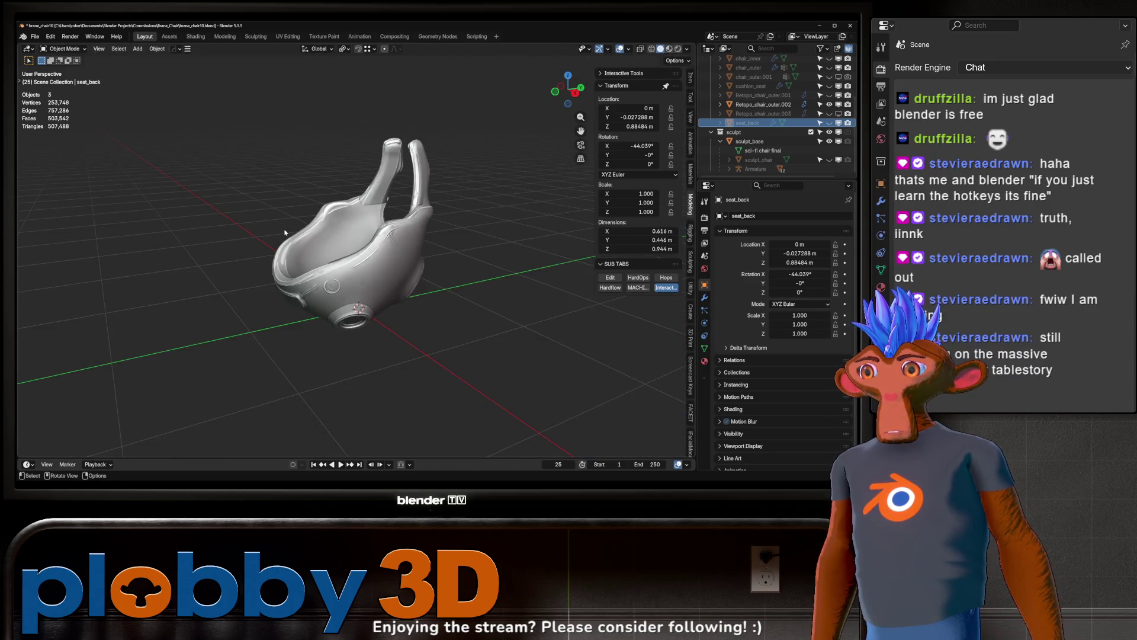
pyautogui.moveTo(295, 222)
pyautogui.mouseDown(button='middle')
pyautogui.moveTo(387, 264)
pyautogui.moveTo(400, 186)
pyautogui.mouseUp(button='middle')
pyautogui.scroll(6, 387, 265)
pyautogui.scroll(-6, 395, 228)
pyautogui.scroll(5, 398, 208)
pyautogui.scroll(-5, 400, 185)
pyautogui.scroll(5, 401, 186)
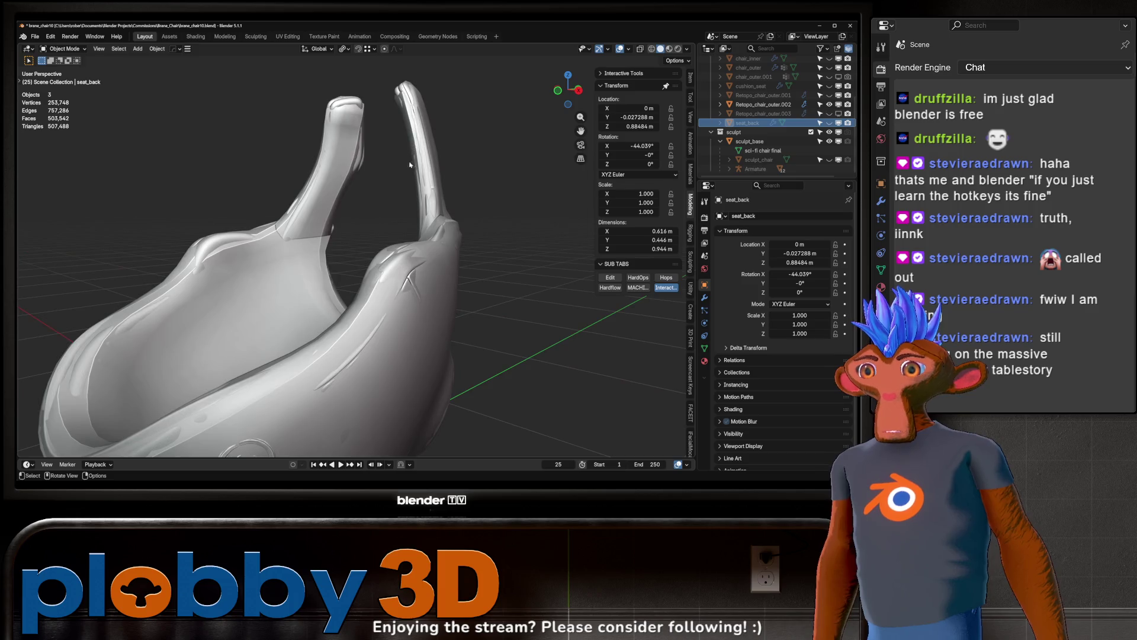
pyautogui.scroll(-5, 400, 187)
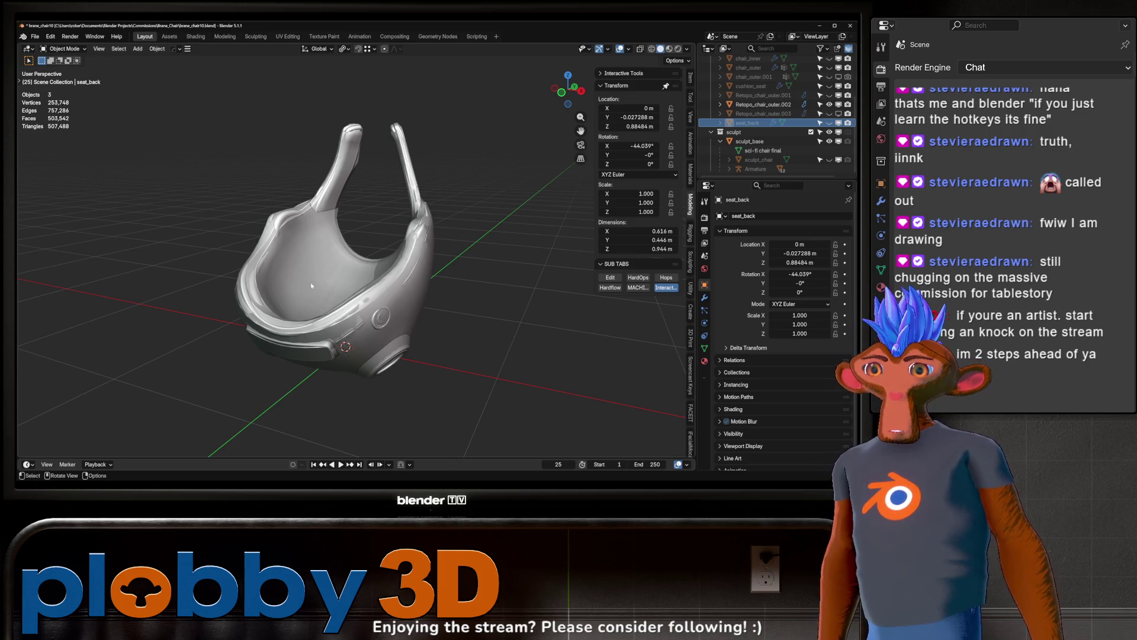
# - Orbit close to the inner seat back, then return to a three-quarter view
pyautogui.moveTo(339, 272)
pyautogui.mouseDown(button='middle')
pyautogui.moveTo(268, 312)
pyautogui.moveTo(292, 290)
pyautogui.moveTo(363, 272)
pyautogui.moveTo(210, 288)
pyautogui.moveTo(294, 241)
pyautogui.moveTo(219, 256)
pyautogui.moveTo(158, 310)
pyautogui.mouseUp(button='middle')
pyautogui.scroll(-5, 268, 296)
pyautogui.scroll(4, 363, 272)
pyautogui.scroll(-5, 294, 242)
pyautogui.scroll(3, 218, 257)
pyautogui.scroll(-5, 158, 310)
pyautogui.scroll(3, 202, 315)
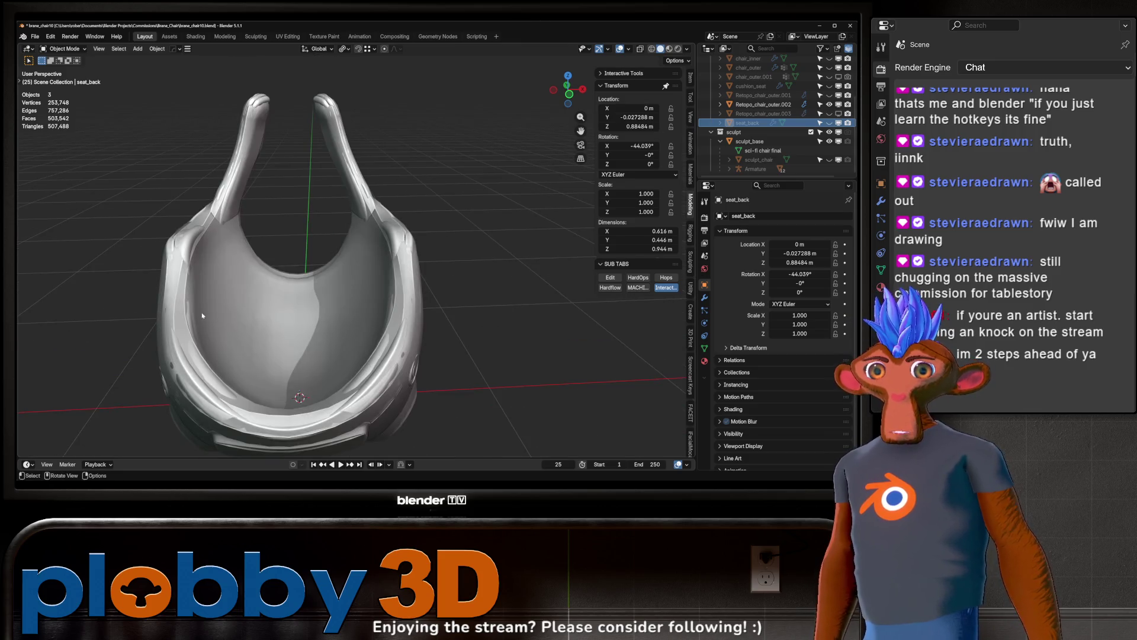
pyautogui.moveTo(233, 320); pyautogui.dragTo(340, 294, button='middle')
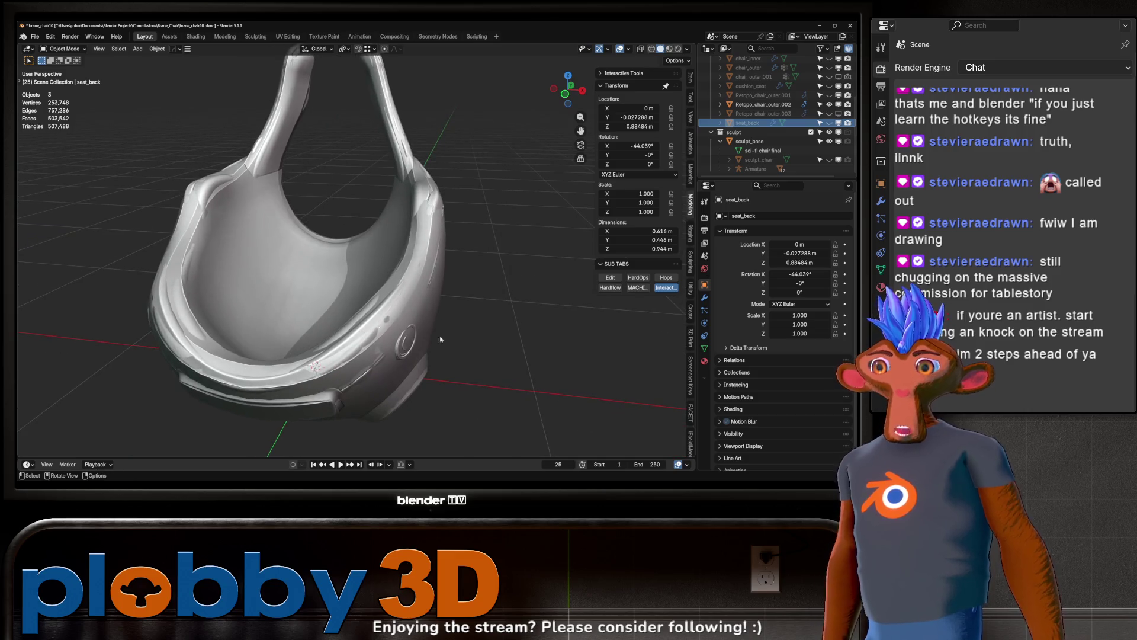
# - Expand the SimpleBake bake options panel in Render Properties
pyautogui.click(704, 217)
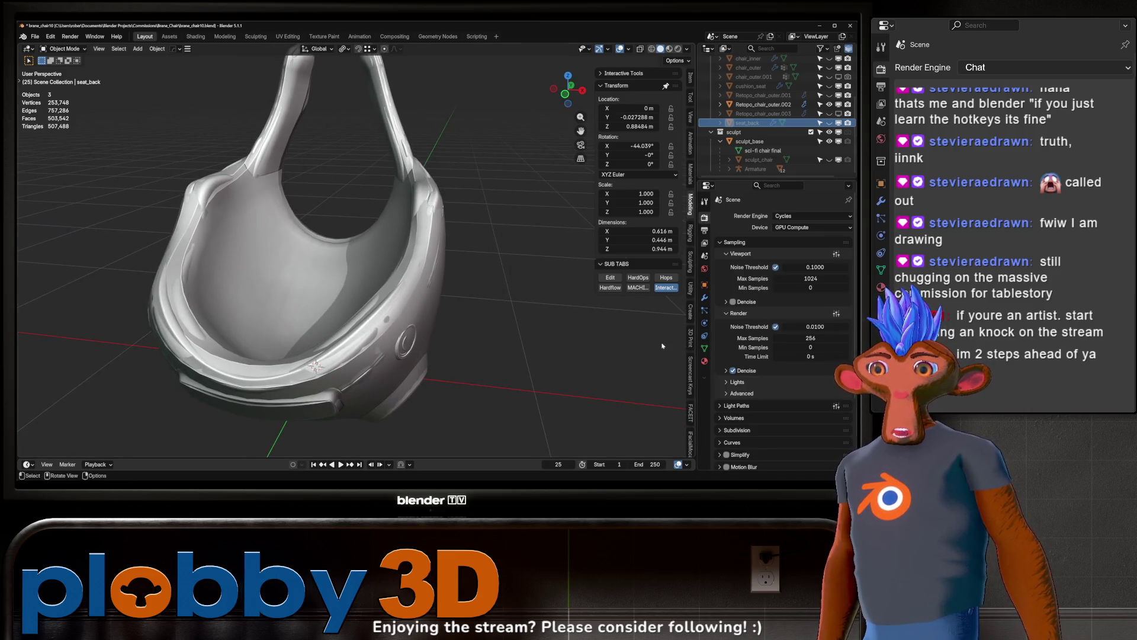
pyautogui.click(704, 230)
pyautogui.scroll(-3, 706, 251)
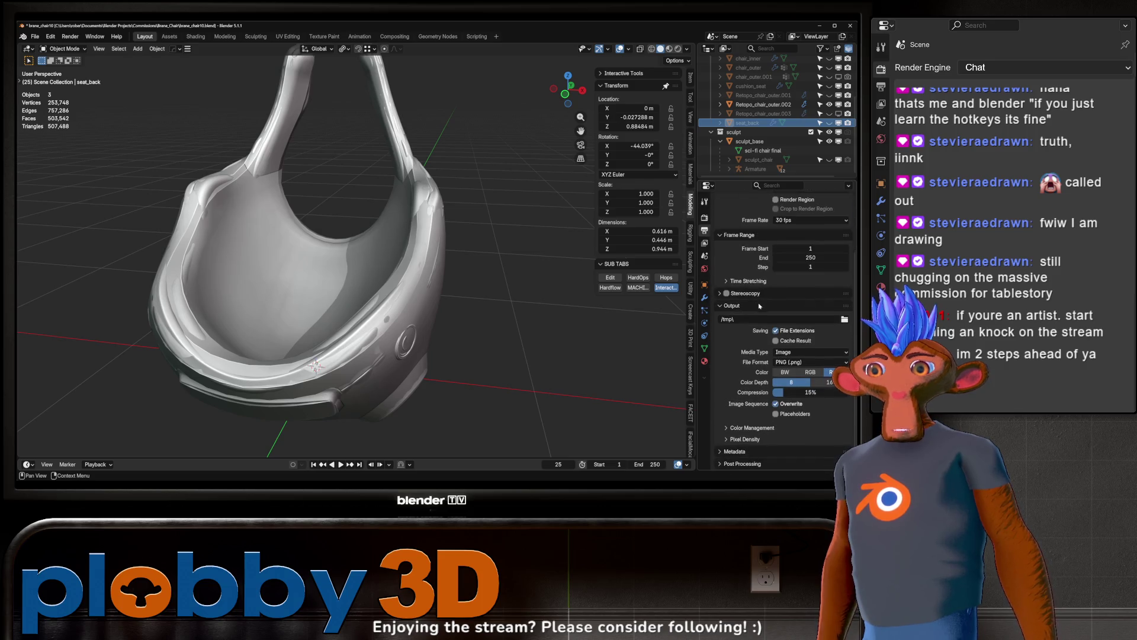
pyautogui.click(704, 217)
pyautogui.scroll(-2, 741, 425)
pyautogui.click(740, 426)
pyautogui.scroll(-5, 741, 425)
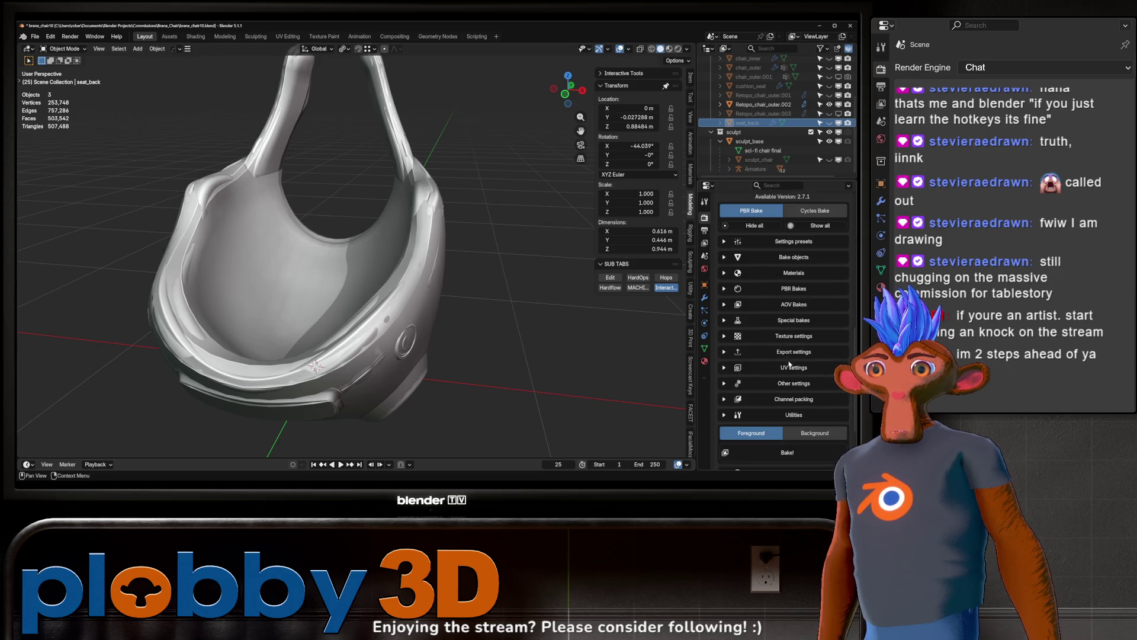
# - Save the file as brane_chair10.blend and bring up the Preferences window
pyautogui.hotkey('ctrl', 's')
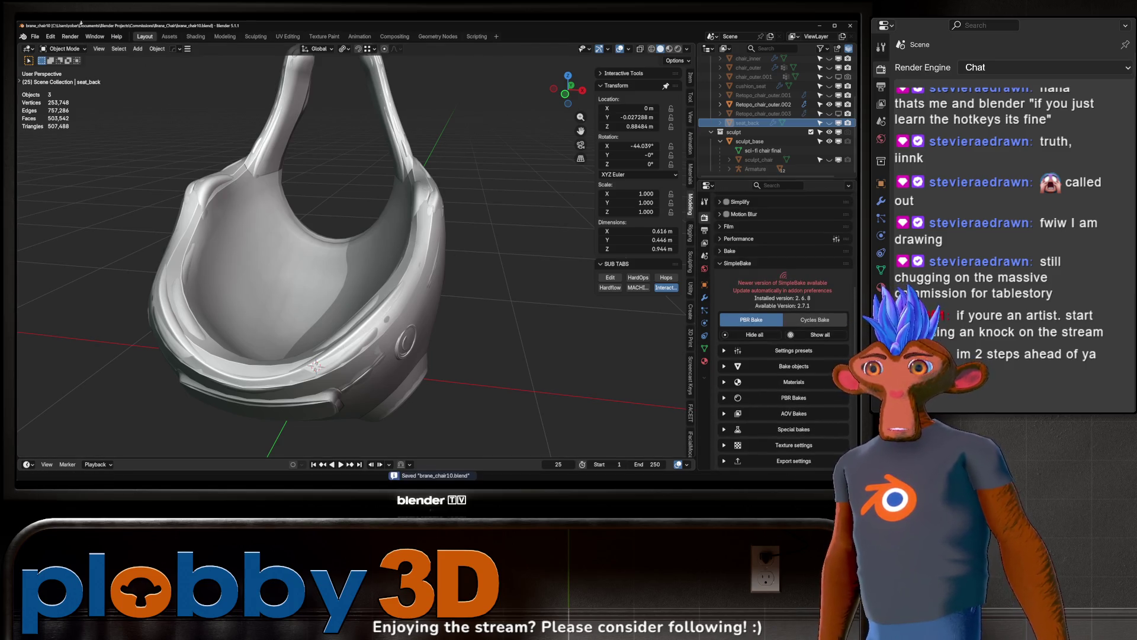
pyautogui.click(50, 36)
pyautogui.click(72, 164)
# - Search the add-ons for 'sim' and update SimpleBake to version 2.7.1
pyautogui.click(175, 192)
pyautogui.click(326, 99)
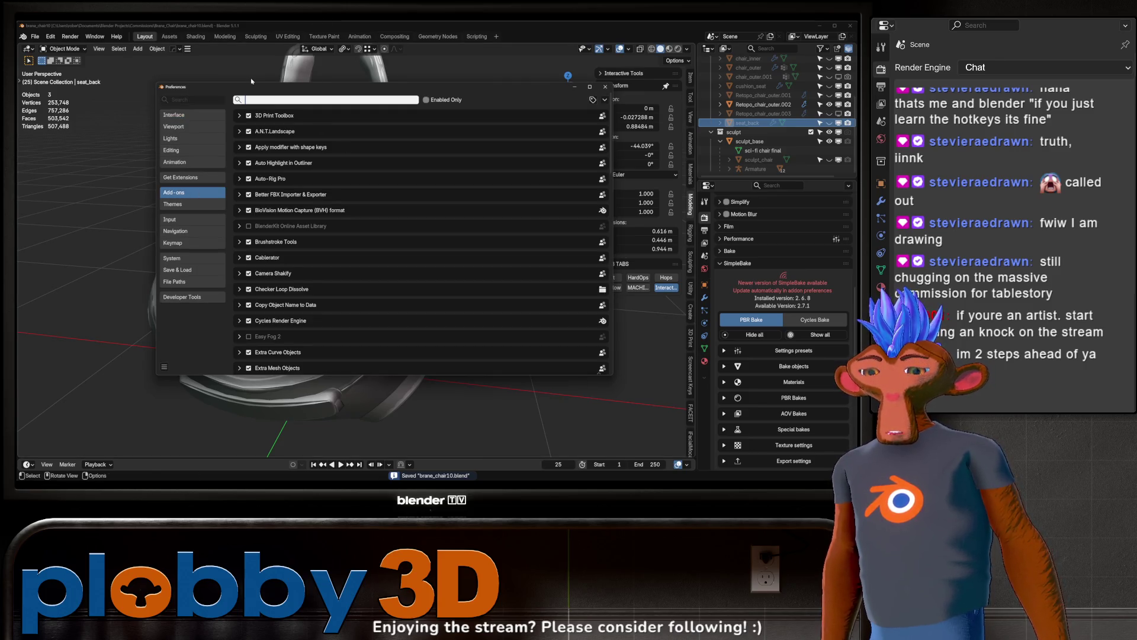
pyautogui.write('sim')
pyautogui.press('Return')
pyautogui.click(268, 147)
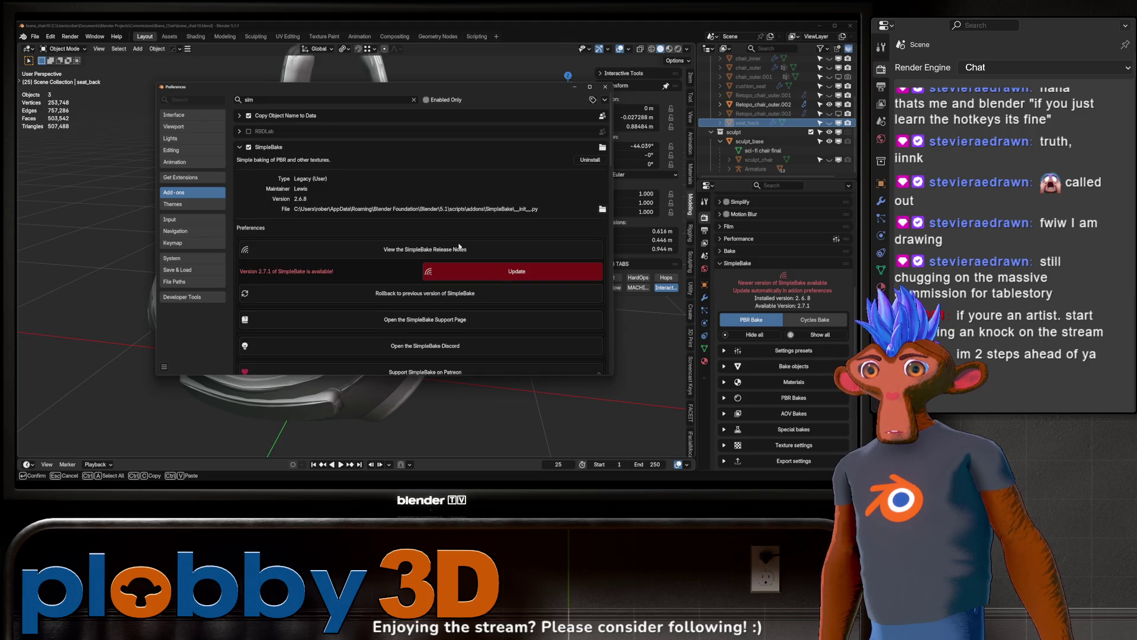
pyautogui.click(500, 269)
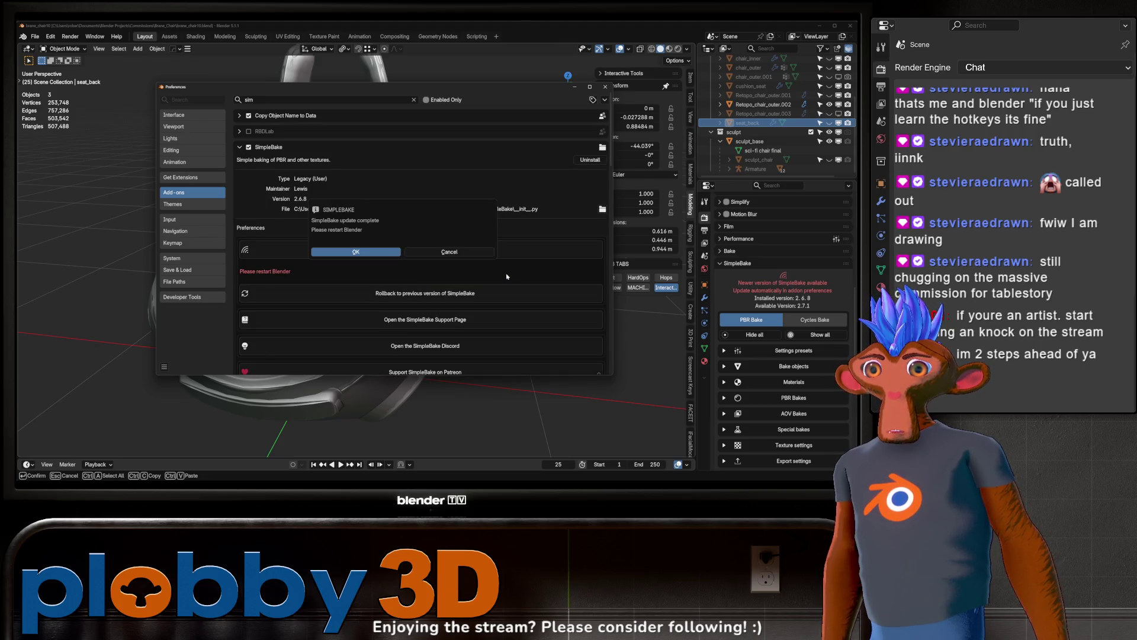
# - Close Preferences, save the file and quit Blender so it restarts
pyautogui.click(605, 87)
pyautogui.hotkey('ctrl', 's')
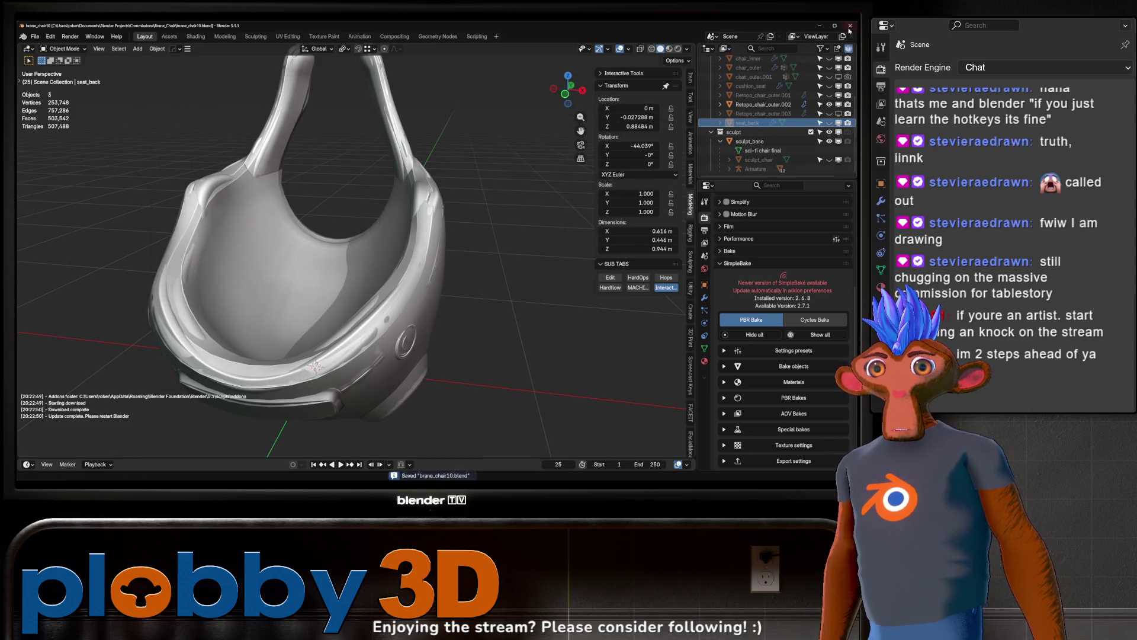
pyautogui.click(849, 26)
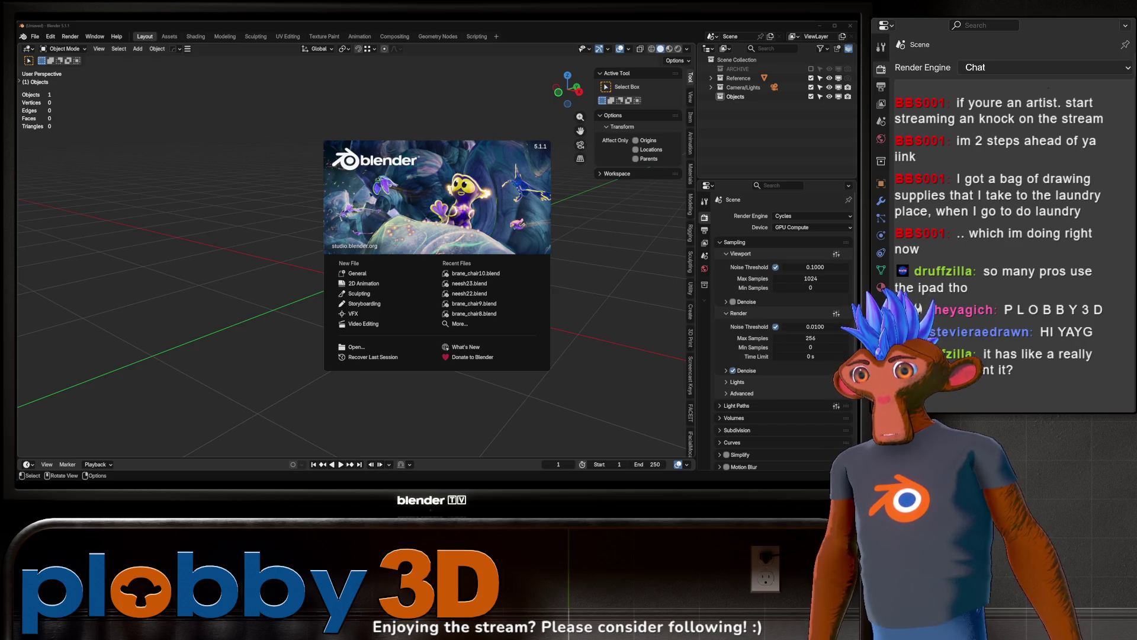
# - Dismiss the startup splash screen and orbit the empty default scene
pyautogui.click(253, 286)
pyautogui.moveTo(292, 254)
pyautogui.mouseDown(button='middle')
pyautogui.moveTo(325, 229)
pyautogui.moveTo(310, 275)
pyautogui.moveTo(361, 338)
pyautogui.moveTo(424, 359)
pyautogui.mouseUp(button='middle')
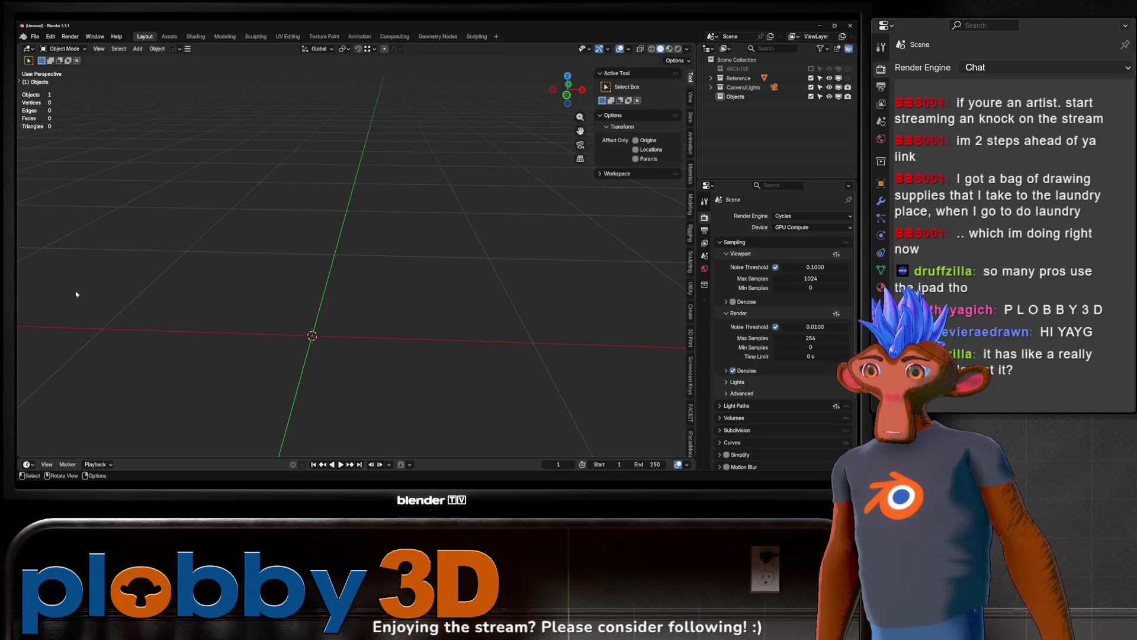
pyautogui.moveTo(213, 310)
pyautogui.mouseDown(button='middle')
pyautogui.moveTo(165, 299)
pyautogui.moveTo(145, 262)
pyautogui.mouseUp(button='middle')
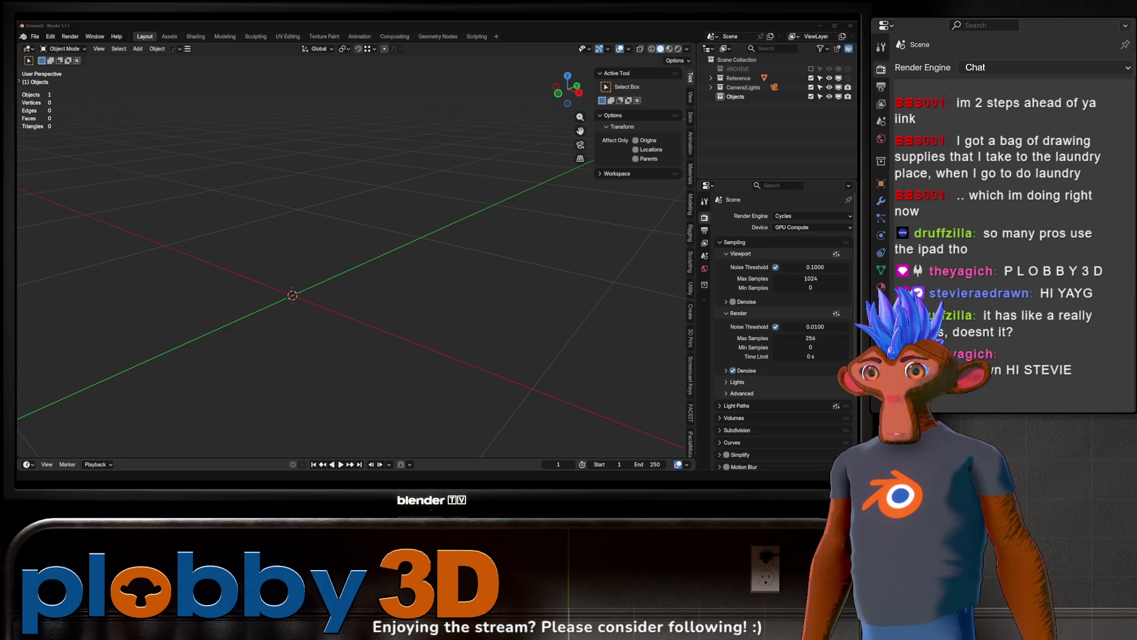
pyautogui.moveTo(250, 278)
pyautogui.mouseDown(button='middle')
pyautogui.moveTo(363, 315)
pyautogui.moveTo(236, 184)
pyautogui.mouseUp(button='middle')
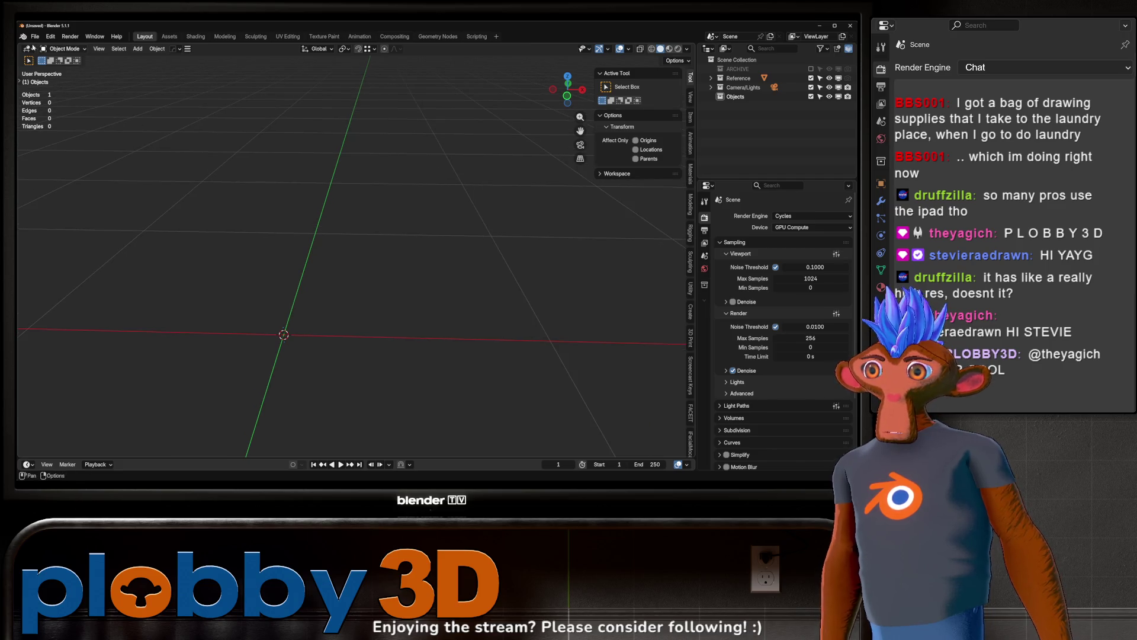
# - Reopen brane_chair10.blend from File > Open Recent and orbit to a front view of the chair
pyautogui.click(35, 36)
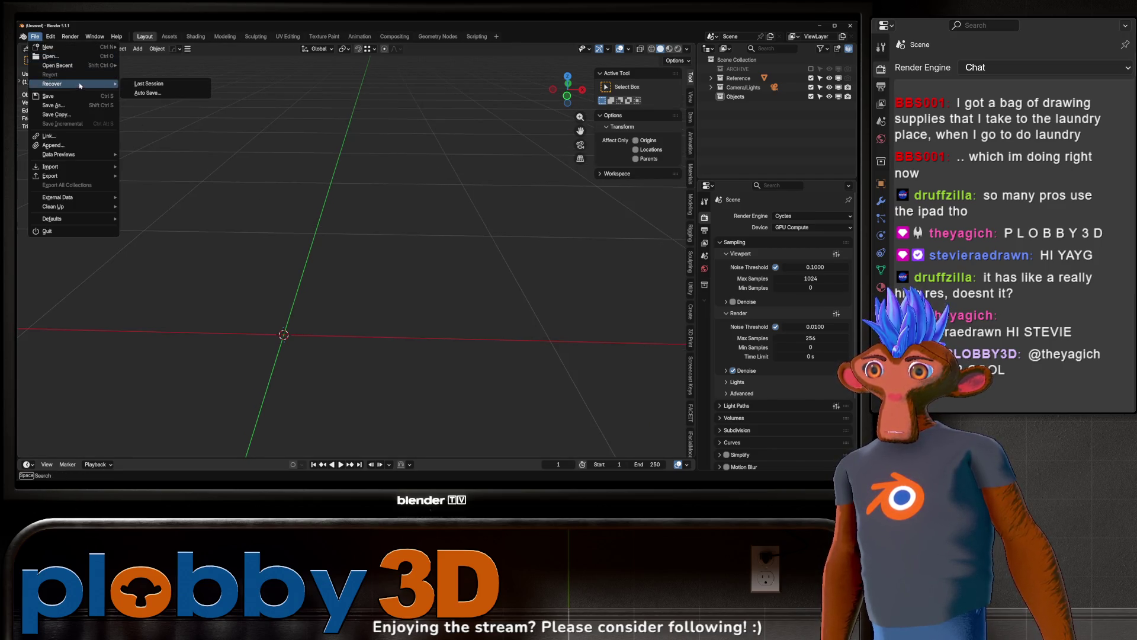
pyautogui.moveTo(65, 65)
pyautogui.click(164, 66)
pyautogui.moveTo(196, 288)
pyautogui.mouseDown(button='middle')
pyautogui.moveTo(396, 343)
pyautogui.moveTo(228, 323)
pyautogui.moveTo(338, 351)
pyautogui.mouseUp(button='middle')
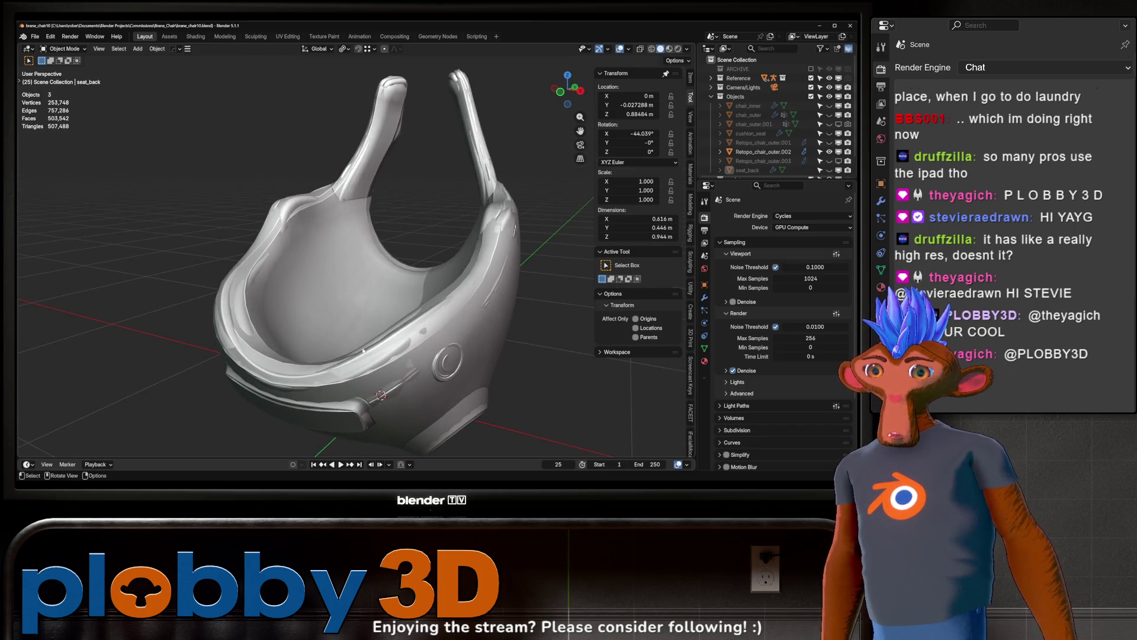
# - Undo twice back to the Retopo_chair_outer.002 shell and view the chair from the front
pyautogui.hotkey('ctrl', 'z')
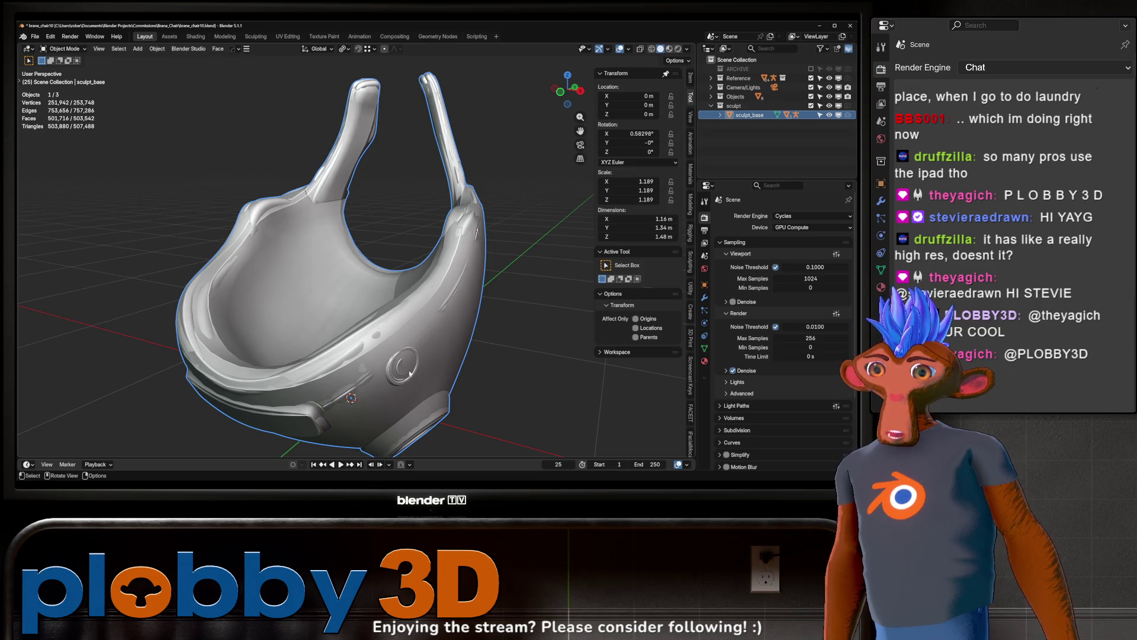
pyautogui.hotkey('ctrl', 'z')
pyautogui.hotkey('ctrl', 'z')
pyautogui.hotkey('ctrl', 'z')
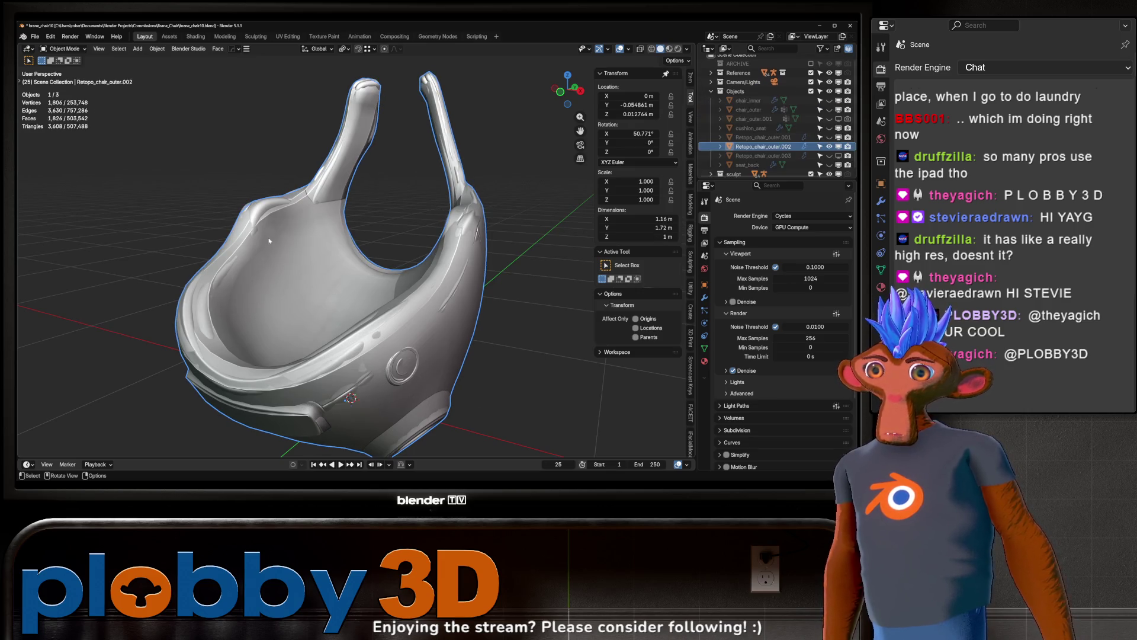
pyautogui.moveTo(354, 260); pyautogui.dragTo(297, 308, button='middle')
pyautogui.scroll(-5, 245, 359)
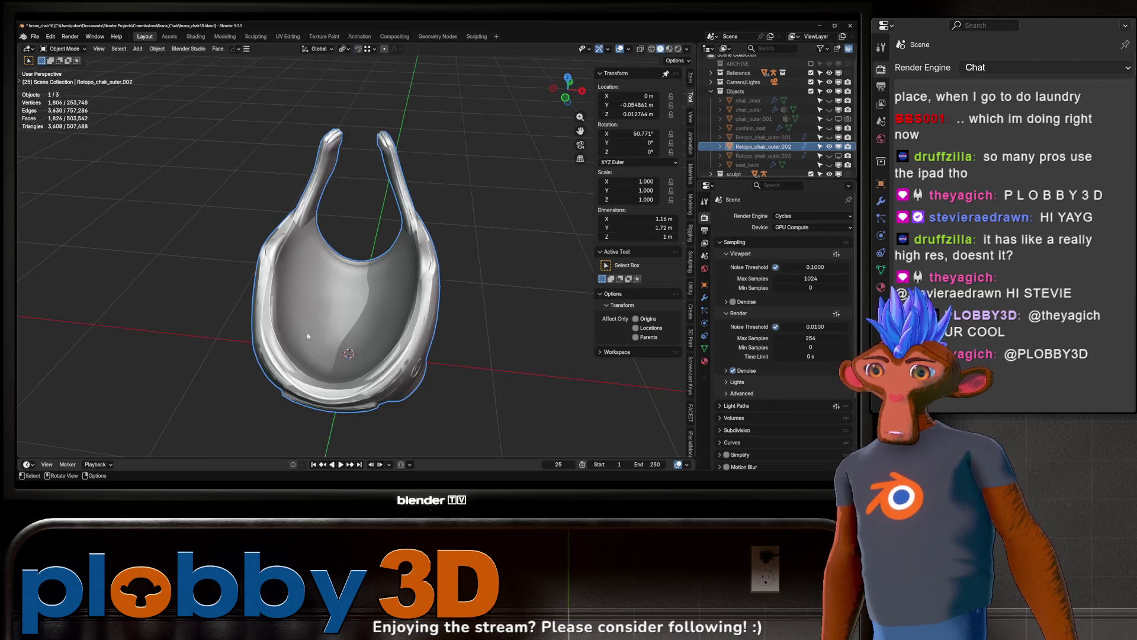
pyautogui.moveTo(245, 359)
pyautogui.mouseDown(button='middle')
pyautogui.moveTo(207, 348)
pyautogui.moveTo(121, 268)
pyautogui.moveTo(316, 368)
pyautogui.moveTo(430, 343)
pyautogui.moveTo(197, 345)
pyautogui.moveTo(379, 373)
pyautogui.moveTo(385, 393)
pyautogui.mouseUp(button='middle')
pyautogui.scroll(4, 330, 368)
pyautogui.scroll(2, 385, 393)
pyautogui.moveTo(396, 255)
pyautogui.mouseDown(button='middle')
pyautogui.moveTo(414, 269)
pyautogui.moveTo(398, 300)
pyautogui.mouseUp(button='middle')
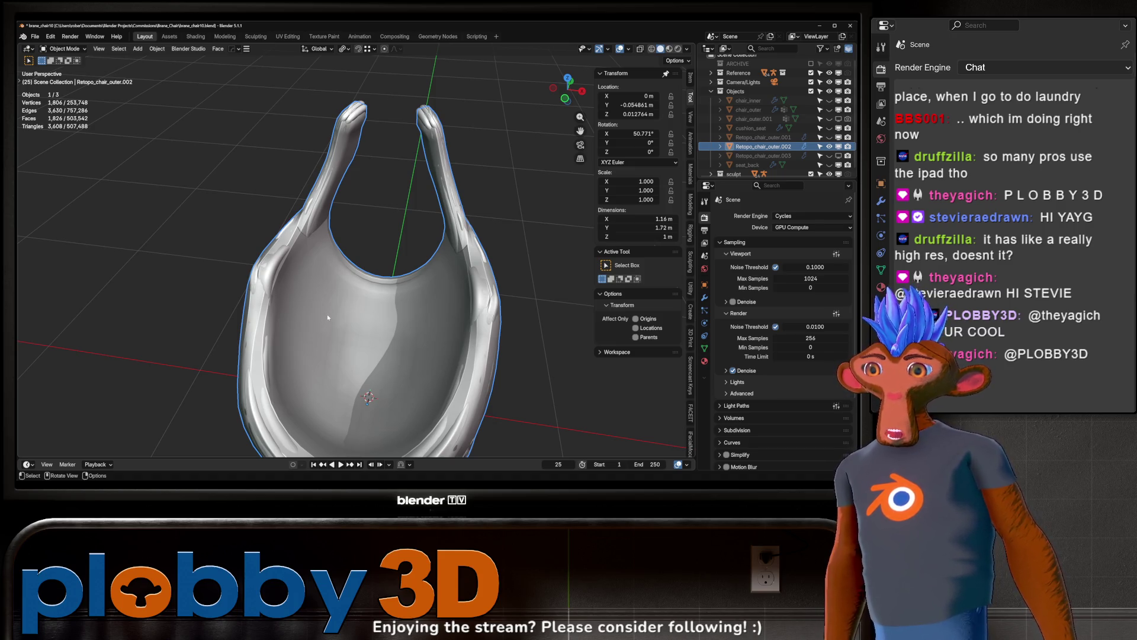
# - Orbit and zoom around the shell to check how it encloses the sculpt from tilted sides
pyautogui.moveTo(364, 322)
pyautogui.mouseDown(button='middle')
pyautogui.moveTo(398, 335)
pyautogui.moveTo(372, 297)
pyautogui.mouseUp(button='middle')
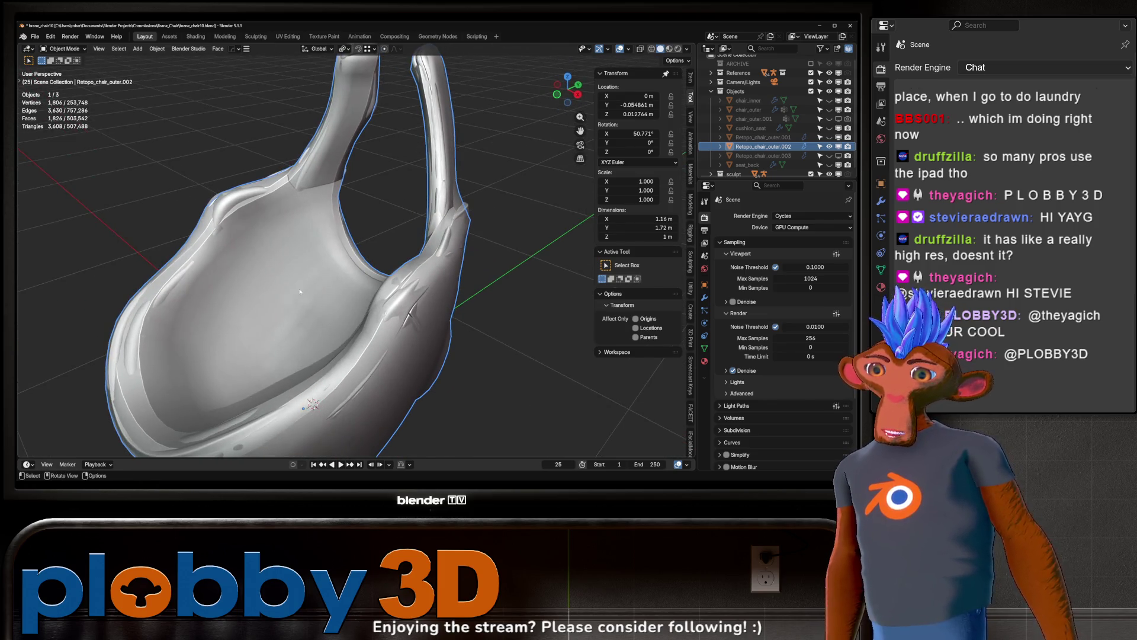
pyautogui.scroll(-3, 300, 292)
pyautogui.moveTo(300, 291); pyautogui.dragTo(303, 296, button='middle')
pyautogui.scroll(3, 303, 297)
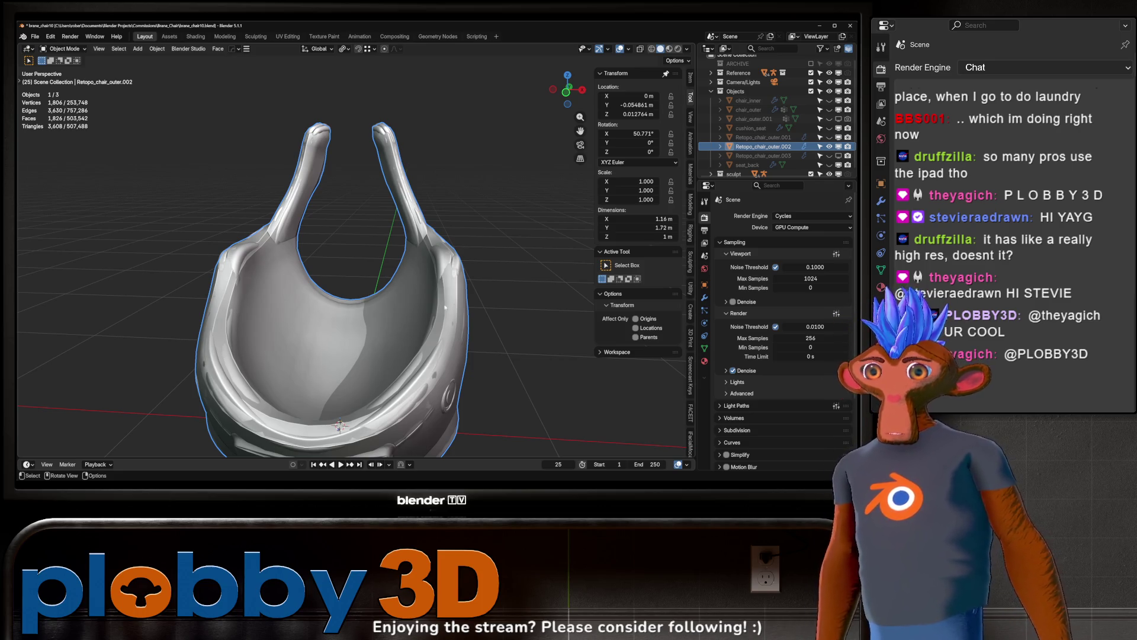
pyautogui.moveTo(317, 274)
pyautogui.mouseDown(button='middle')
pyautogui.moveTo(343, 289)
pyautogui.moveTo(318, 291)
pyautogui.moveTo(320, 267)
pyautogui.moveTo(290, 264)
pyautogui.moveTo(314, 258)
pyautogui.moveTo(260, 257)
pyautogui.moveTo(317, 325)
pyautogui.moveTo(349, 299)
pyautogui.moveTo(366, 307)
pyautogui.moveTo(360, 353)
pyautogui.moveTo(377, 377)
pyautogui.moveTo(397, 357)
pyautogui.mouseUp(button='middle')
pyautogui.scroll(3, 317, 325)
pyautogui.scroll(-3, 316, 323)
pyautogui.scroll(3, 360, 353)
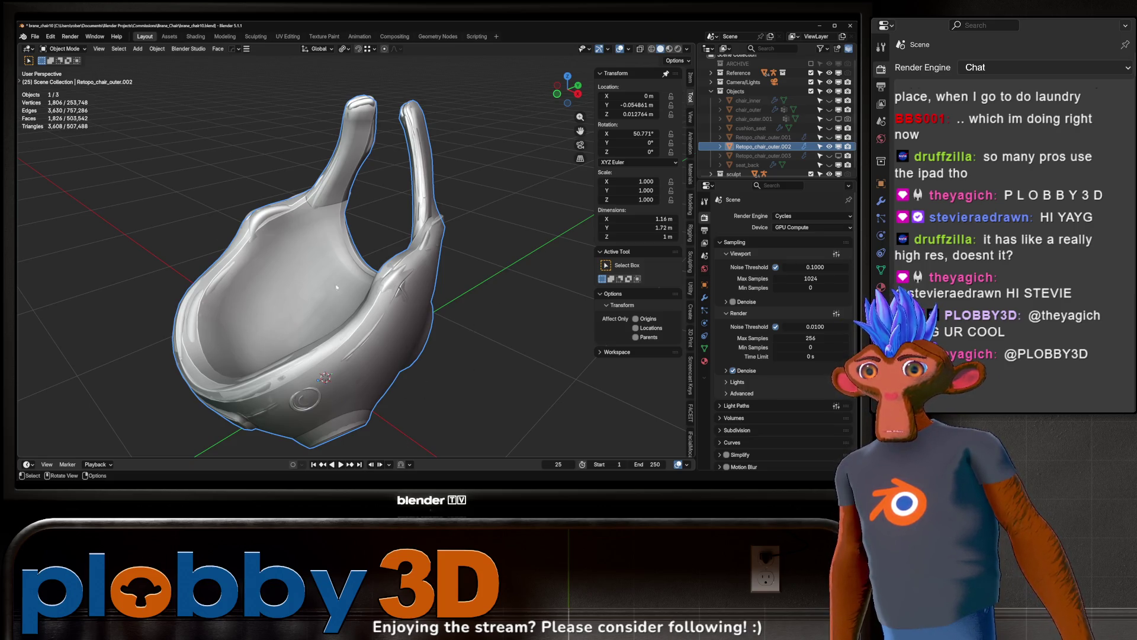
pyautogui.moveTo(413, 330); pyautogui.dragTo(436, 329, button='middle')
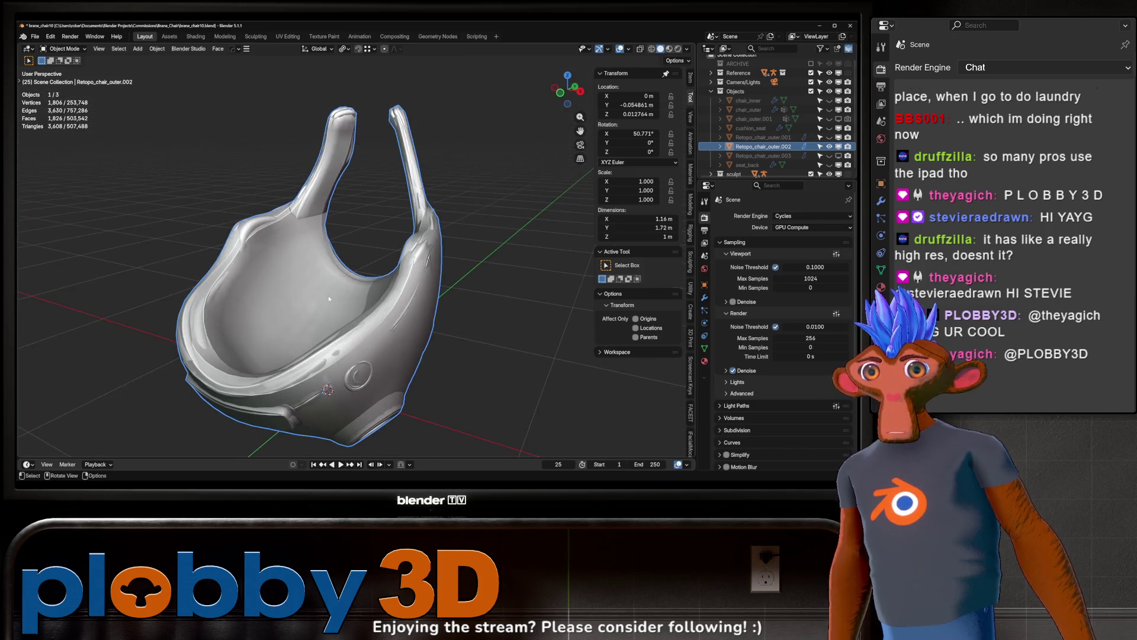
pyautogui.scroll(-3, 759, 330)
pyautogui.scroll(-1, 760, 330)
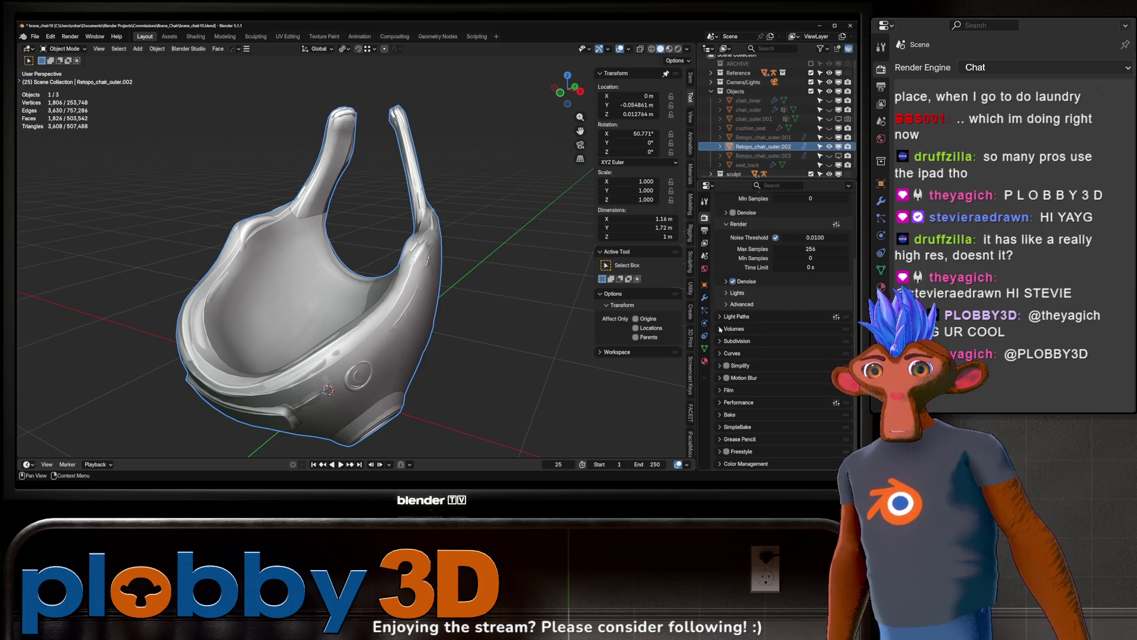
# - Expand the SimpleBake panel and its settings presets in Render Properties
pyautogui.scroll(5, 738, 335)
pyautogui.click(706, 232)
pyautogui.click(704, 217)
pyautogui.scroll(-5, 754, 371)
pyautogui.click(737, 427)
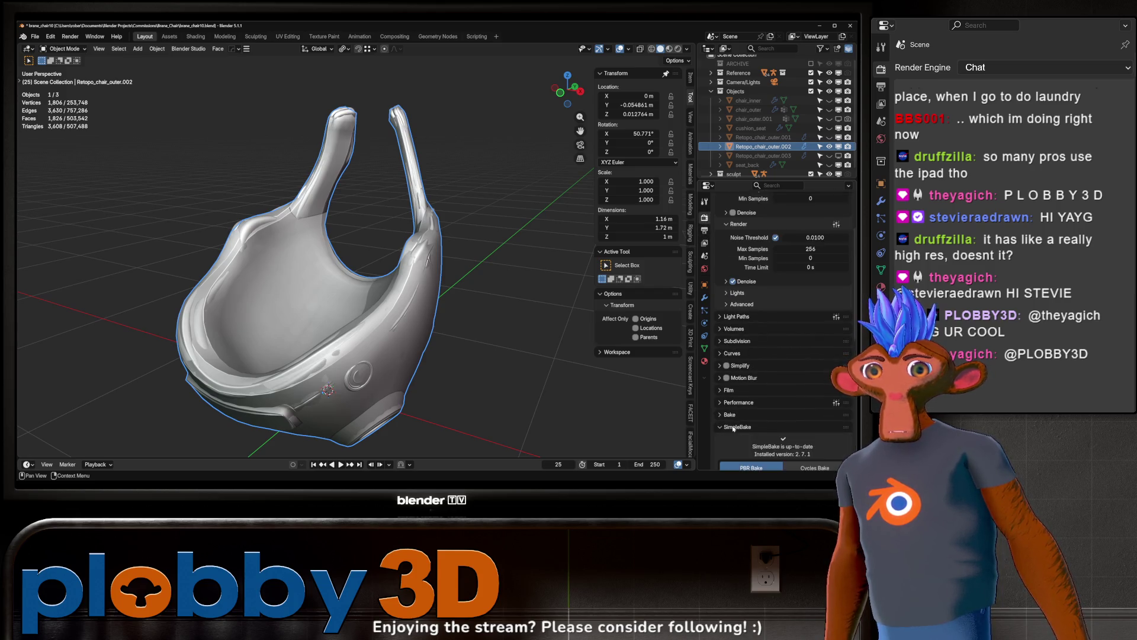
pyautogui.scroll(-8, 740, 415)
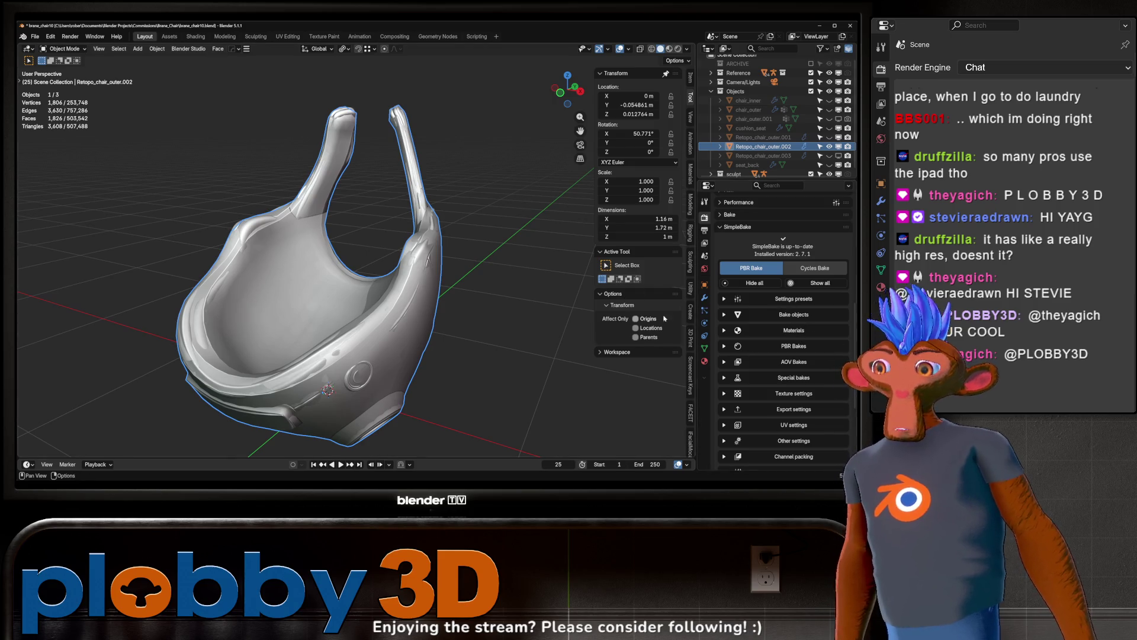
pyautogui.click(771, 299)
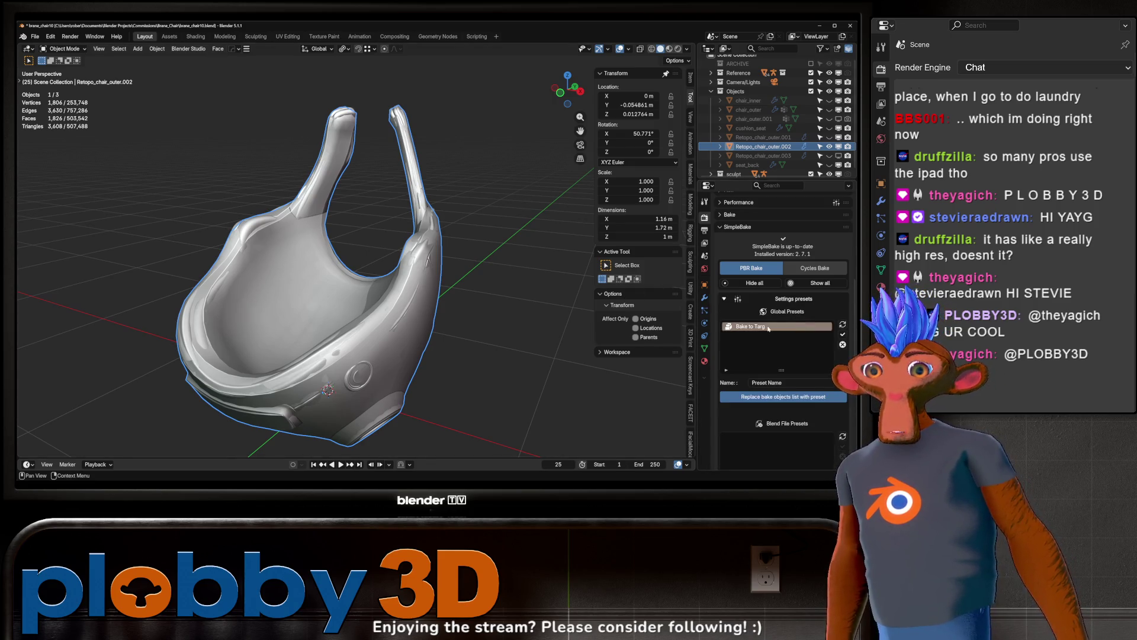
pyautogui.scroll(-5, 786, 332)
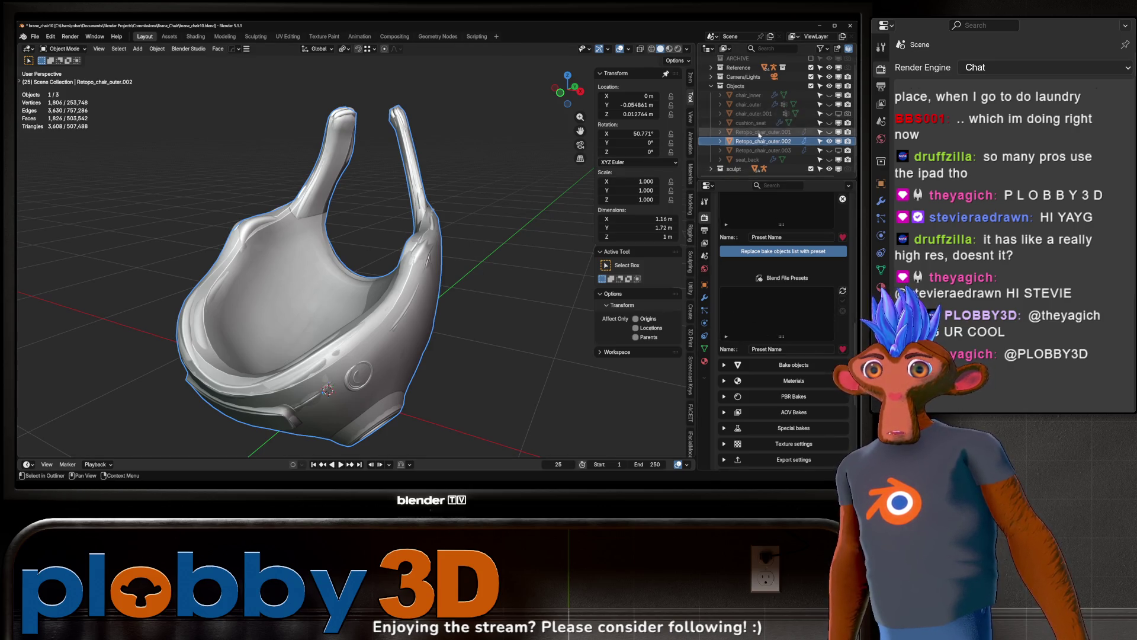
# - Make sculpt_base active, load the Bake to Targ preset and add sculpt_base to the bake objects
pyautogui.click(712, 174)
pyautogui.scroll(-1, 742, 170)
pyautogui.click(746, 170)
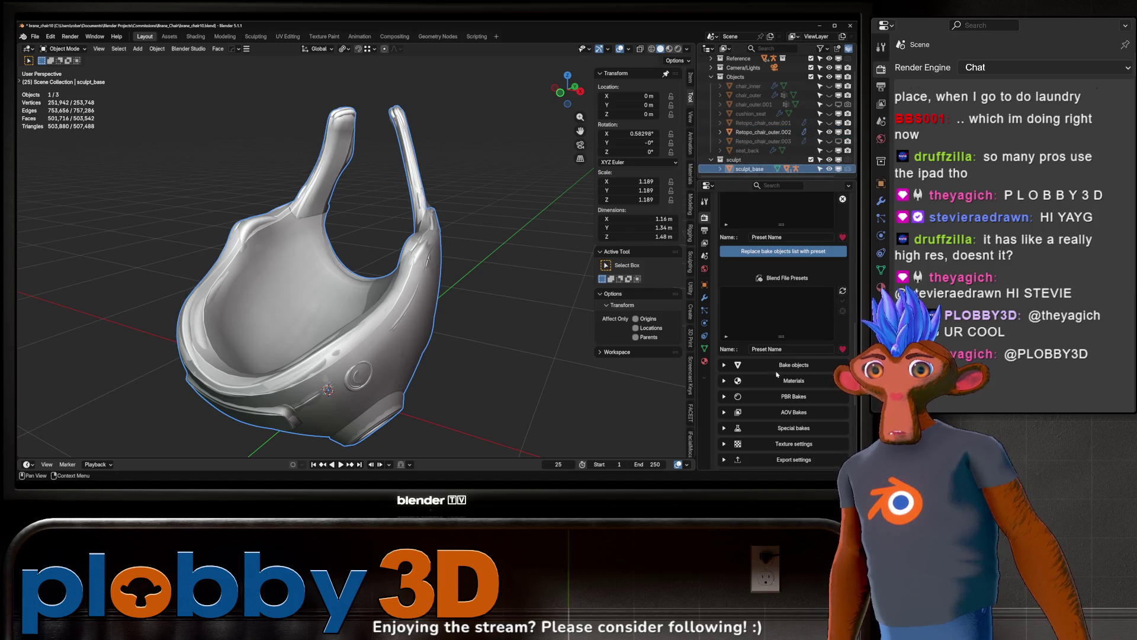
pyautogui.scroll(3, 787, 307)
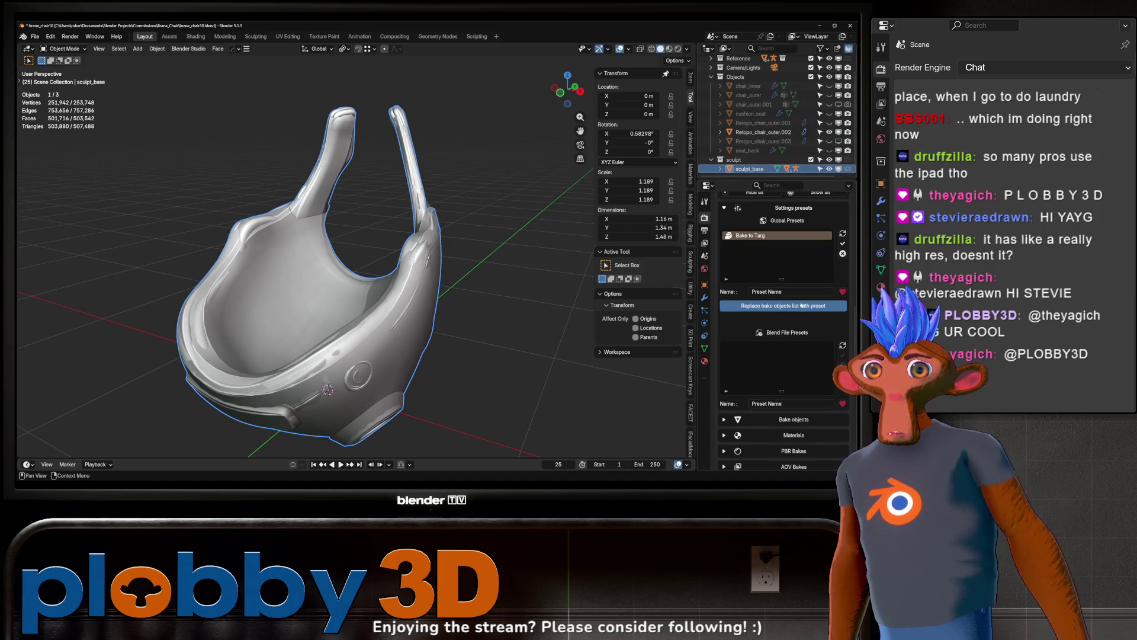
pyautogui.click(844, 244)
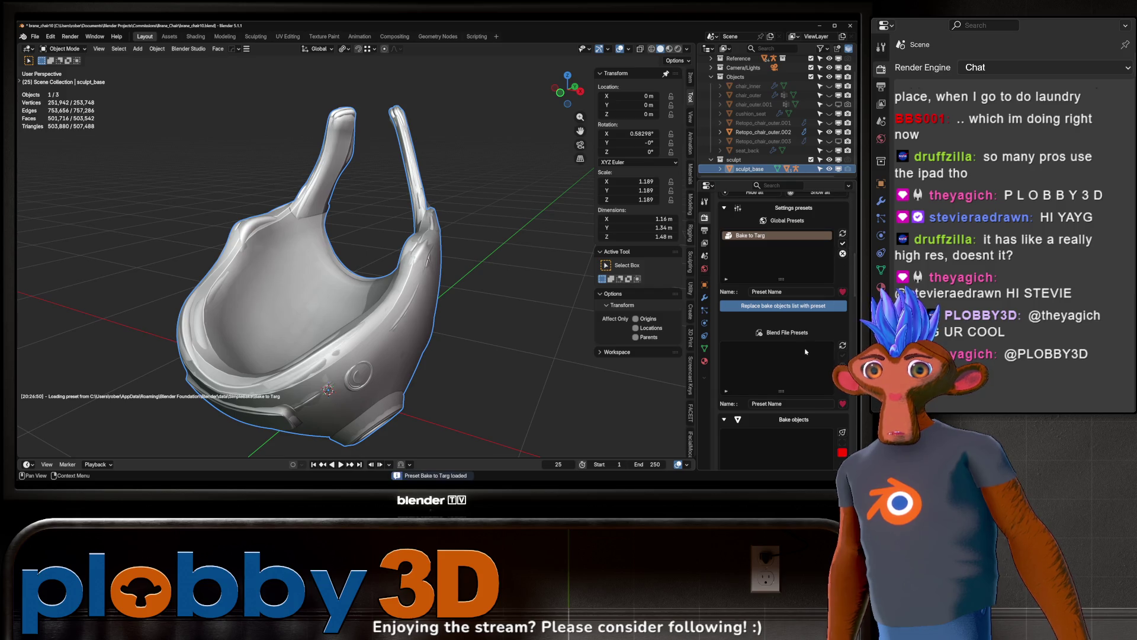
pyautogui.scroll(-4, 806, 350)
pyautogui.click(740, 419)
# - Set Retopo_chair_outer.002 as the SimpleBake target object
pyautogui.scroll(-4, 787, 369)
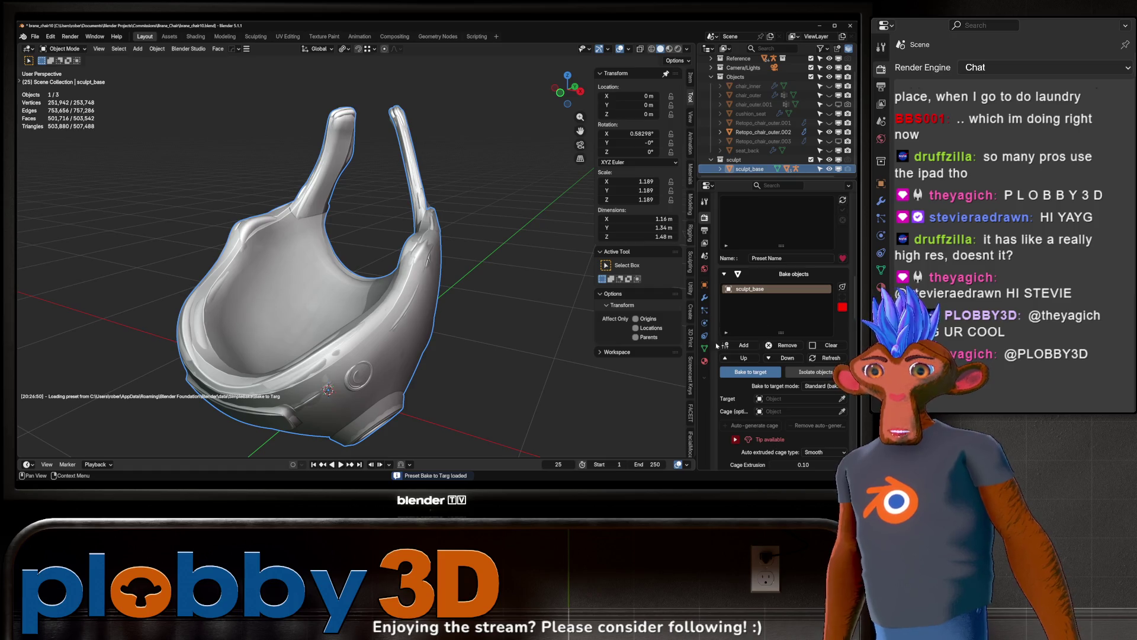
pyautogui.click(841, 398)
pyautogui.click(763, 132)
pyautogui.scroll(-4, 778, 336)
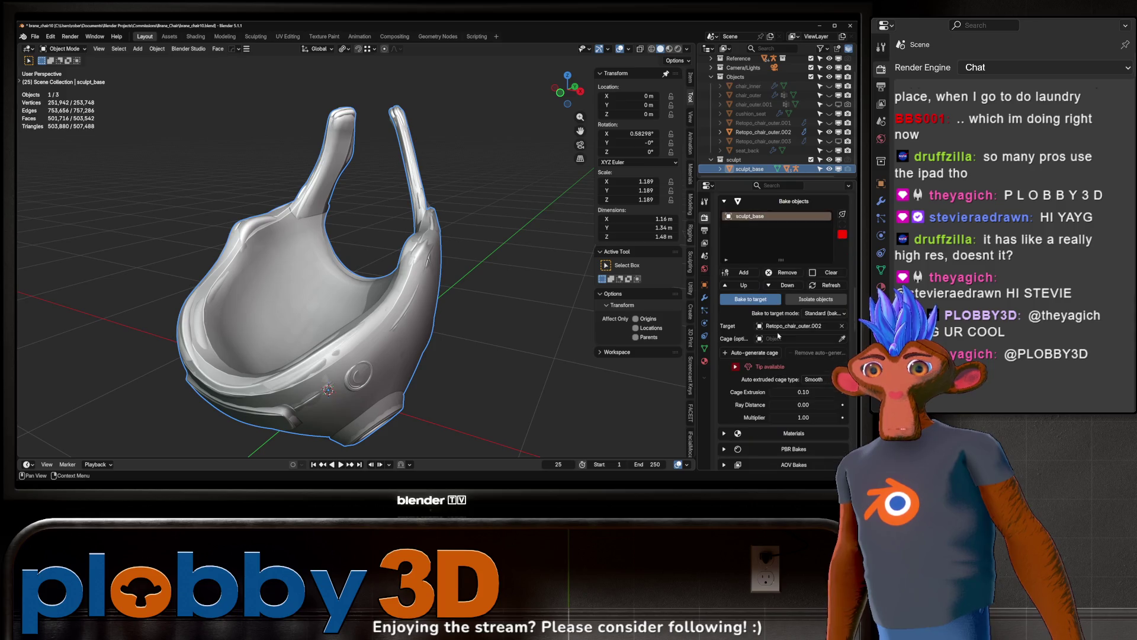
# - Auto-generate a bake cage for Retopo_chair_outer.002 and try a 0.01 cage extrusion
pyautogui.click(766, 354)
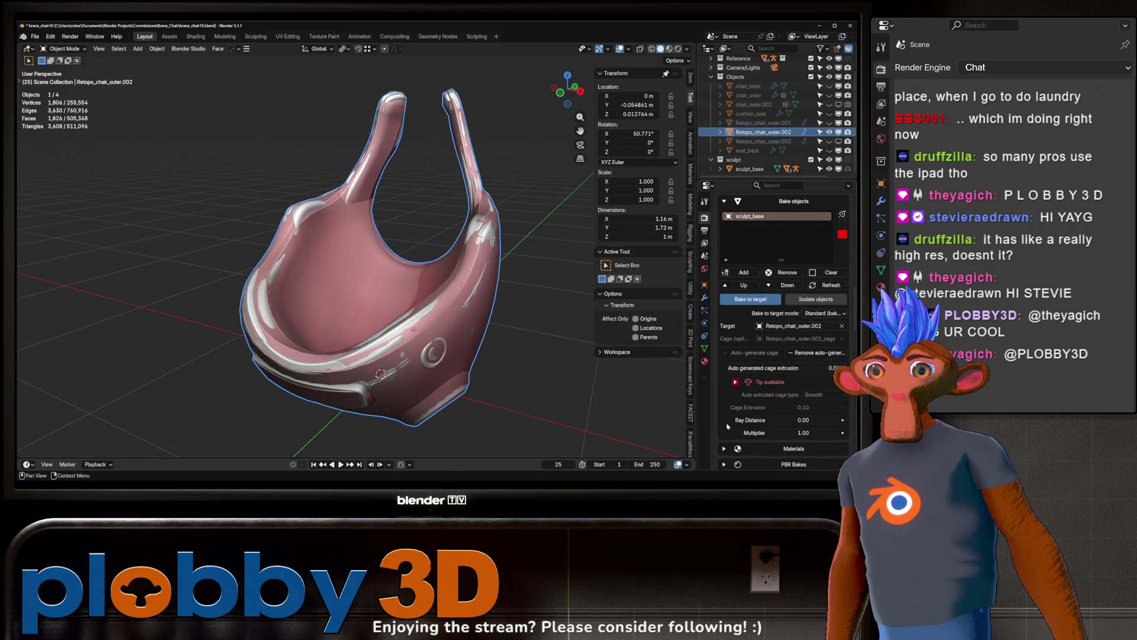
pyautogui.click(787, 368)
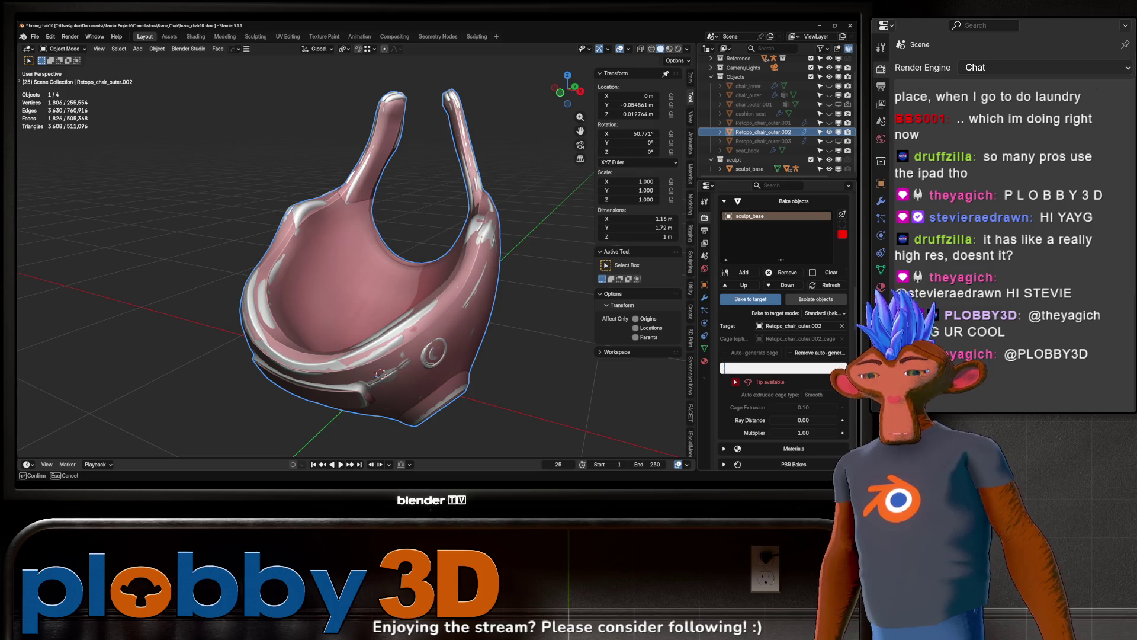
pyautogui.write('1')
pyautogui.press('Return')
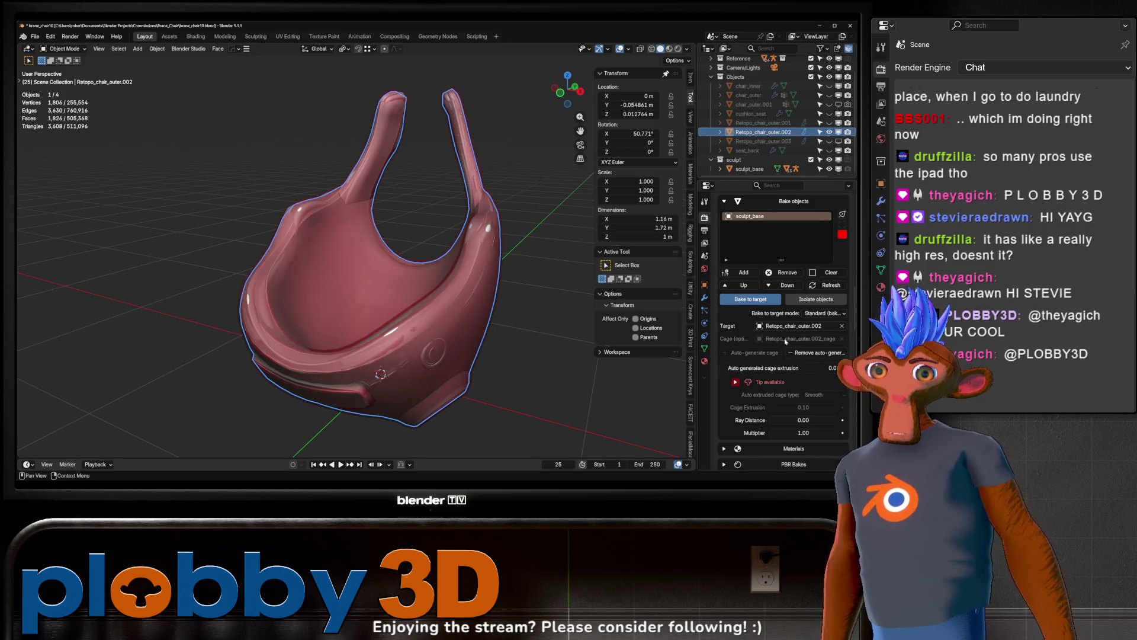
# - Try cage extrusions of 0.02 and 0.03, orbiting to inspect the cage
pyautogui.click(764, 368)
pyautogui.press('BackSpace')
pyautogui.write('0.02')
pyautogui.press('Return')
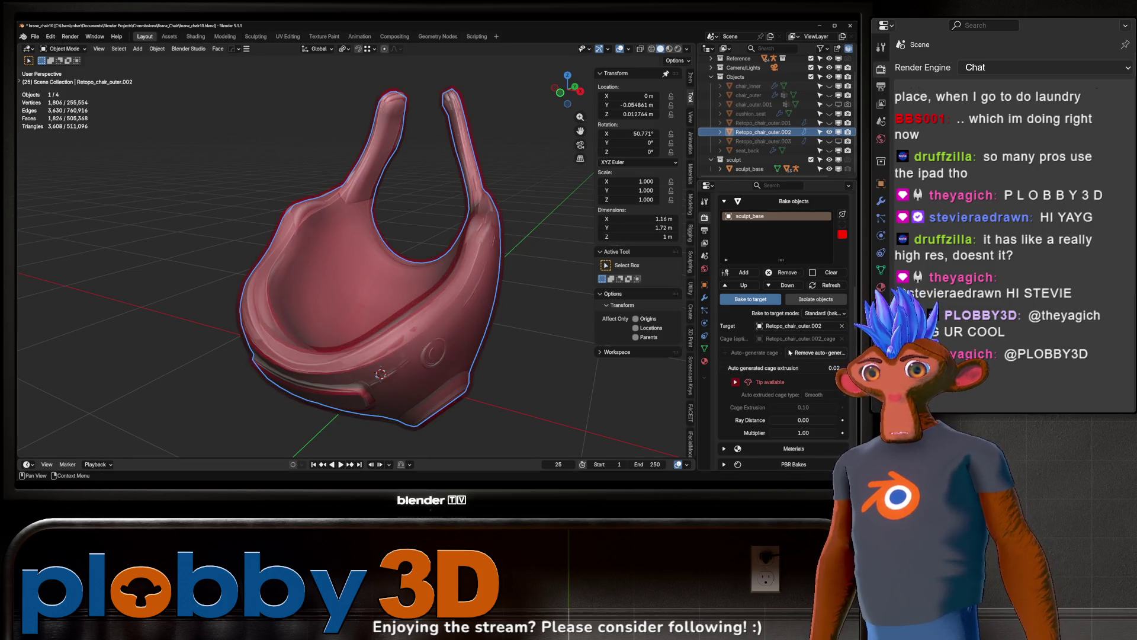
pyautogui.moveTo(450, 278); pyautogui.dragTo(353, 209, button='middle')
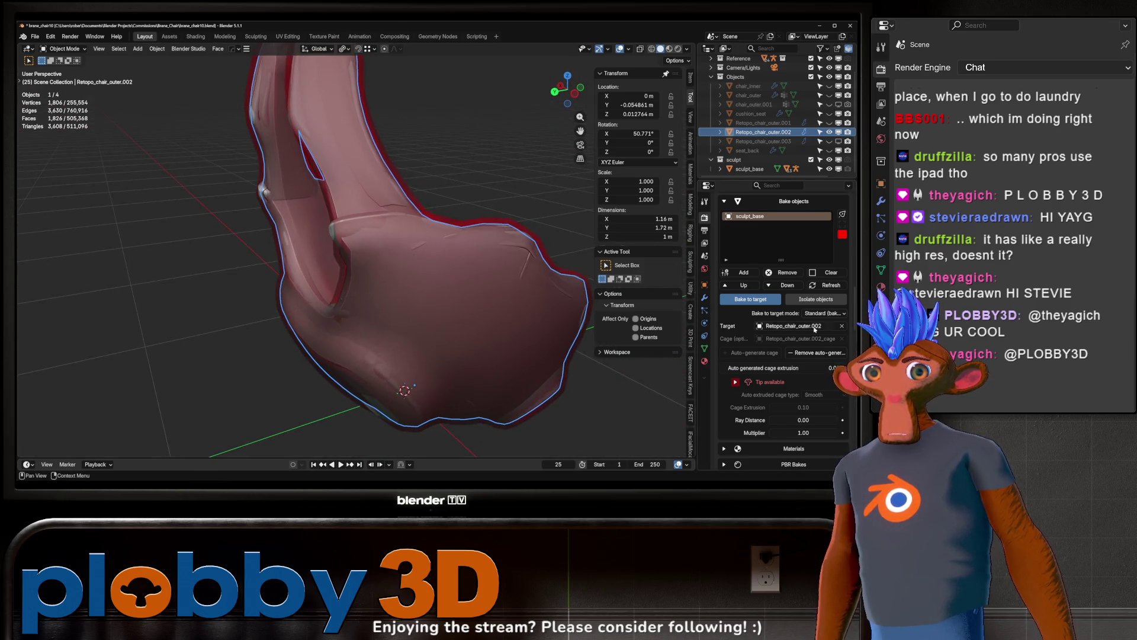
pyautogui.click(763, 368)
pyautogui.press('BackSpace')
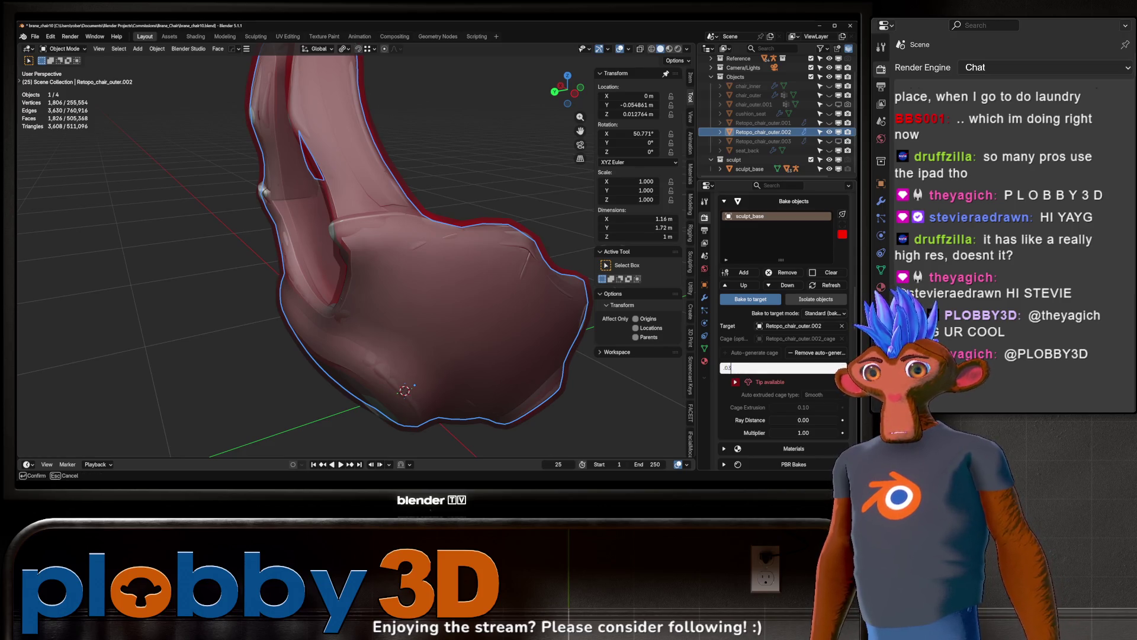
pyautogui.press('Return')
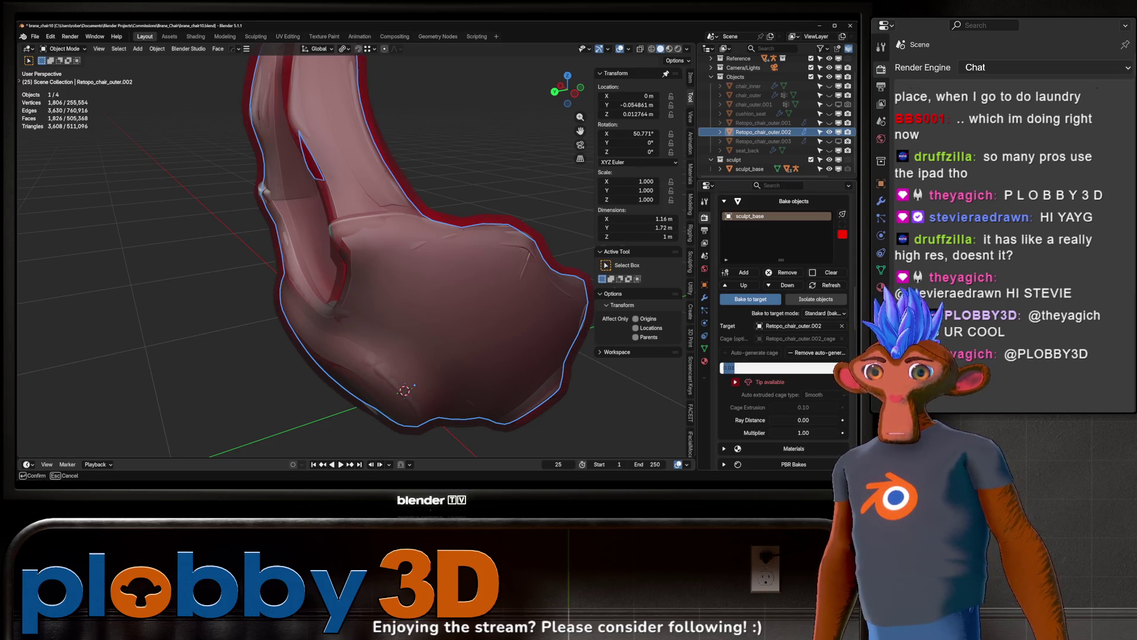
# - Settle the cage extrusion at 0.04 and check from several angles that it surrounds the sculpt
pyautogui.keyDown('ctrl'); pyautogui.scroll(2, 731, 369); pyautogui.keyUp('ctrl')
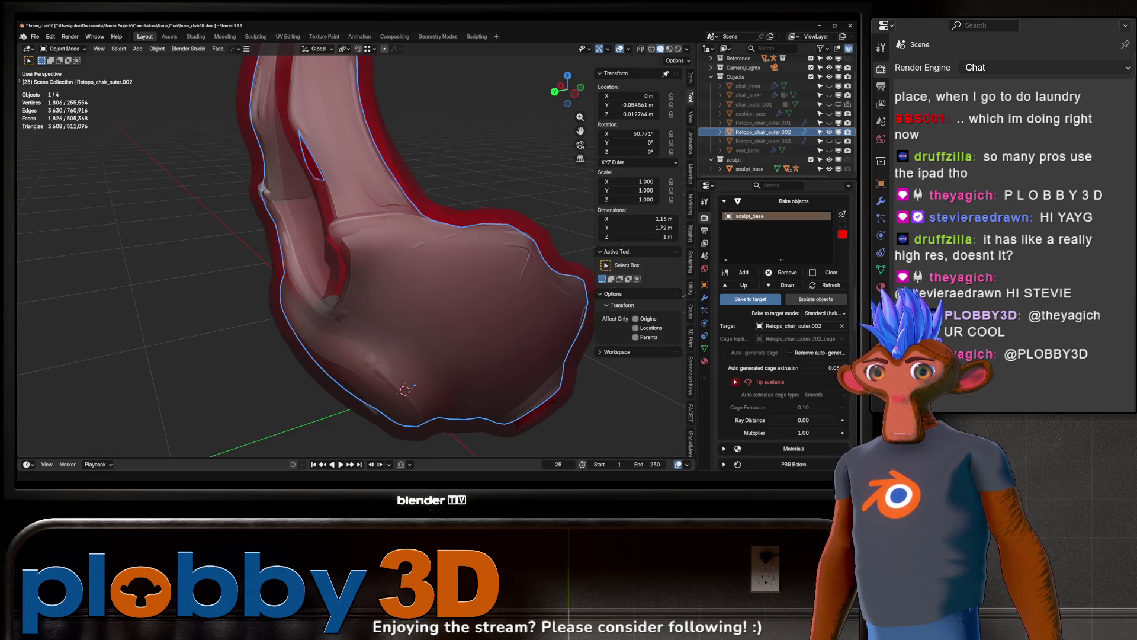
pyautogui.click(733, 368)
pyautogui.write('0.04')
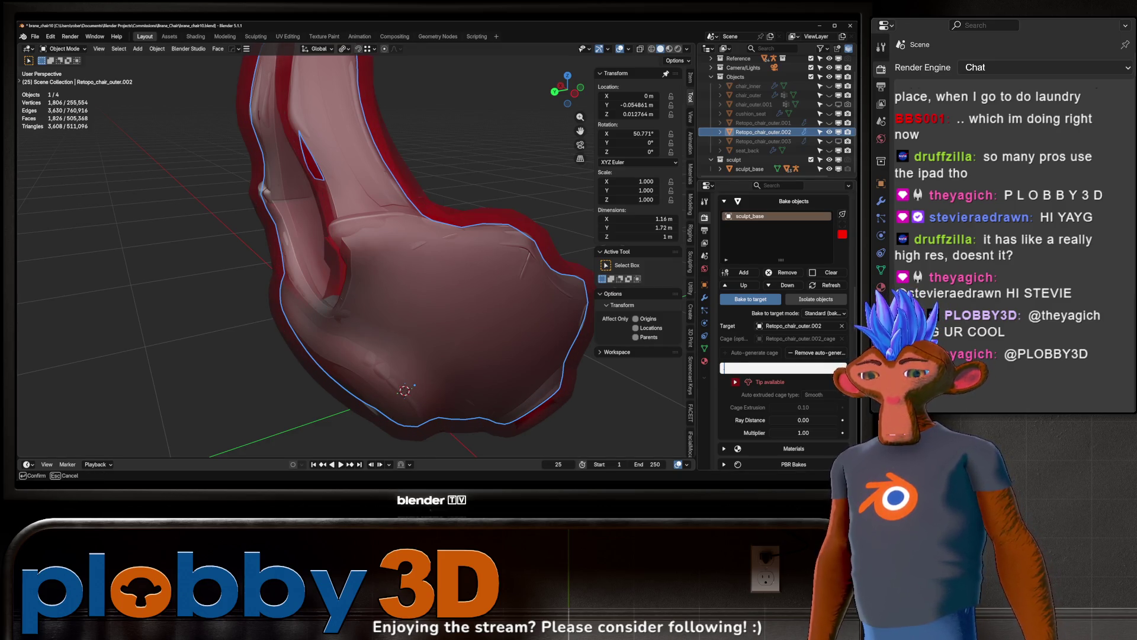
pyautogui.press('Return')
pyautogui.moveTo(536, 347)
pyautogui.mouseDown(button='middle')
pyautogui.moveTo(500, 297)
pyautogui.moveTo(538, 327)
pyautogui.moveTo(571, 303)
pyautogui.moveTo(497, 290)
pyautogui.moveTo(388, 308)
pyautogui.moveTo(404, 258)
pyautogui.moveTo(385, 308)
pyautogui.moveTo(356, 293)
pyautogui.mouseUp(button='middle')
pyautogui.scroll(3, 347, 288)
pyautogui.scroll(-3, 348, 289)
pyautogui.moveTo(363, 332)
pyautogui.mouseDown(button='middle')
pyautogui.moveTo(333, 307)
pyautogui.moveTo(389, 307)
pyautogui.moveTo(379, 325)
pyautogui.mouseUp(button='middle')
pyautogui.scroll(-7, 779, 349)
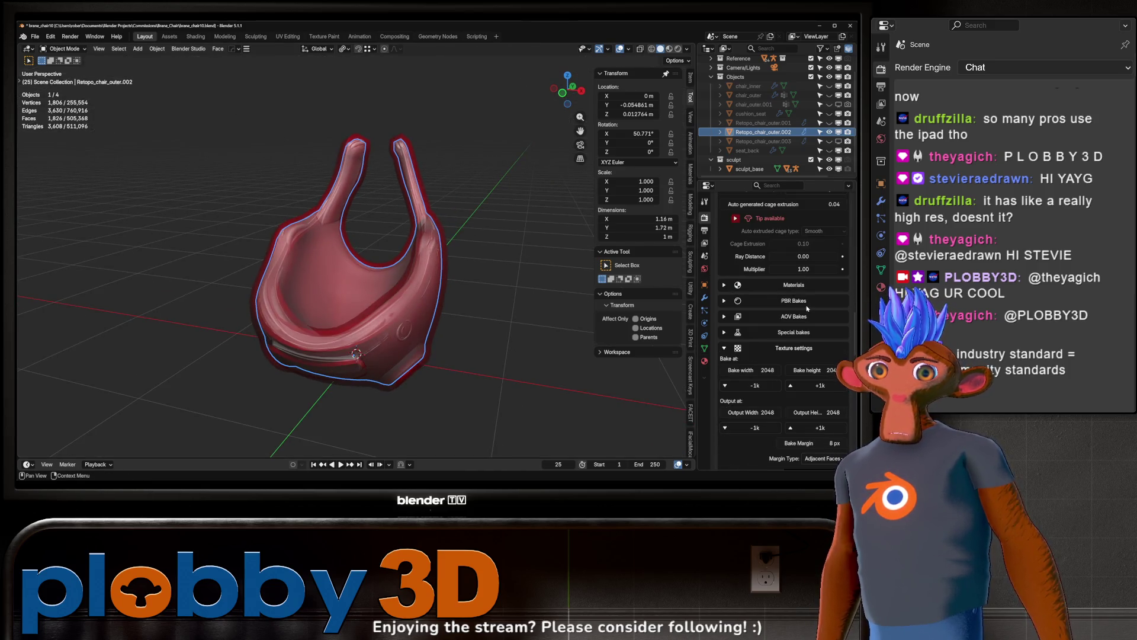
# - Raise the SimpleBake width and height to 4096 and set the bake margin to 8 px
pyautogui.click(806, 302)
pyautogui.scroll(-7, 787, 367)
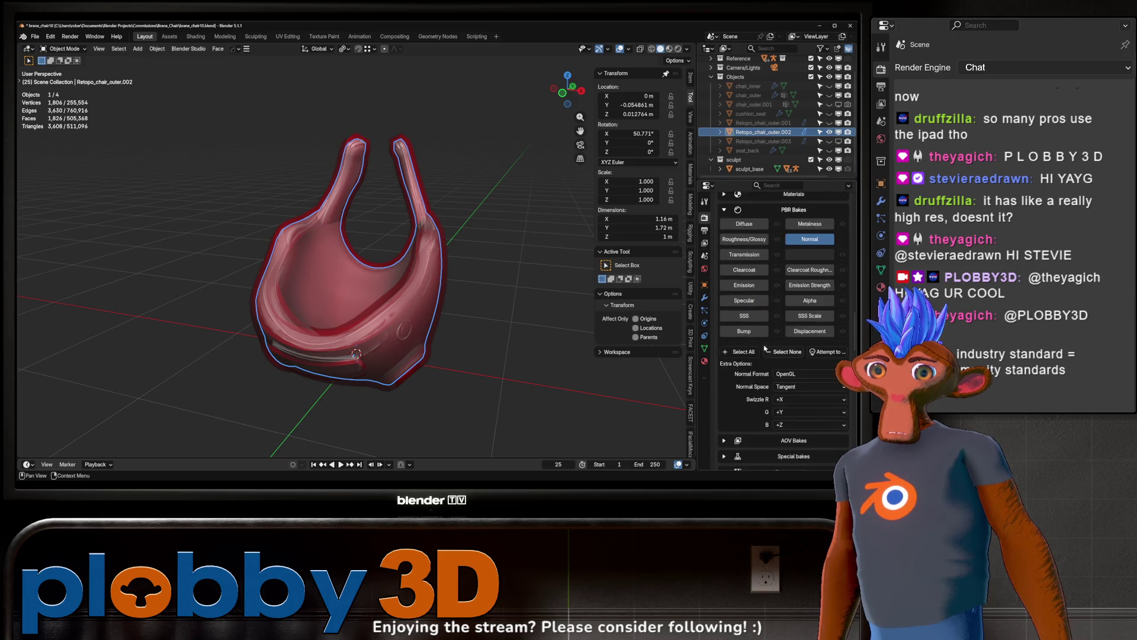
pyautogui.click(817, 420)
pyautogui.scroll(-4, 806, 415)
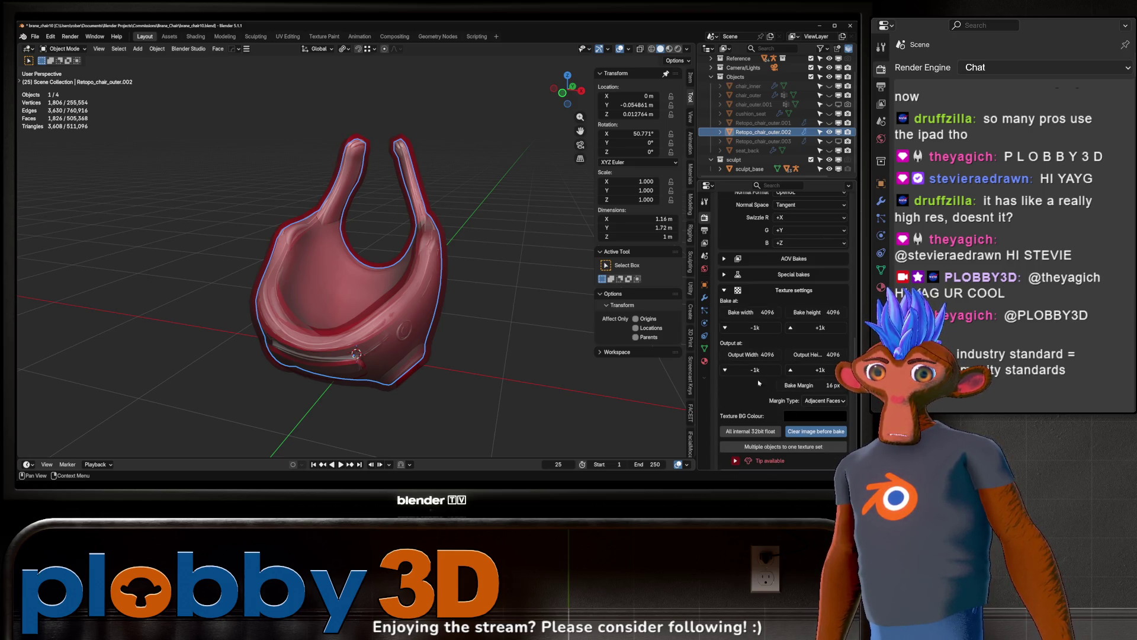
pyautogui.scroll(-1, 806, 372)
pyautogui.doubleClick(807, 367)
pyautogui.write('8')
pyautogui.press('Return')
# - In Sculpting, use the Grab brush to pull the retopo mesh bulge outward over the sculpt
pyautogui.click(256, 36)
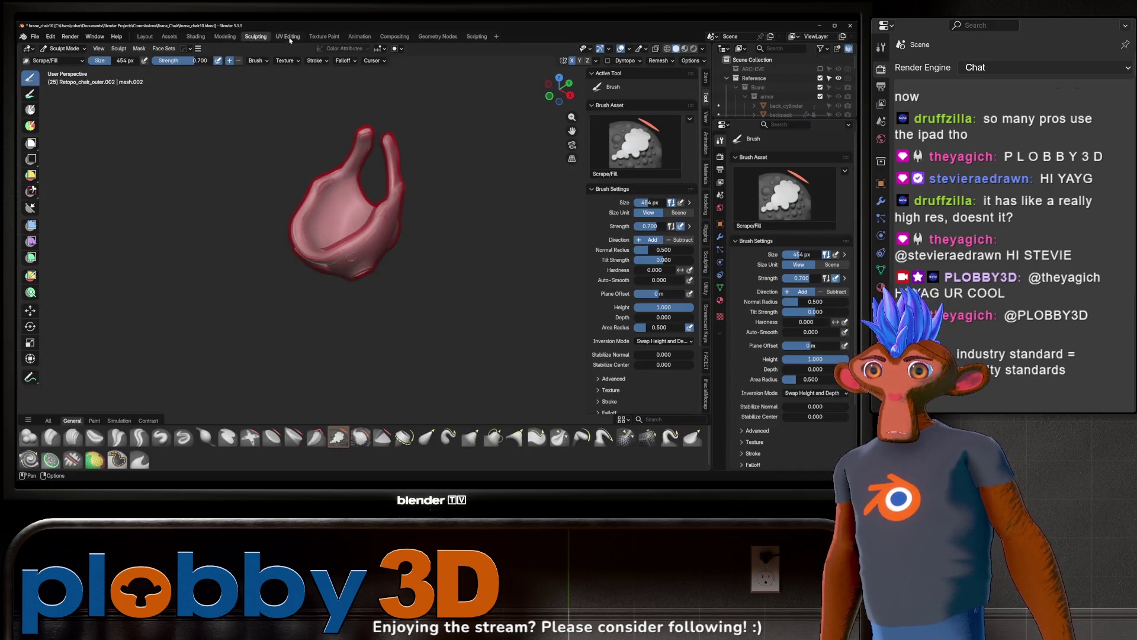
pyautogui.moveTo(319, 177)
pyautogui.mouseDown(button='middle')
pyautogui.moveTo(325, 155)
pyautogui.moveTo(256, 192)
pyautogui.moveTo(356, 219)
pyautogui.mouseUp(button='middle')
pyautogui.press('g')
pyautogui.moveTo(343, 223)
pyautogui.mouseDown()
pyautogui.moveTo(390, 208)
pyautogui.moveTo(375, 221)
pyautogui.mouseUp()
pyautogui.moveTo(375, 221)
pyautogui.mouseDown(button='middle')
pyautogui.moveTo(231, 203)
pyautogui.moveTo(356, 243)
pyautogui.moveTo(114, 76)
pyautogui.mouseUp(button='middle')
pyautogui.moveTo(304, 183)
pyautogui.mouseDown(button='middle')
pyautogui.moveTo(387, 200)
pyautogui.moveTo(164, 139)
pyautogui.mouseUp(button='middle')
# - Return the retopo mesh to Object Mode in the Layout workspace
pyautogui.press('Tab')
pyautogui.hotkey('ctrl', 'Tab')
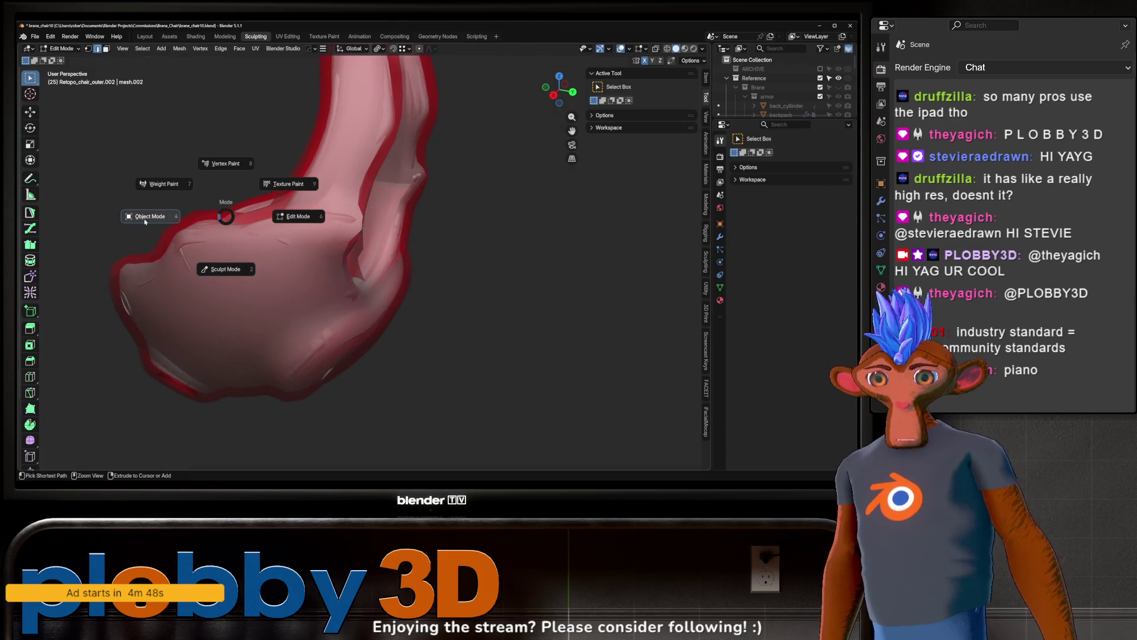
pyautogui.click(145, 221)
pyautogui.click(145, 36)
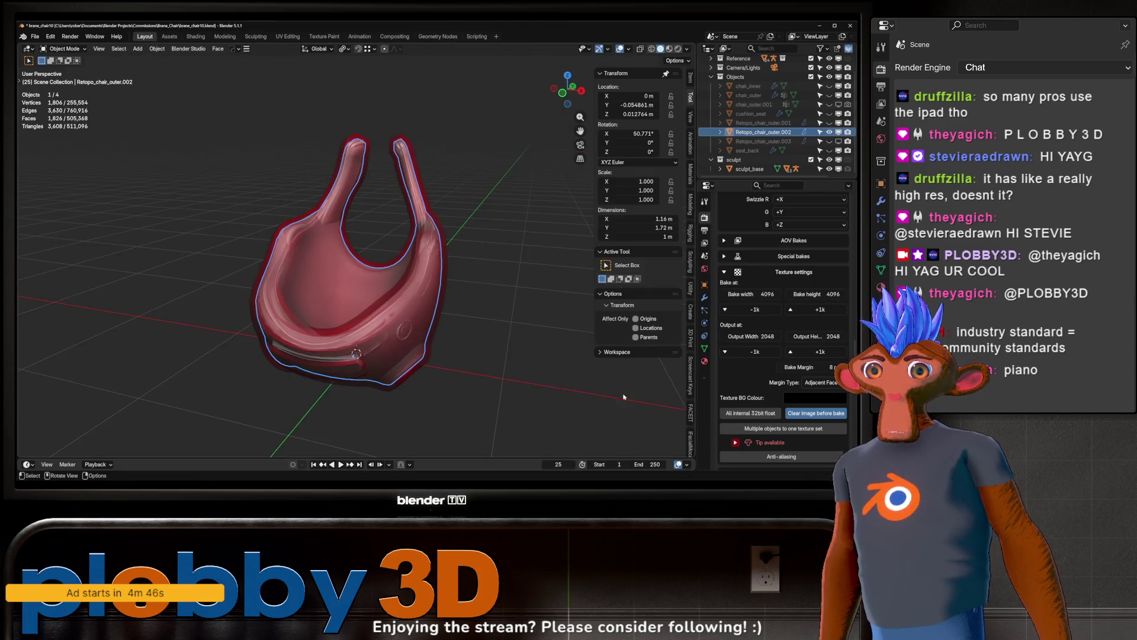
# - Retest the cage extrusion at 0.02 and 0.03, then drag it up to 0.09
pyautogui.scroll(-10, 783, 380)
pyautogui.scroll(4, 784, 379)
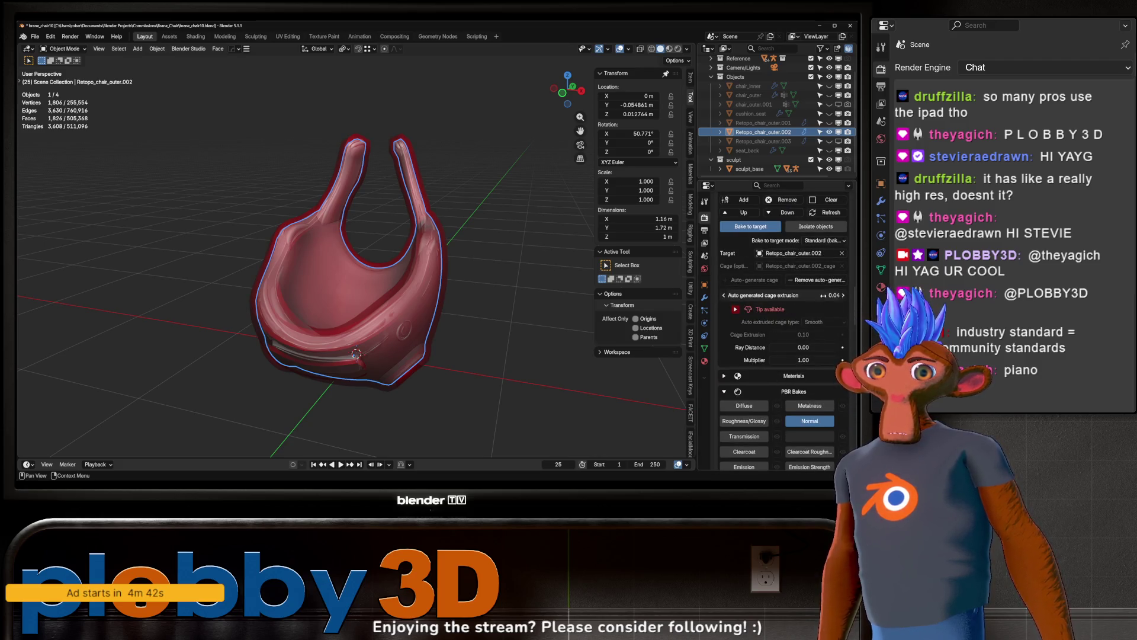
pyautogui.moveTo(452, 260)
pyautogui.mouseDown(button='middle')
pyautogui.moveTo(331, 269)
pyautogui.moveTo(381, 190)
pyautogui.moveTo(343, 234)
pyautogui.moveTo(341, 332)
pyautogui.moveTo(368, 331)
pyautogui.mouseUp(button='middle')
pyautogui.click(782, 295)
pyautogui.write('0.02')
pyautogui.press('Return')
pyautogui.click(781, 295)
pyautogui.write('0.03')
pyautogui.press('Return')
pyautogui.moveTo(769, 295); pyautogui.dragTo(797, 295)
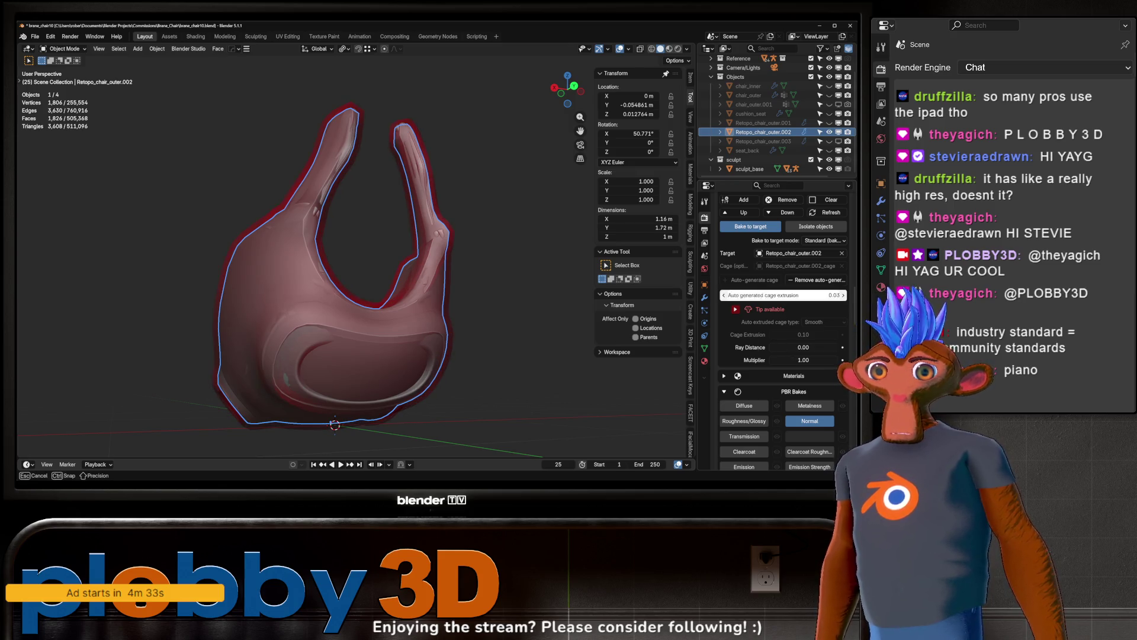
# - Set the cage extrusion back to 0.04, check the chair, and enter Edit Mode
pyautogui.click(782, 295)
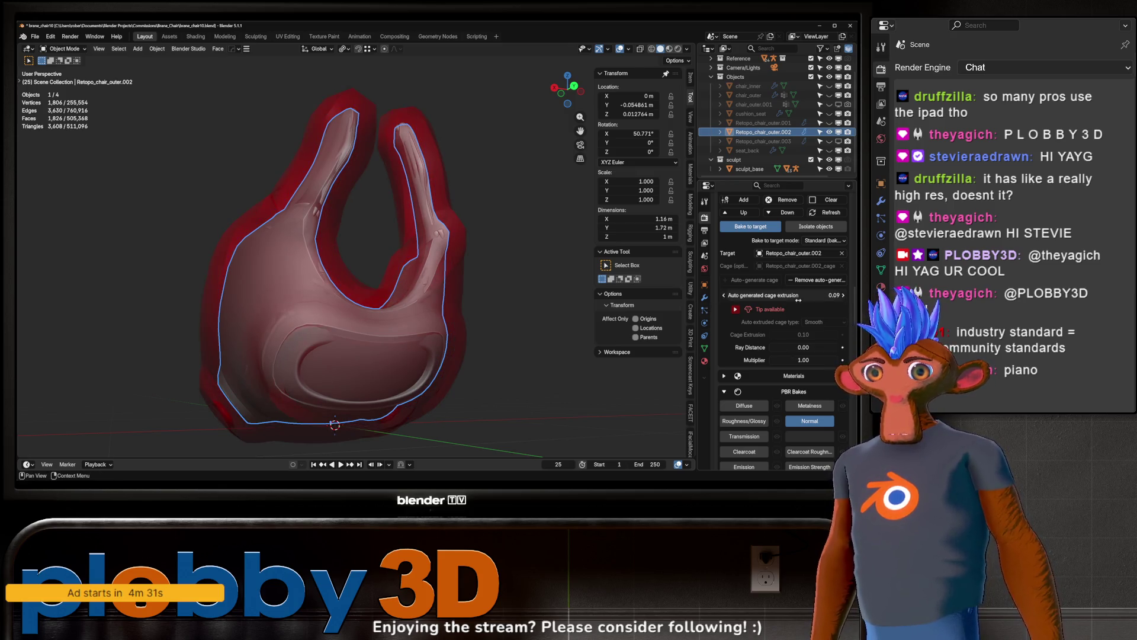
pyautogui.press('BackSpace')
pyautogui.write('0.04')
pyautogui.press('Return')
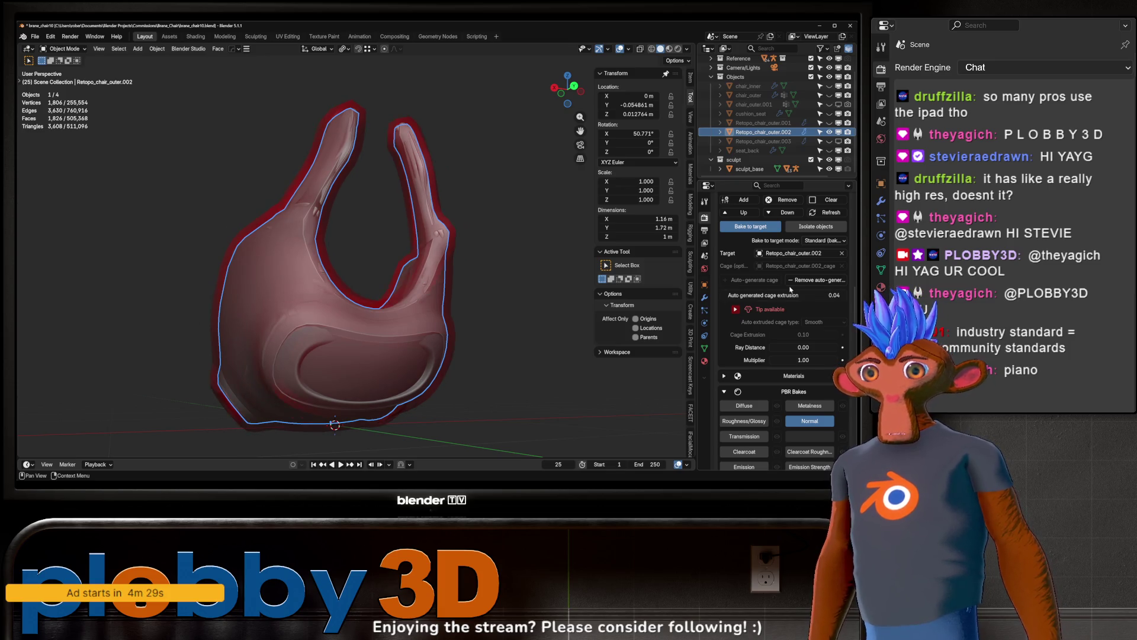
pyautogui.moveTo(355, 278)
pyautogui.mouseDown(button='middle')
pyautogui.moveTo(389, 283)
pyautogui.moveTo(385, 302)
pyautogui.mouseUp(button='middle')
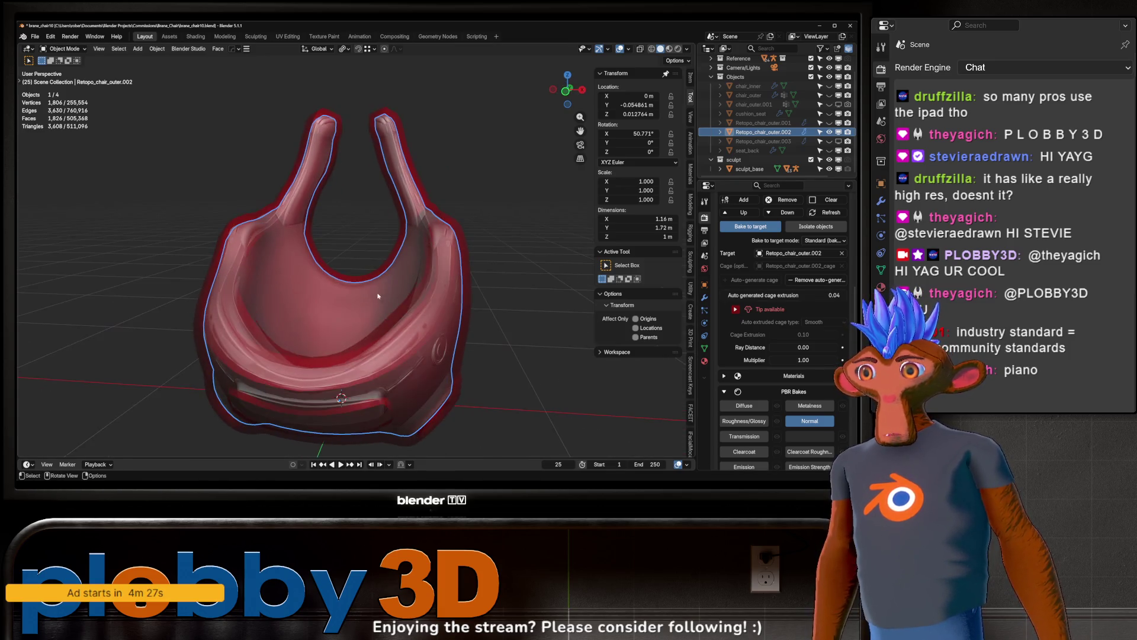
pyautogui.moveTo(299, 330); pyautogui.dragTo(296, 278, button='middle')
pyautogui.scroll(-6, 770, 332)
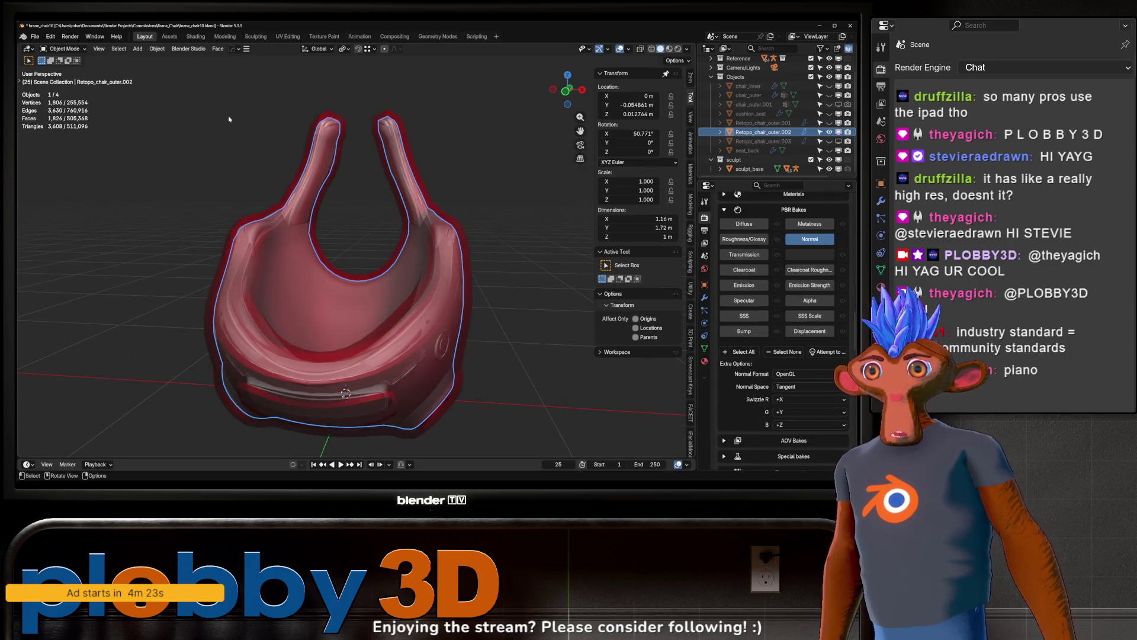
pyautogui.press('Tab')
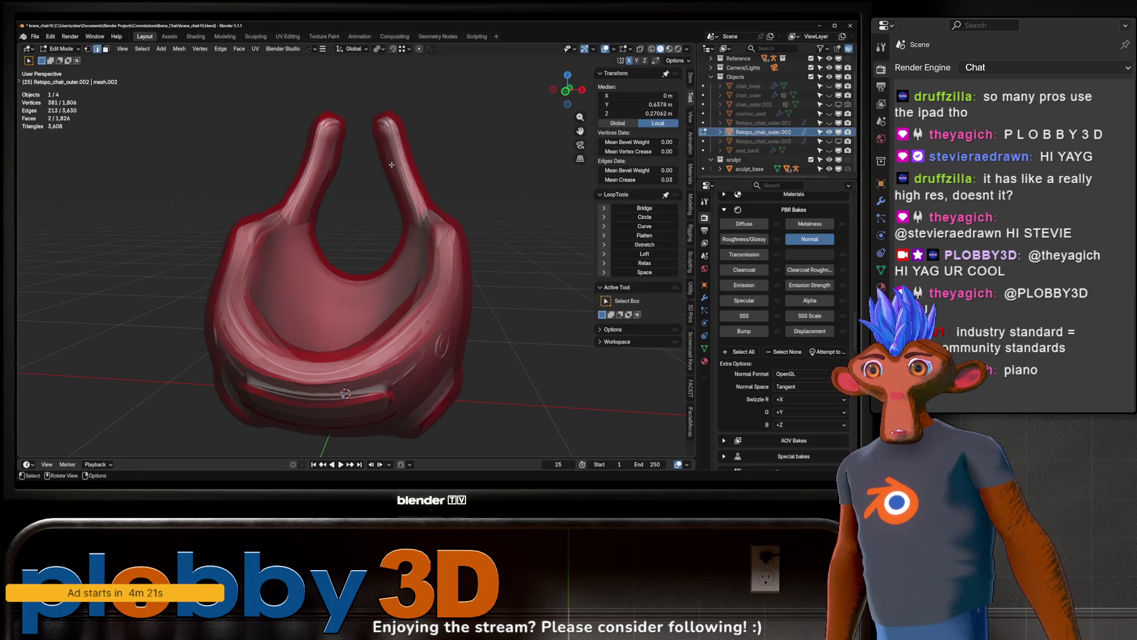
# - In UV Editing, allow island rotation for UVPackmaster packing
pyautogui.click(287, 36)
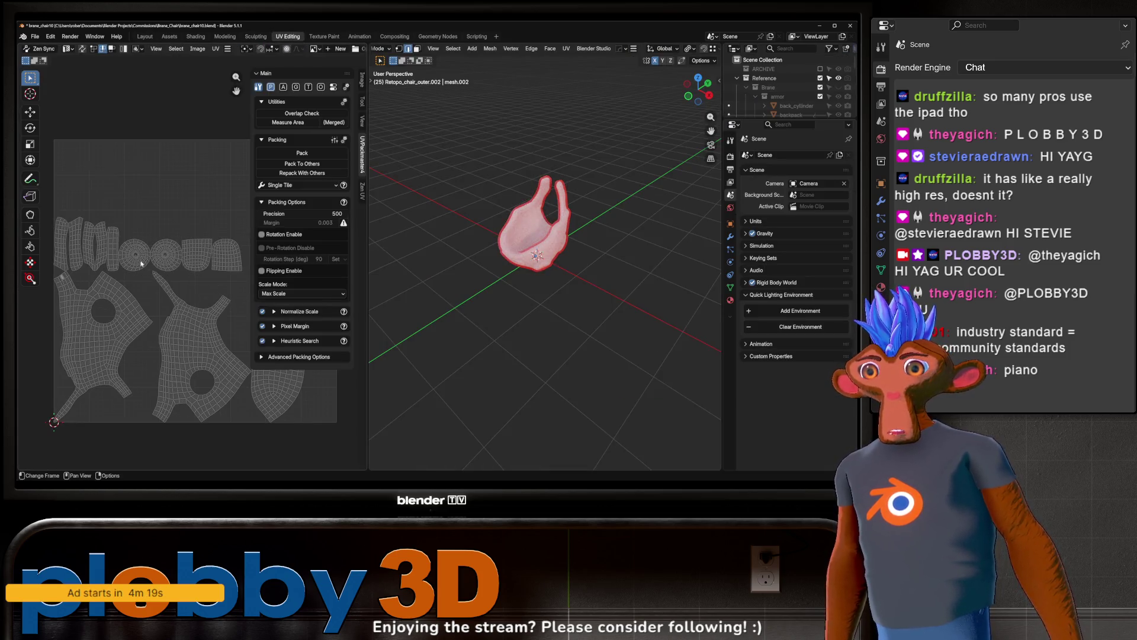
pyautogui.click(262, 234)
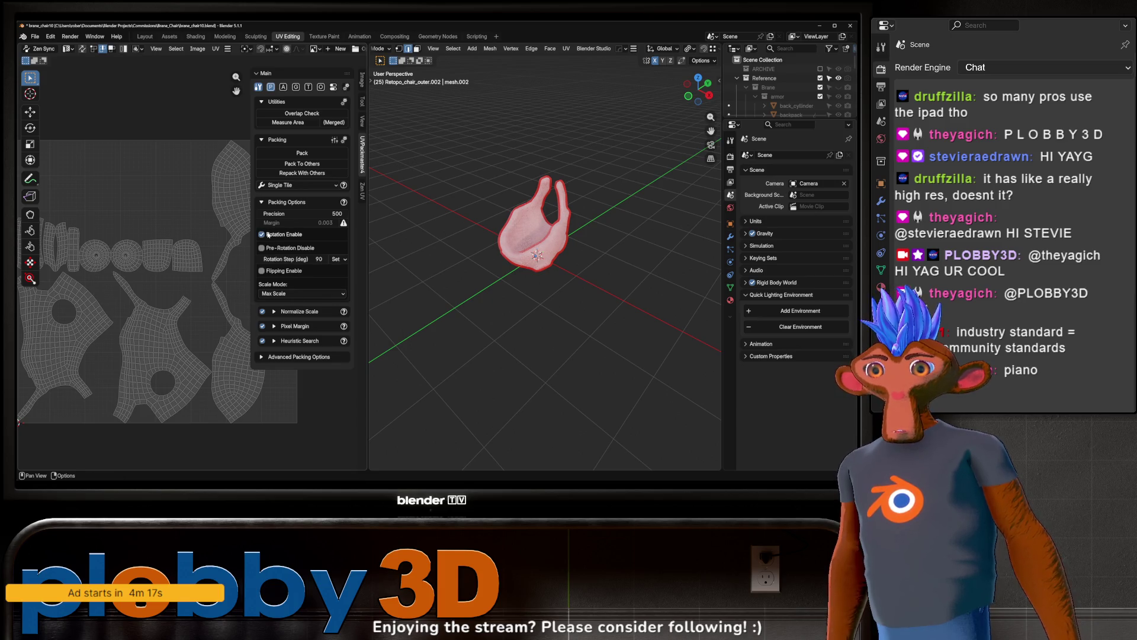
pyautogui.click(275, 312)
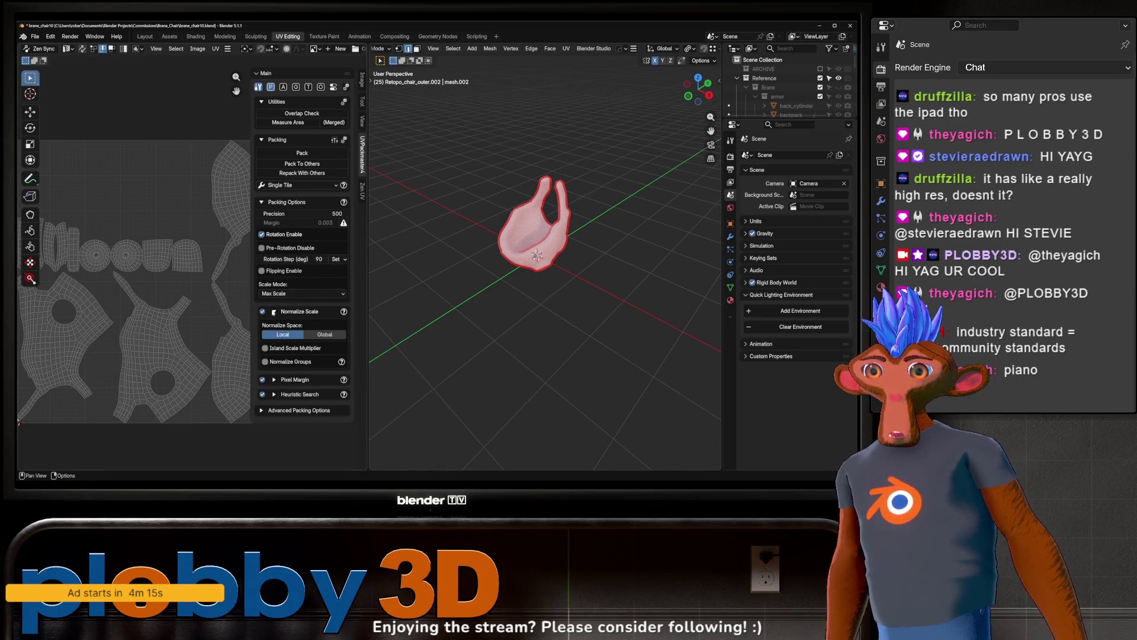
pyautogui.click(274, 311)
# - Set a 16 px pixel margin and 4096 texture size, then switch to the browser
pyautogui.click(276, 327)
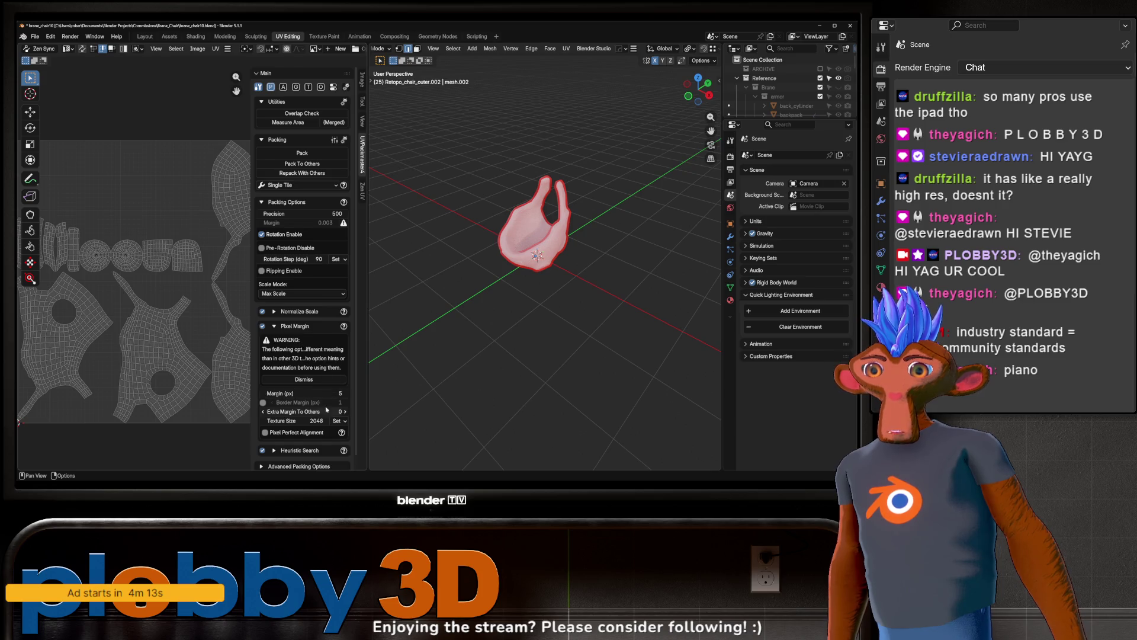
pyautogui.click(303, 393)
pyautogui.write('18')
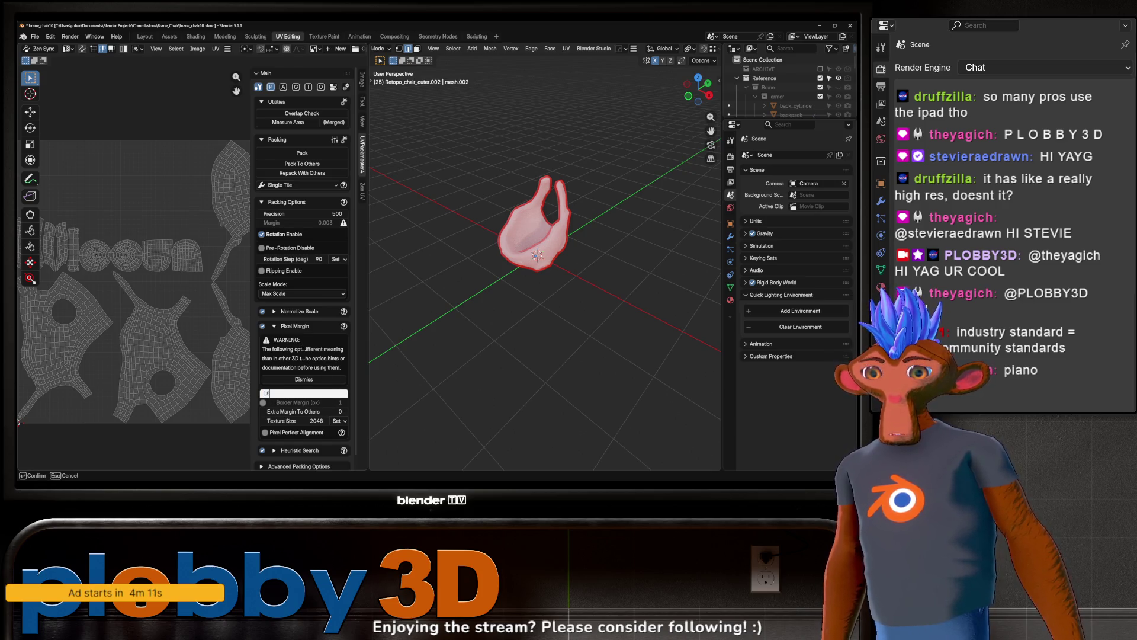
pyautogui.press('Tab')
pyautogui.press('Tab')
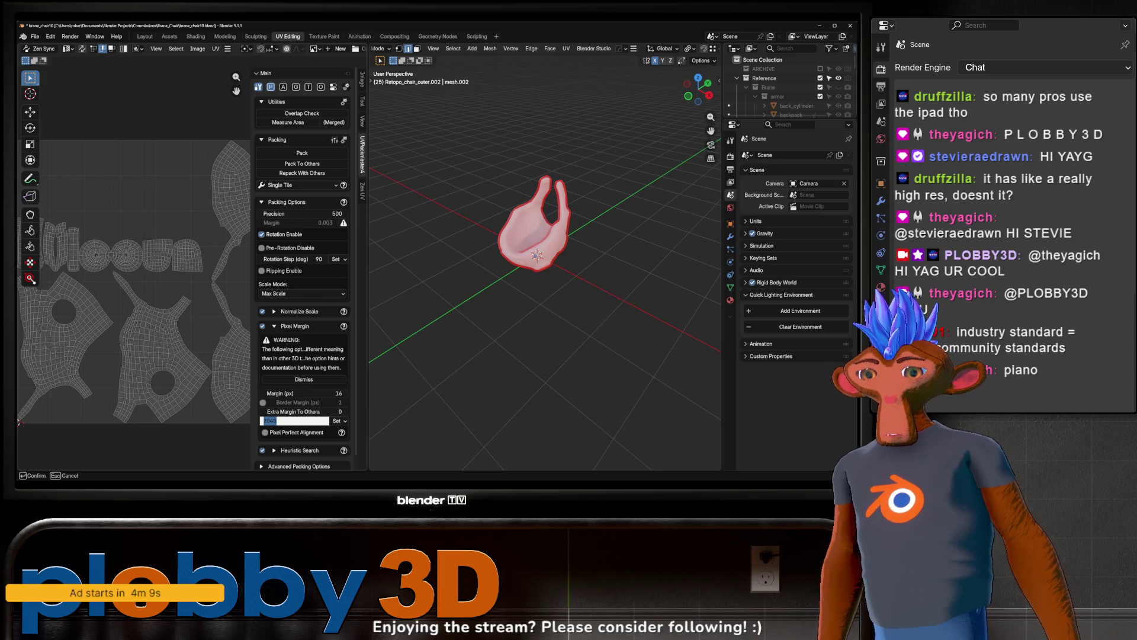
pyautogui.write('4096')
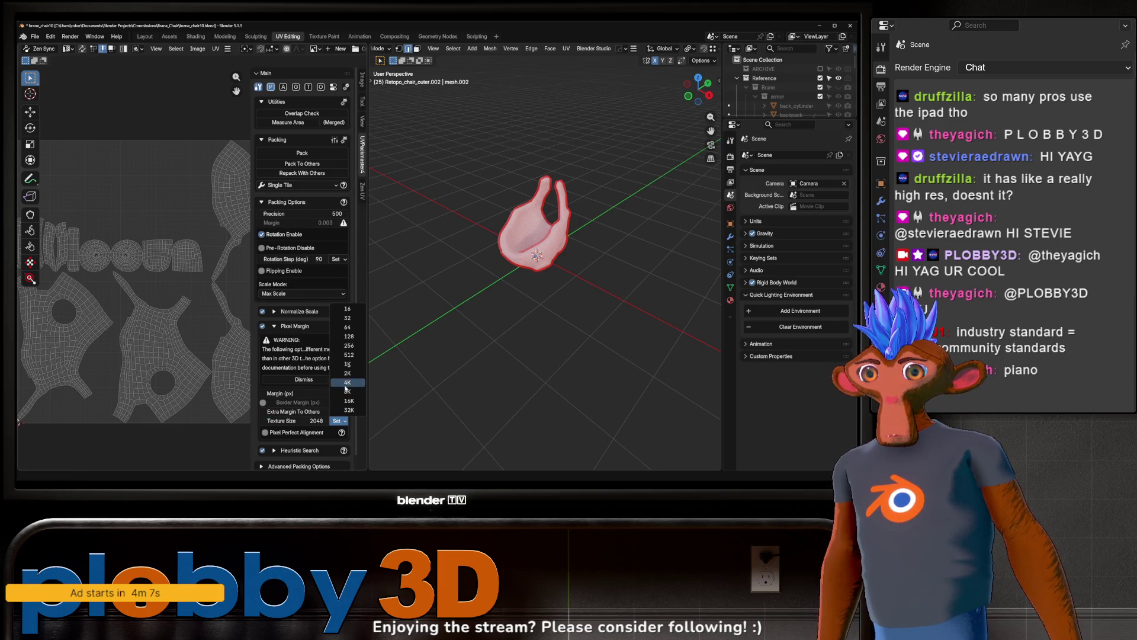
pyautogui.press('Return')
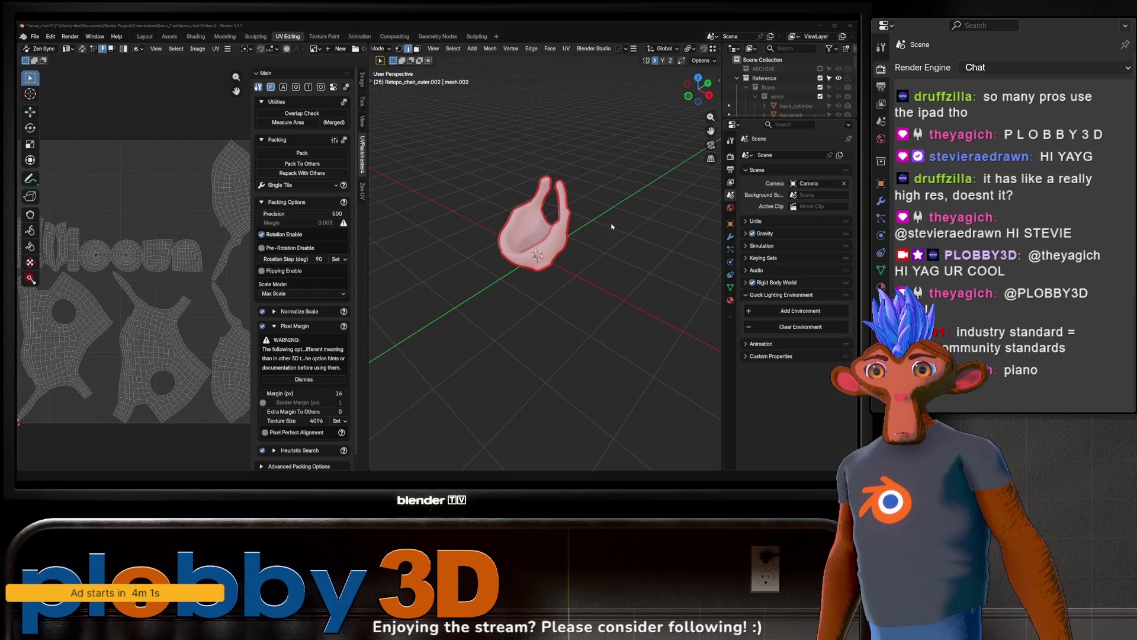
pyautogui.hotkey('alt', 'Tab')
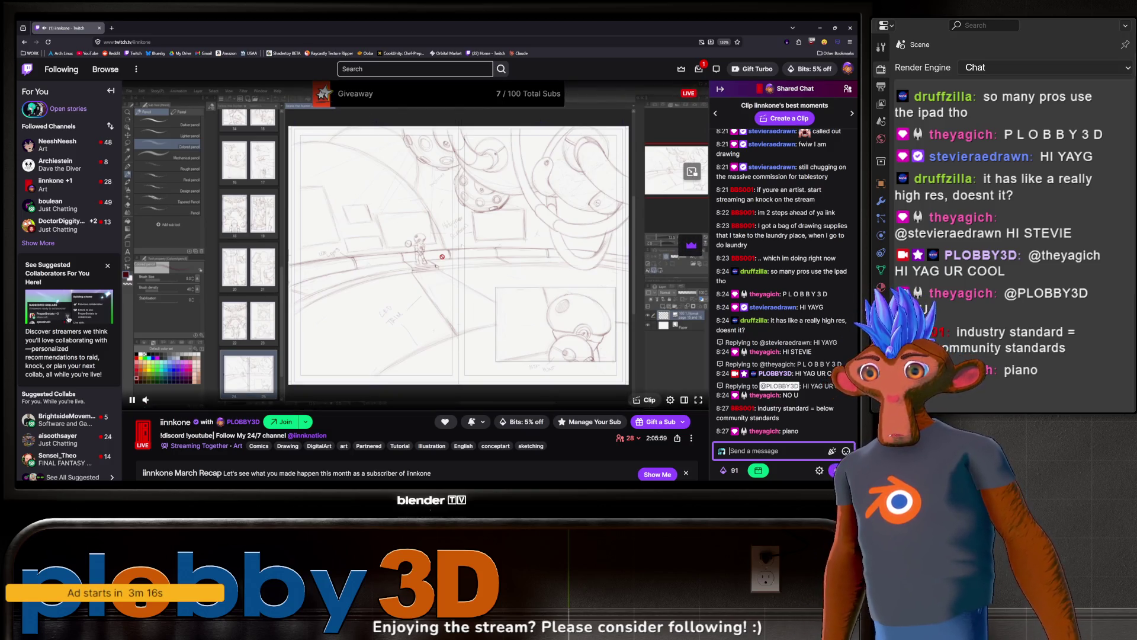
# - Watch the Twitch stream fullscreen, exit back to the page, scroll the chat, and return to Blender
pyautogui.click(698, 400)
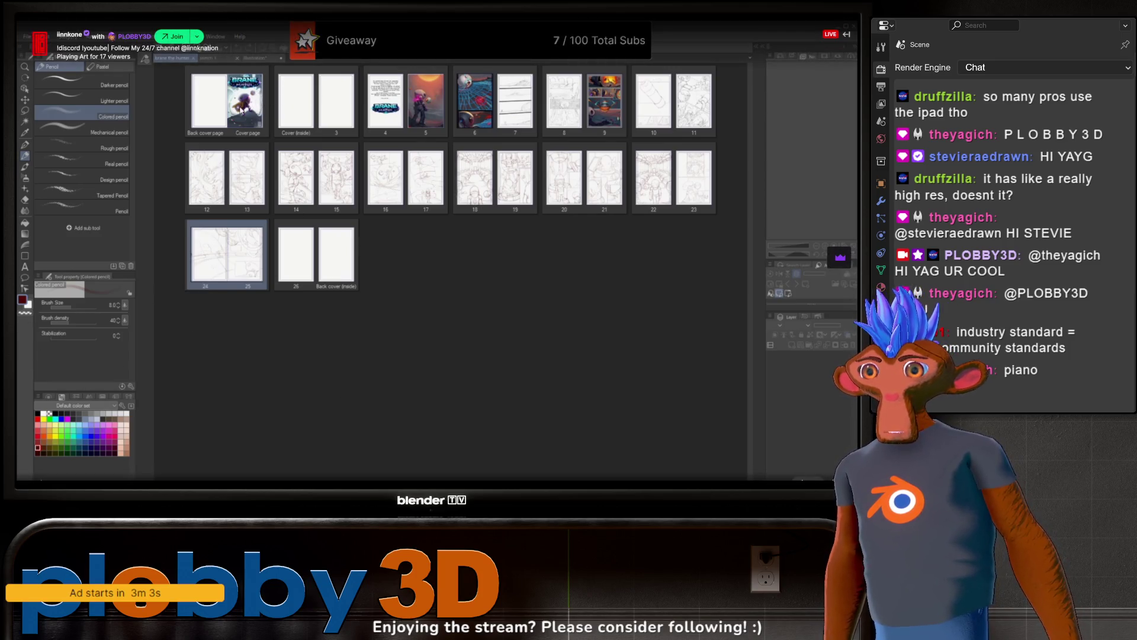
pyautogui.press('Escape')
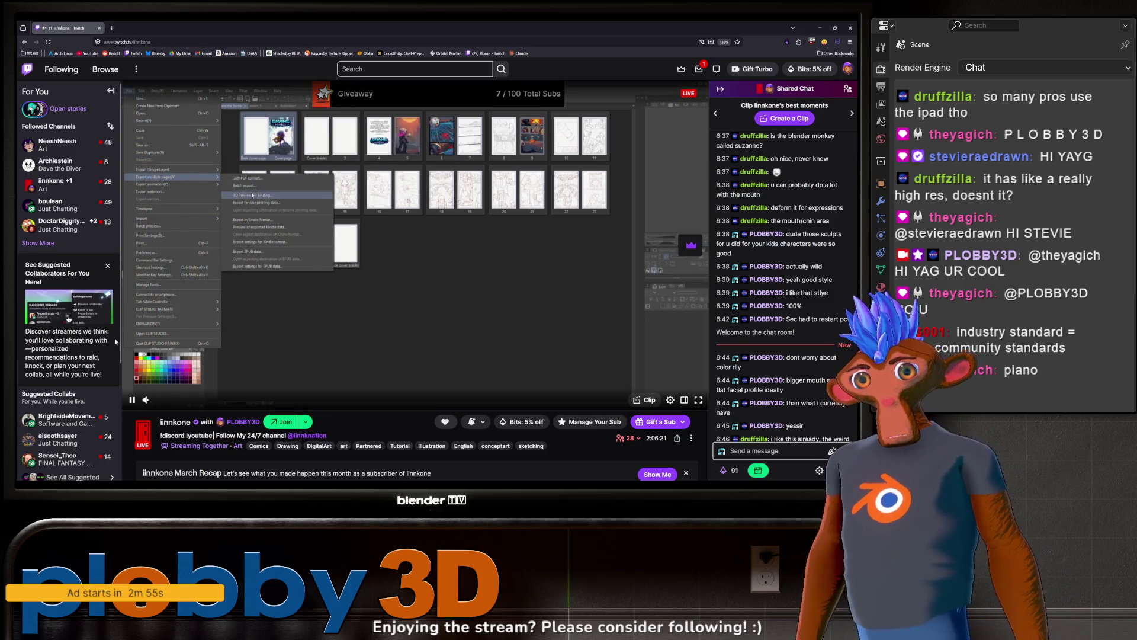
pyautogui.scroll(-10, 784, 359)
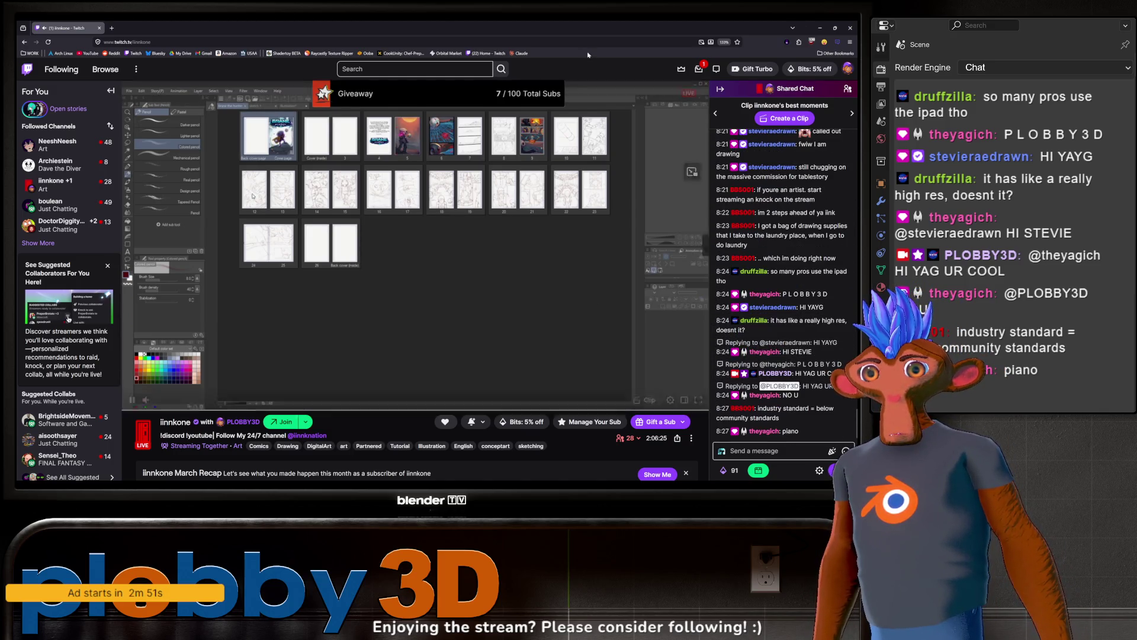
pyautogui.hotkey('alt', 'Tab')
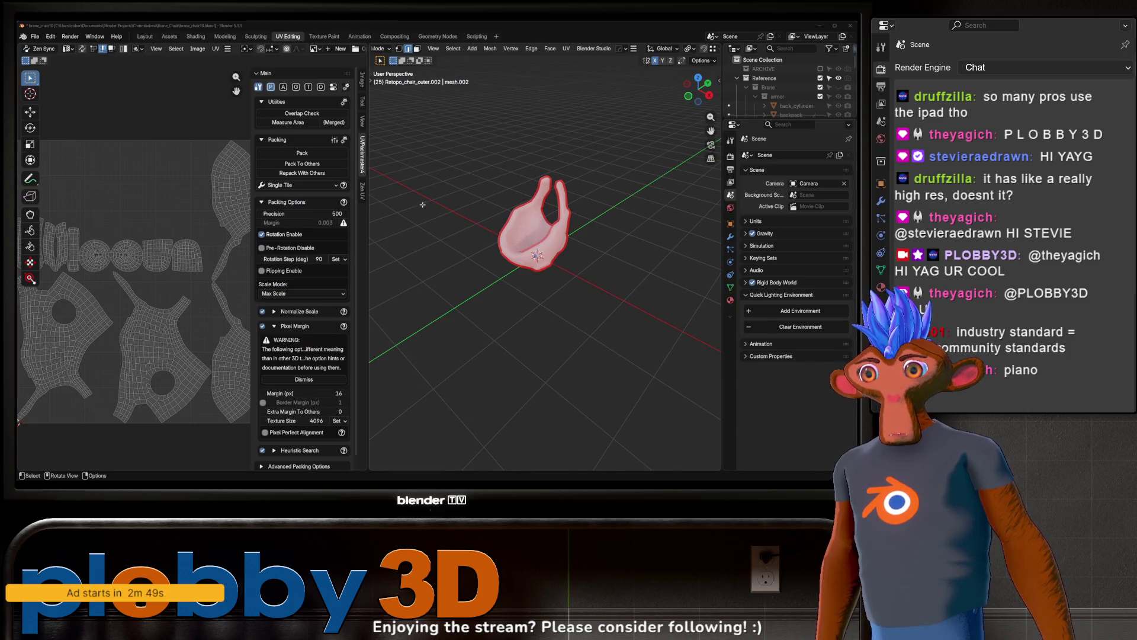
# - Select all chair UV islands, pack them with UVPackmaster, and keep the result before returning to Layout
pyautogui.scroll(-3, 201, 306)
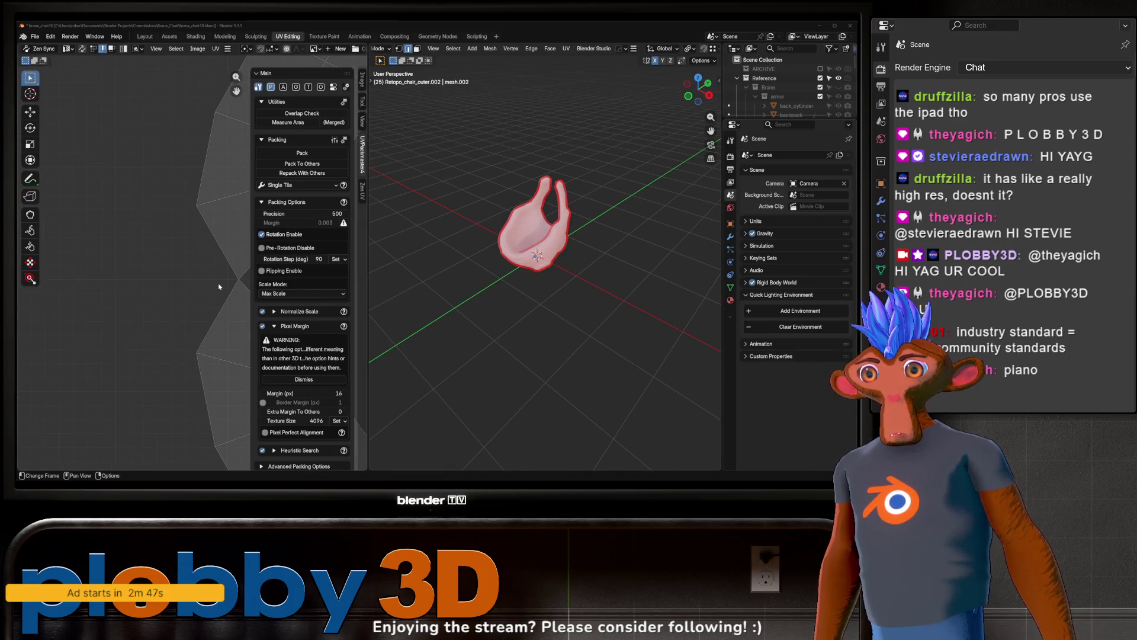
pyautogui.scroll(4, 190, 278)
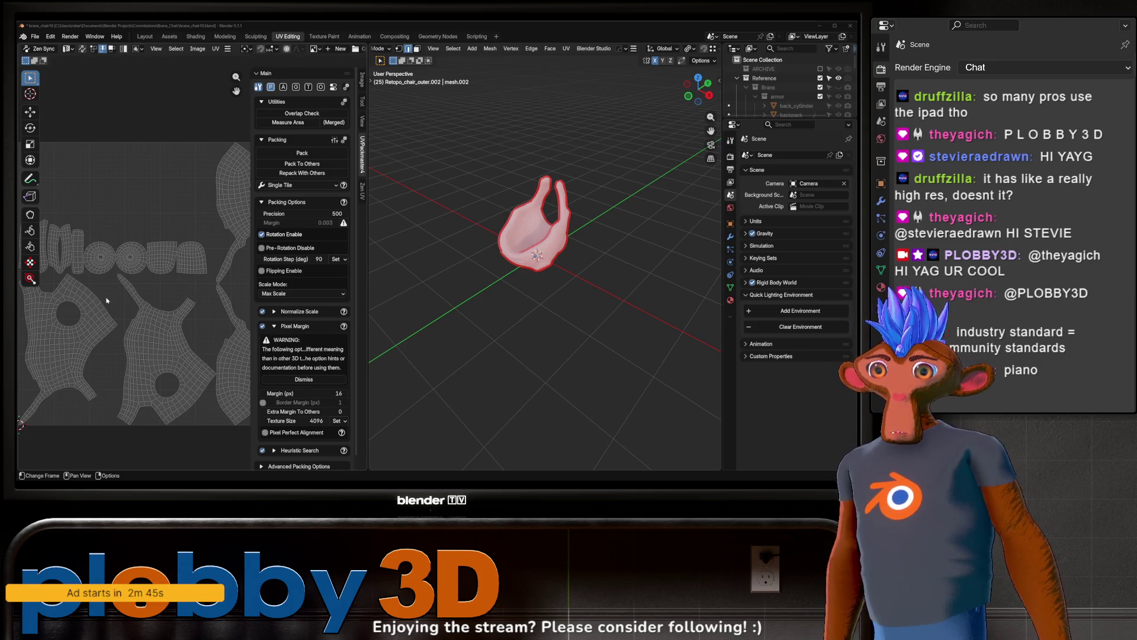
pyautogui.press('a')
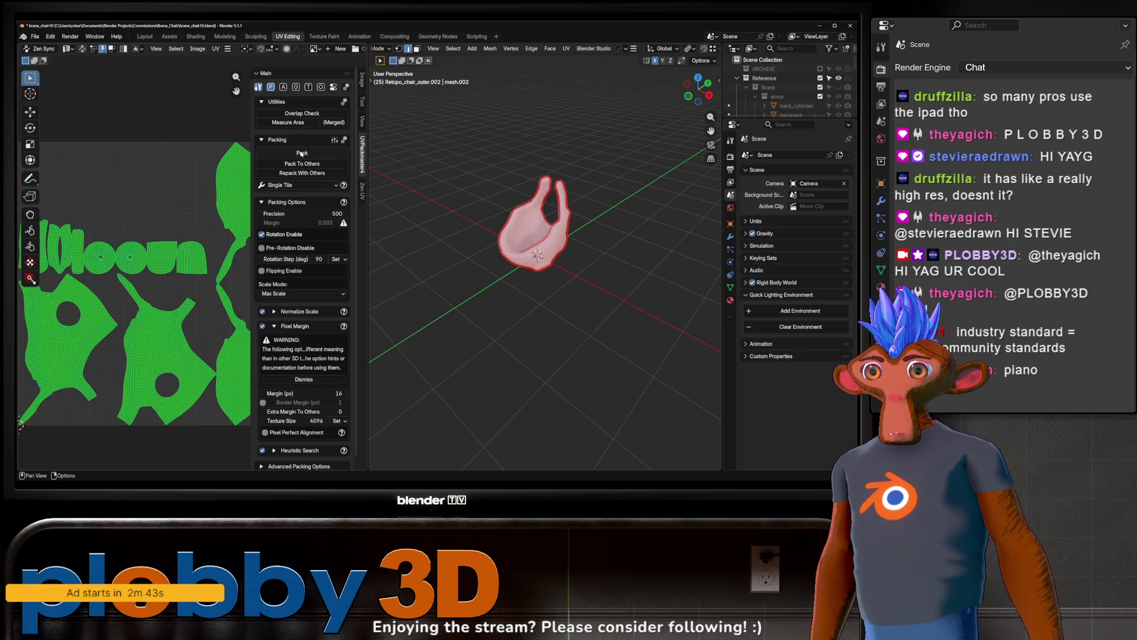
pyautogui.click(302, 153)
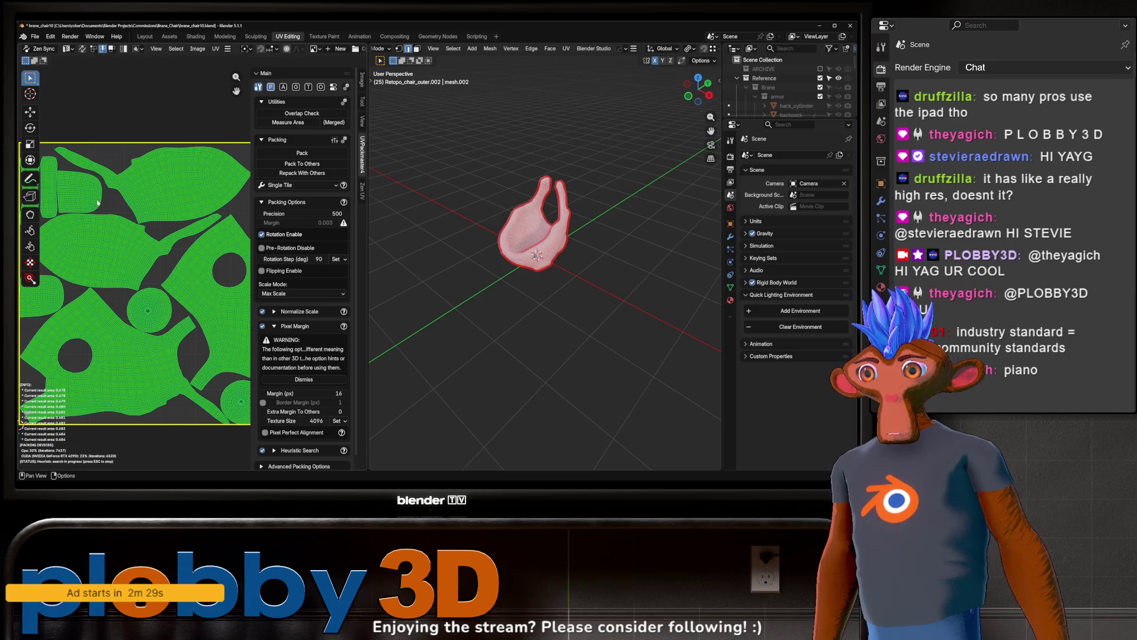
pyautogui.scroll(-2, 98, 203)
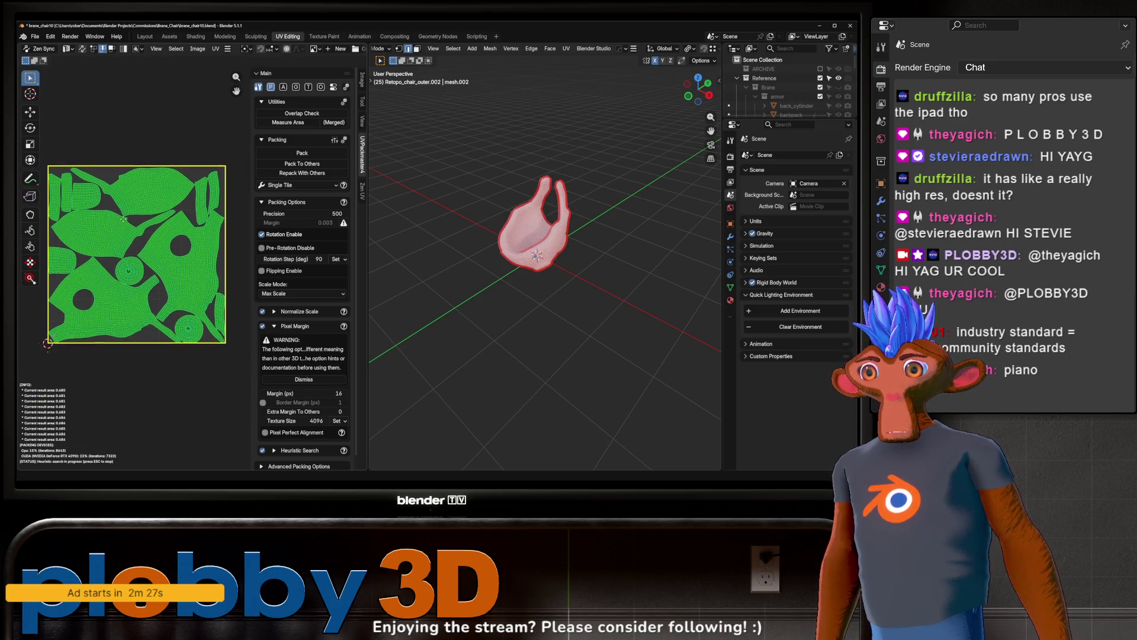
pyautogui.moveTo(124, 218); pyautogui.dragTo(129, 267, button='middle')
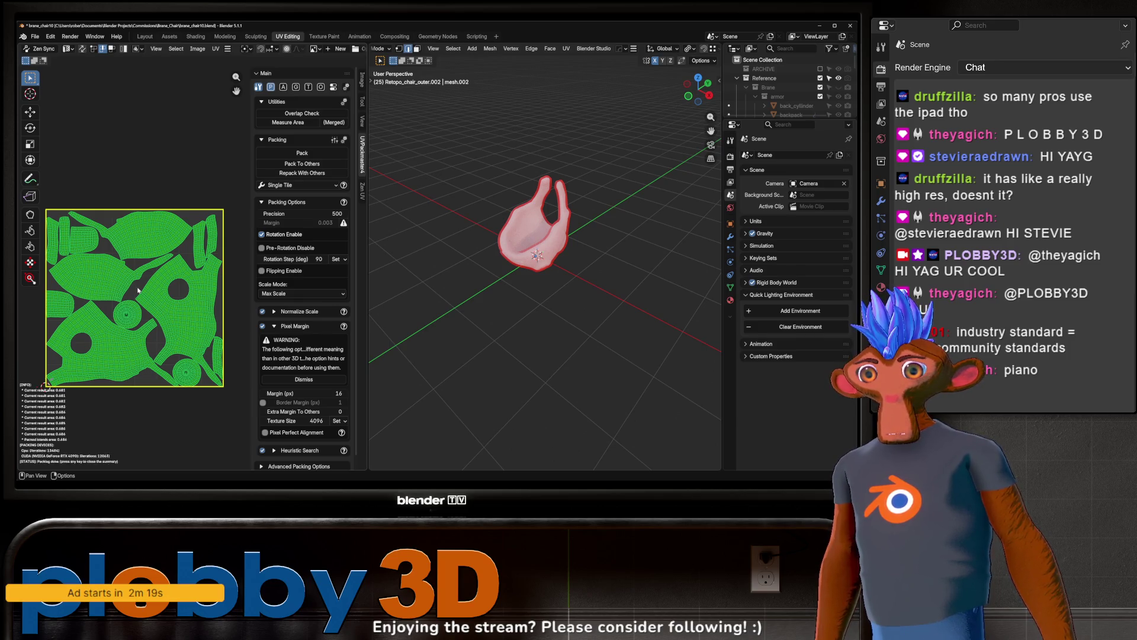
pyautogui.press('Escape')
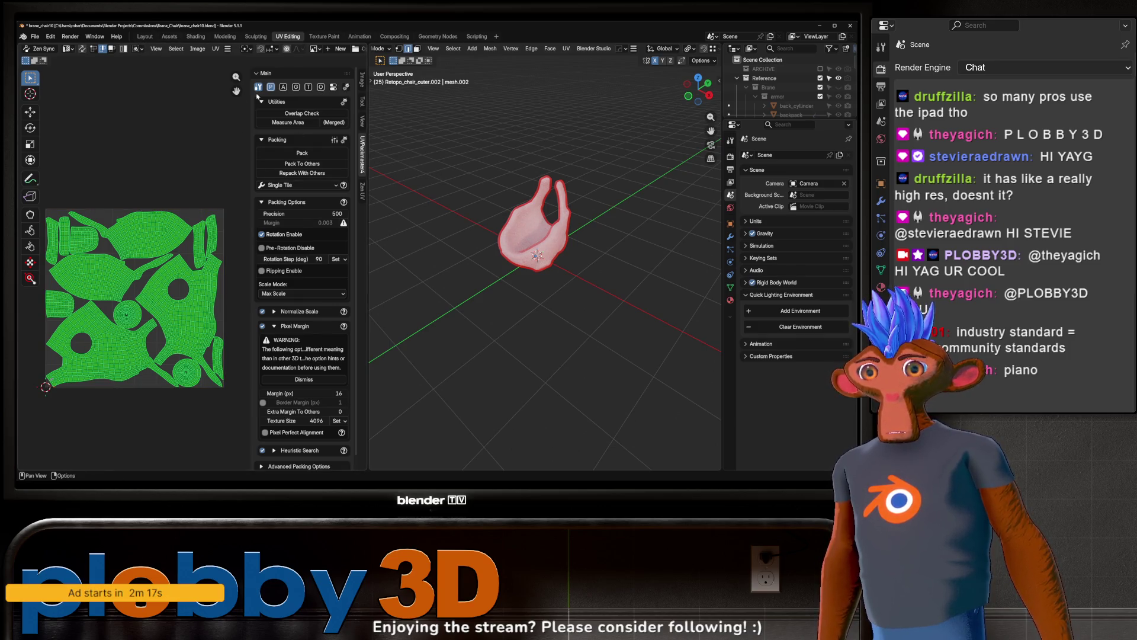
pyautogui.click(142, 36)
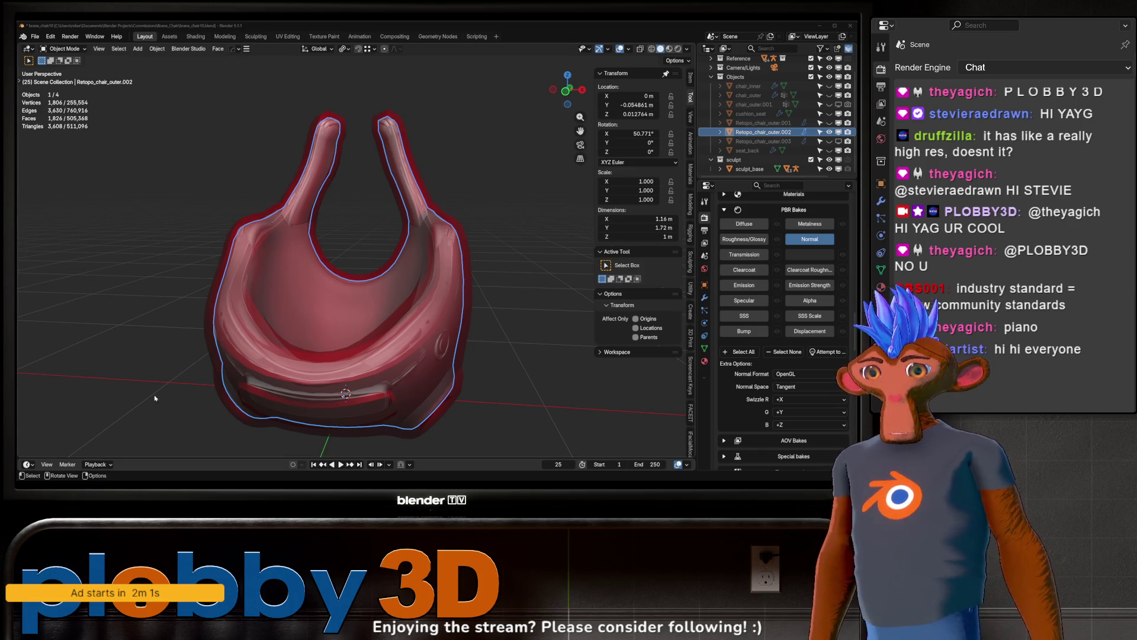
# - Enable the Ambient Occlusion special bake with 128 samples
pyautogui.moveTo(316, 278); pyautogui.dragTo(415, 284, button='middle')
pyautogui.scroll(-5, 767, 369)
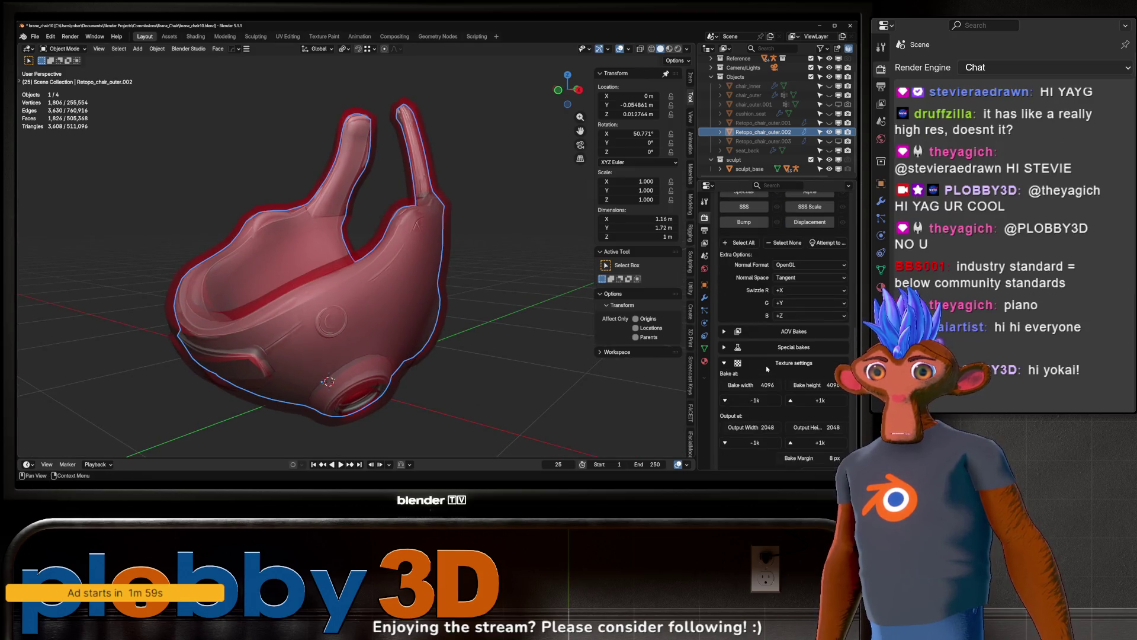
pyautogui.scroll(-5, 766, 369)
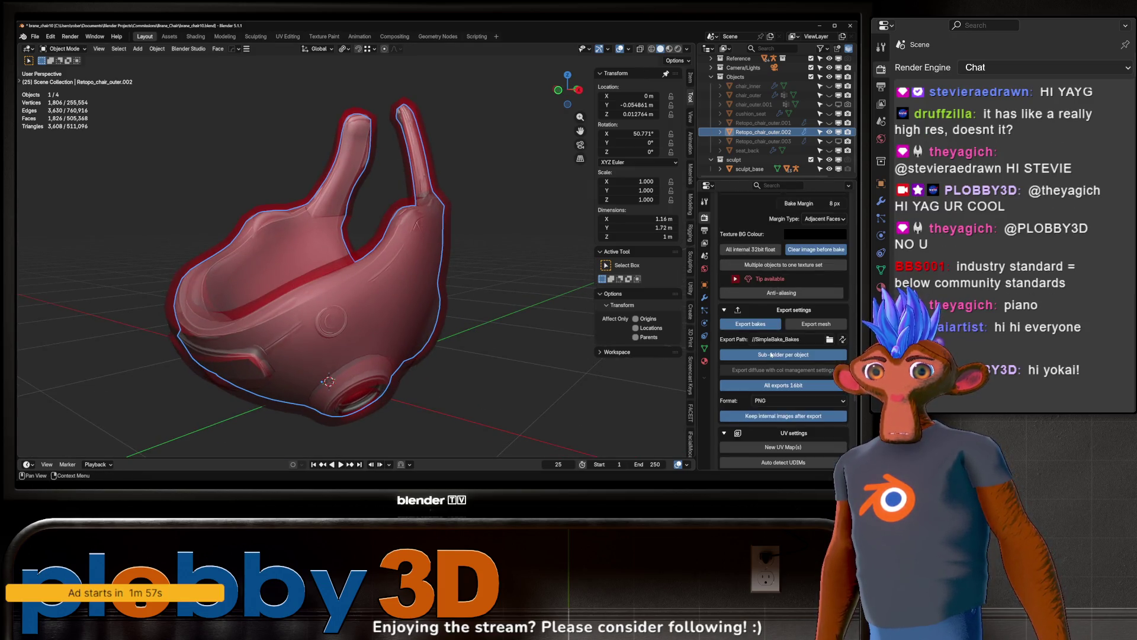
pyautogui.scroll(3, 791, 294)
pyautogui.scroll(2, 790, 294)
pyautogui.click(764, 312)
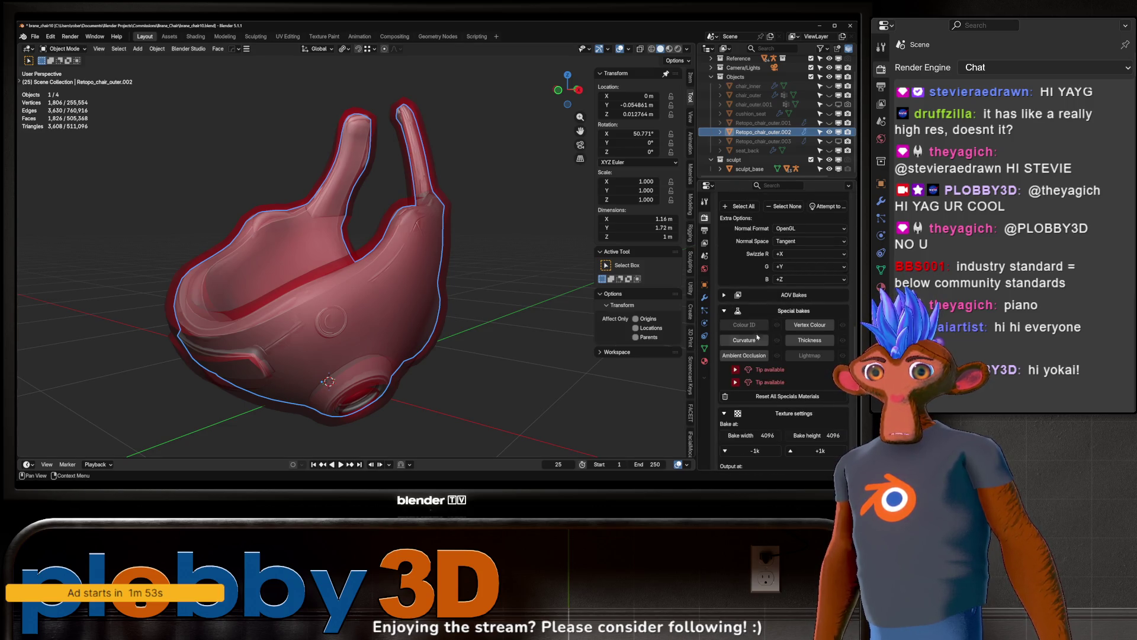
pyautogui.click(743, 355)
pyautogui.scroll(-5, 788, 314)
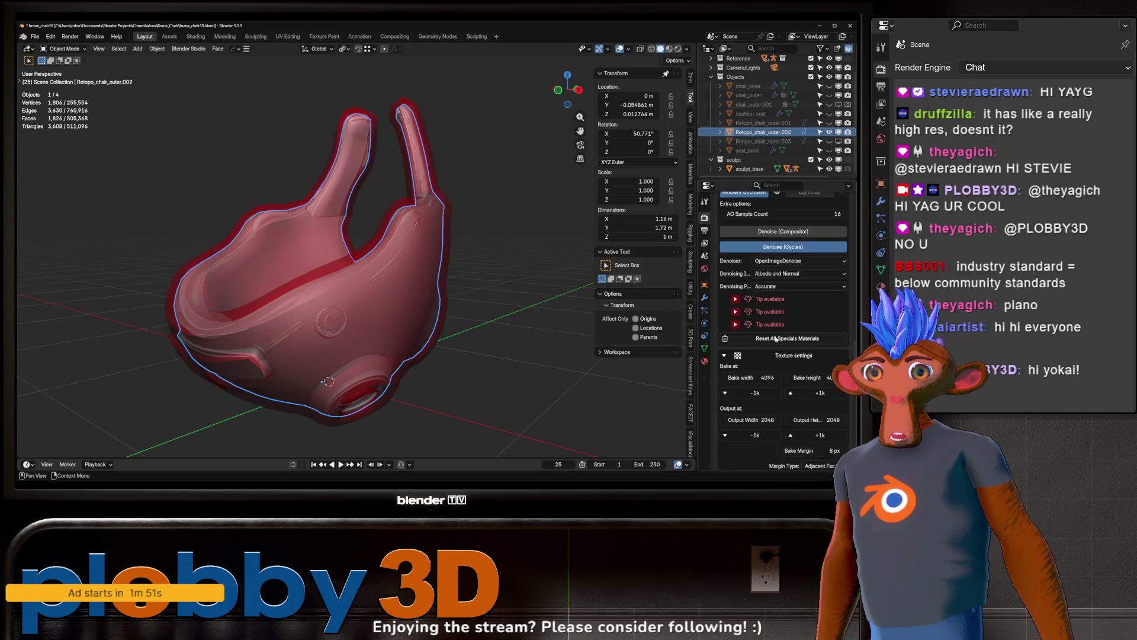
pyautogui.scroll(1, 799, 291)
pyautogui.doubleClick(793, 250)
pyautogui.write('1')
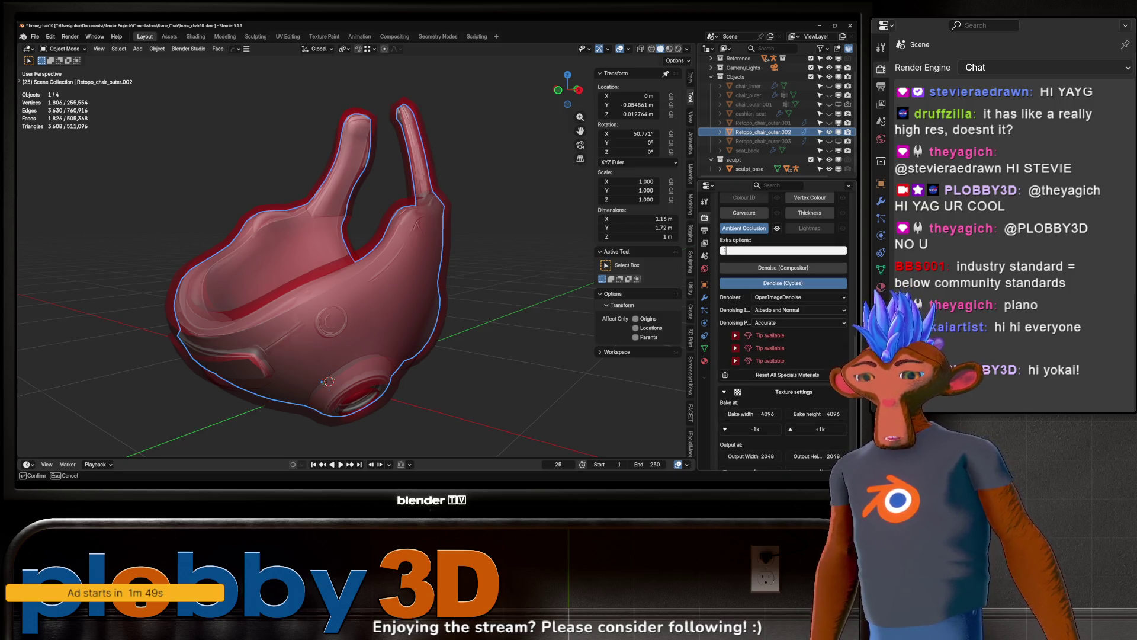
pyautogui.press('Return')
# - Set the bake margin to 8
pyautogui.scroll(-6, 805, 275)
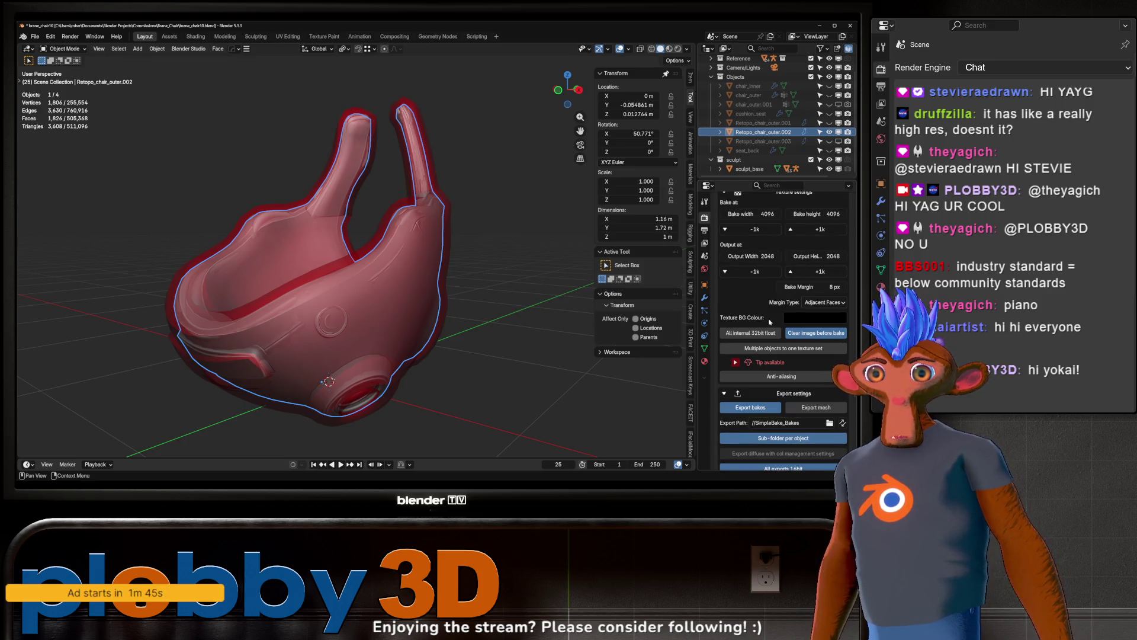
pyautogui.scroll(-10, 775, 321)
pyautogui.scroll(8, 777, 320)
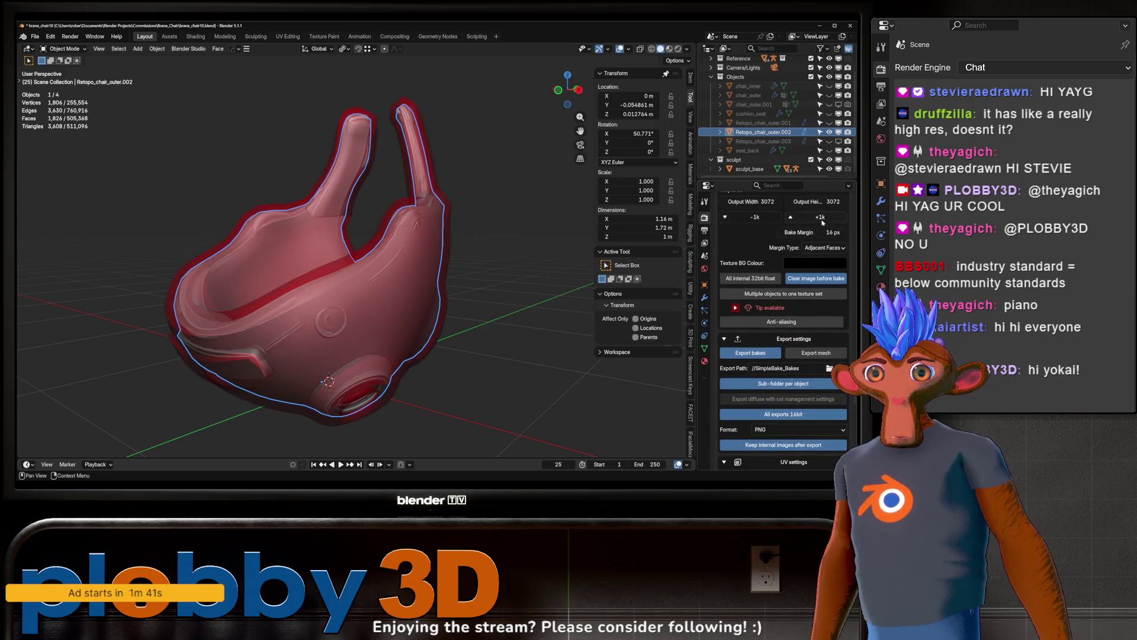
pyautogui.scroll(2, 809, 259)
pyautogui.click(811, 305)
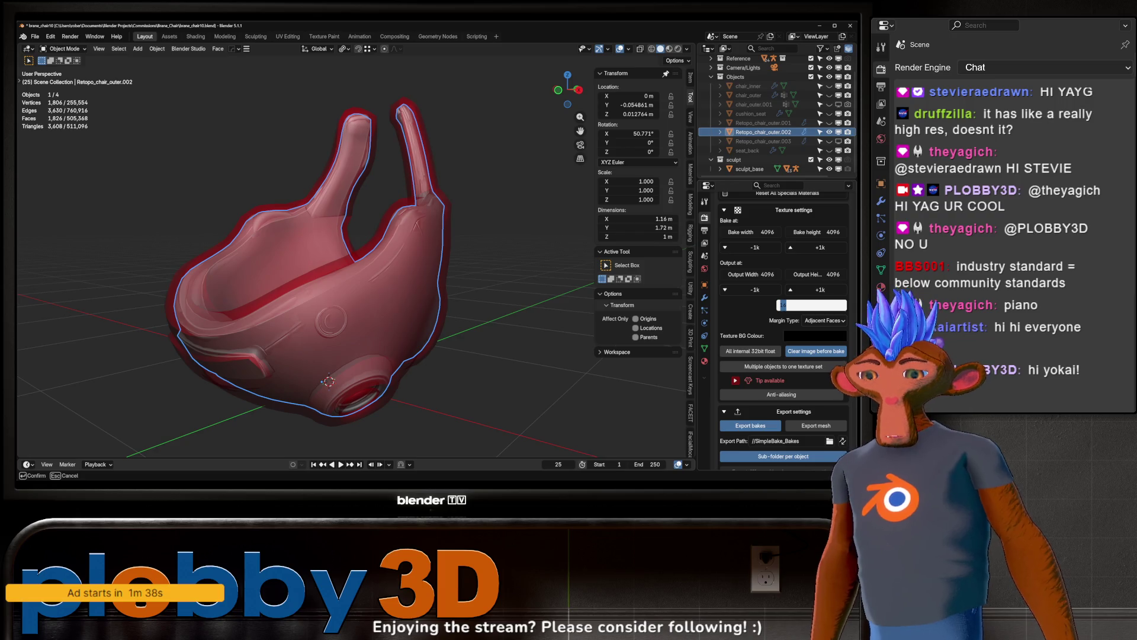
pyautogui.write('8')
pyautogui.press('Return')
# - Review the export path //SimpleBake_Bakes and leave it unchanged
pyautogui.scroll(-2, 790, 336)
pyautogui.scroll(-2, 729, 337)
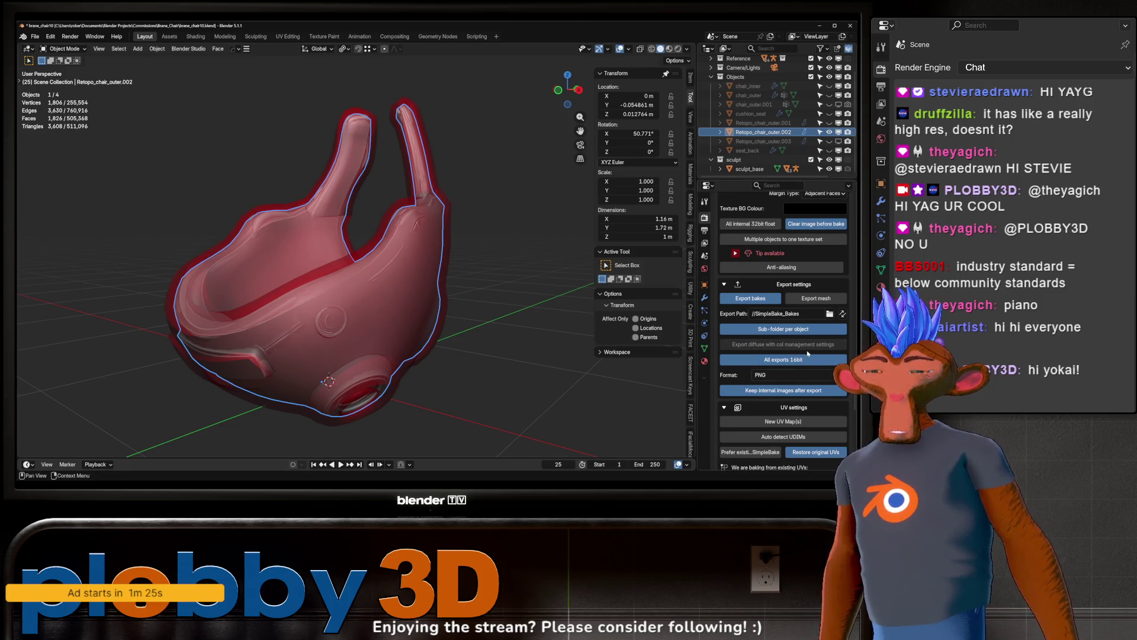
pyautogui.click(811, 313)
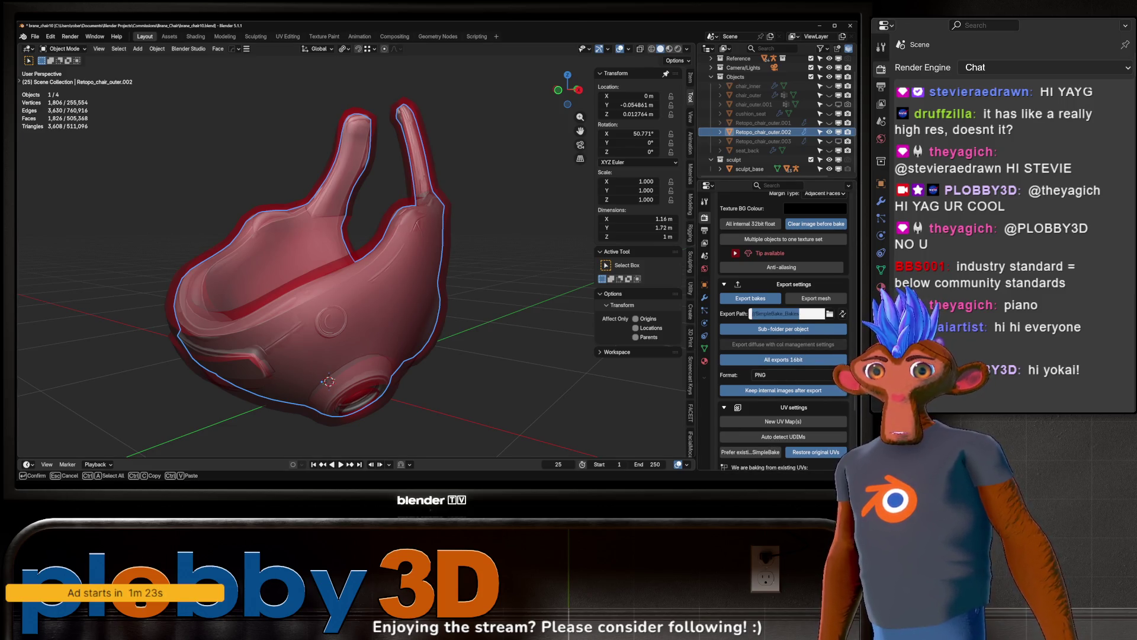
pyautogui.click(799, 313)
pyautogui.press('Return')
pyautogui.scroll(-6, 746, 358)
pyautogui.scroll(-10, 745, 358)
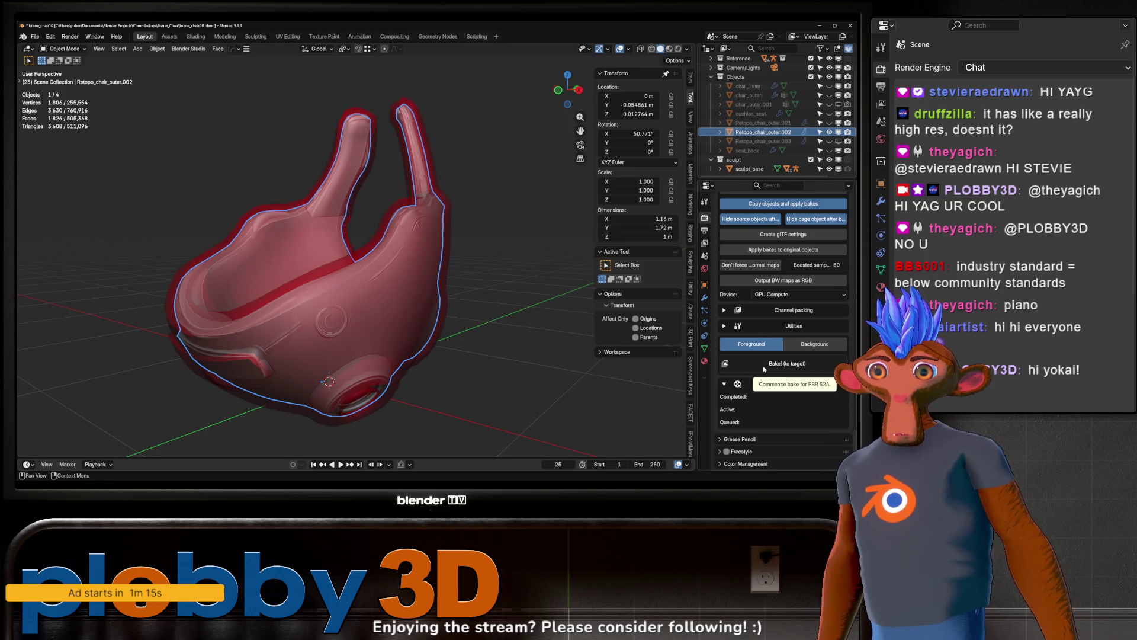
# - Run the bake and preview the baked chair copy with material shading
pyautogui.click(764, 367)
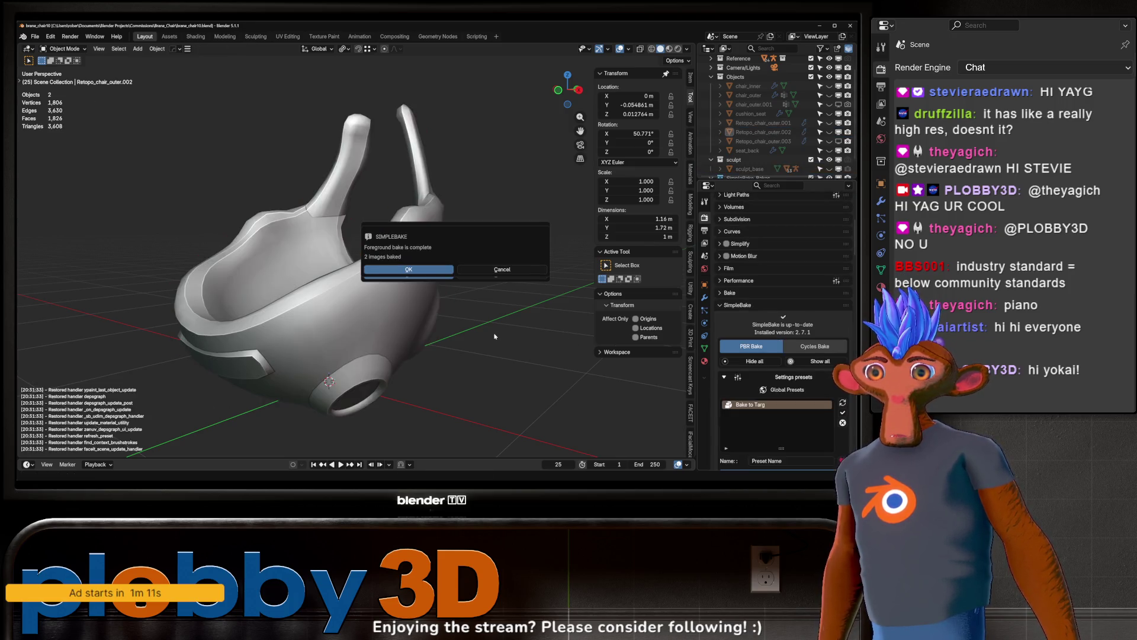
pyautogui.click(502, 270)
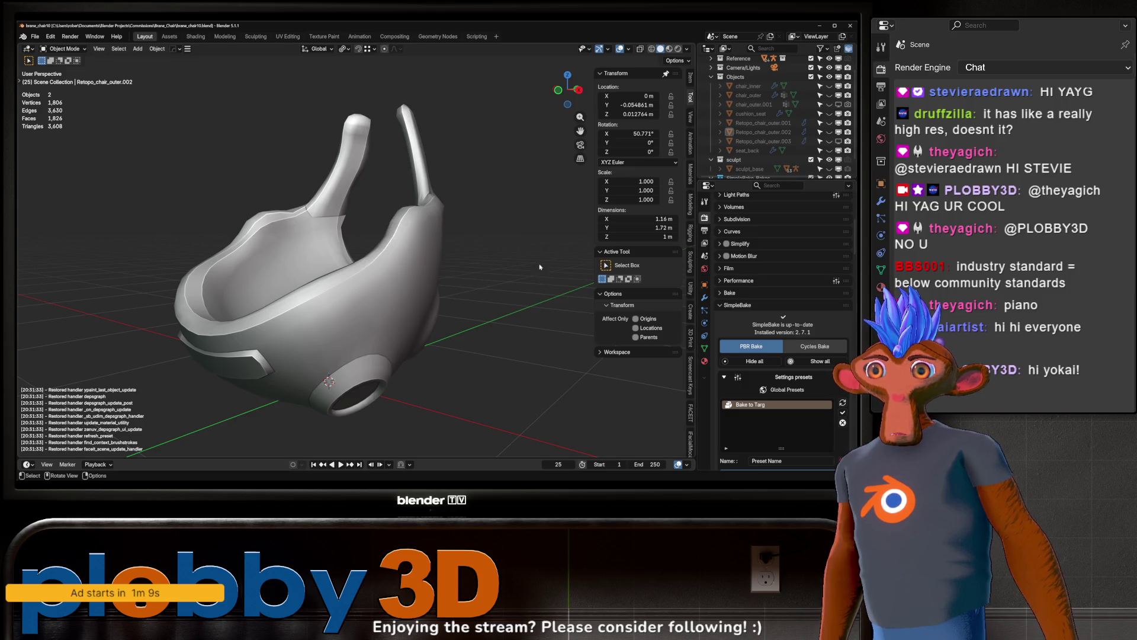
pyautogui.scroll(-1, 773, 137)
pyautogui.click(768, 168)
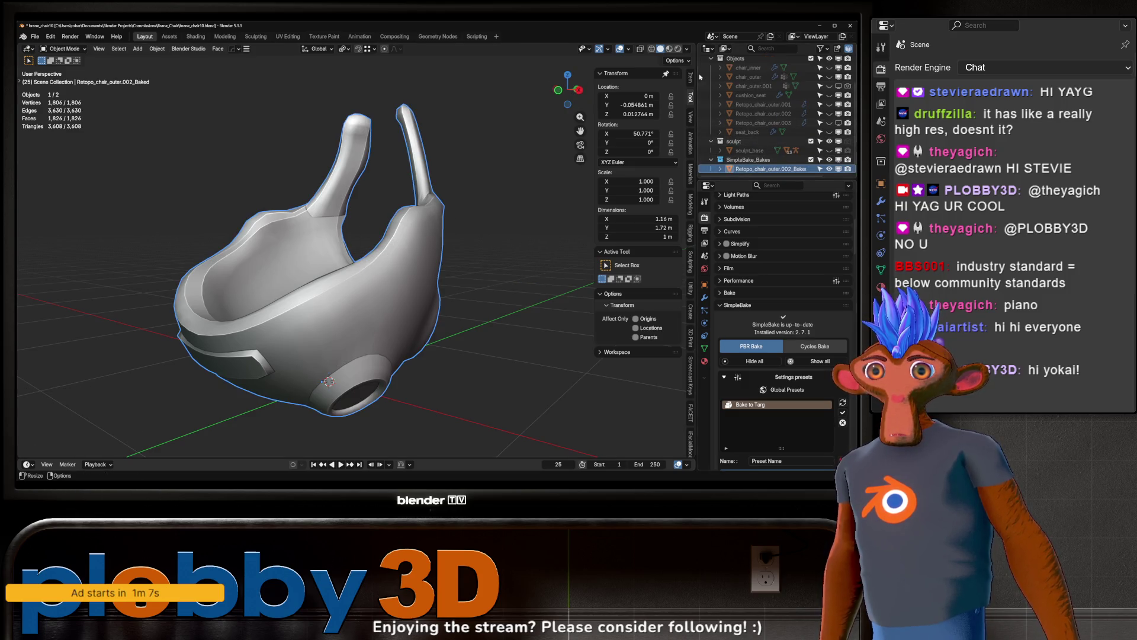
pyautogui.click(670, 49)
pyautogui.moveTo(450, 254)
pyautogui.mouseDown(button='middle')
pyautogui.moveTo(521, 246)
pyautogui.moveTo(374, 210)
pyautogui.mouseUp(button='middle')
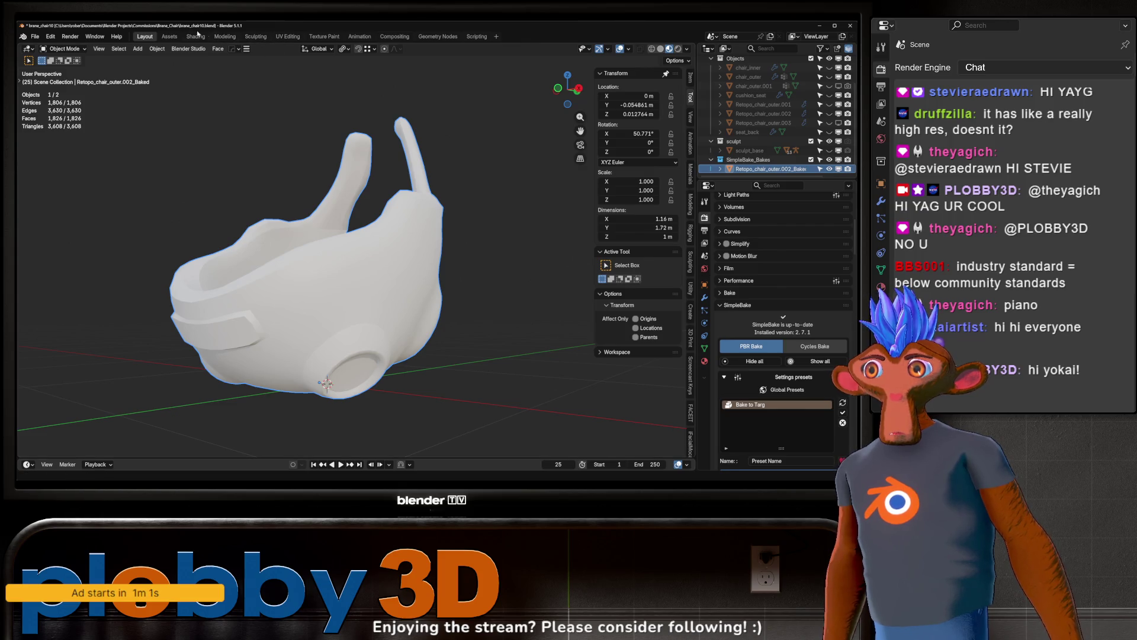
# - Inspect the baked texture image in the Shading workspace, then go back to Layout
pyautogui.click(195, 36)
pyautogui.scroll(-3, 326, 414)
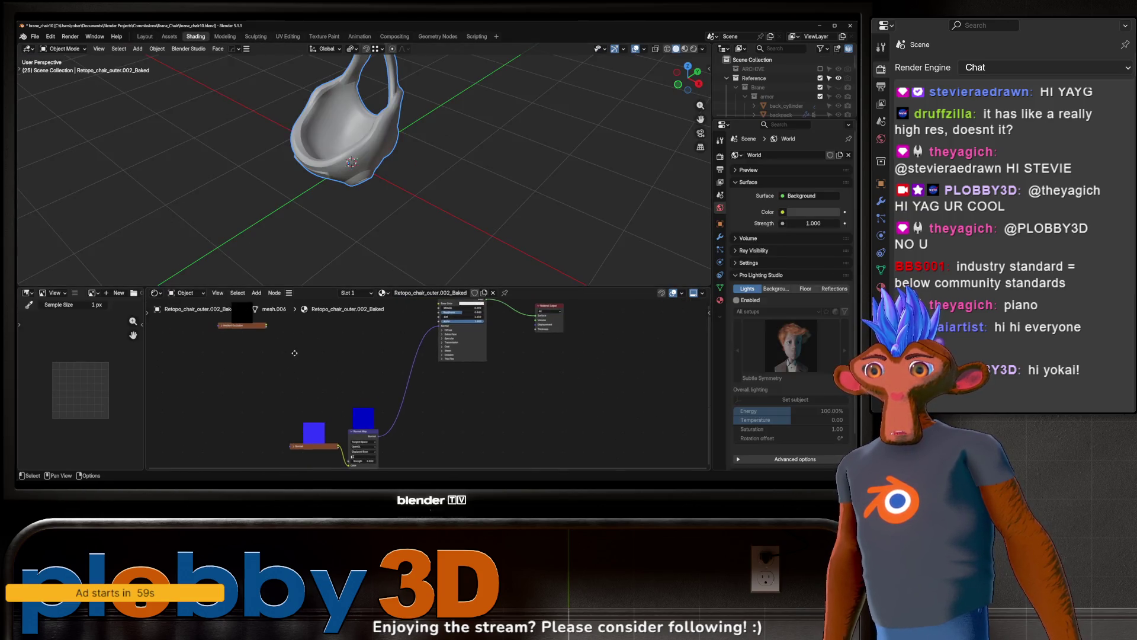
pyautogui.click(326, 452)
pyautogui.scroll(-4, 72, 385)
pyautogui.scroll(4, 72, 384)
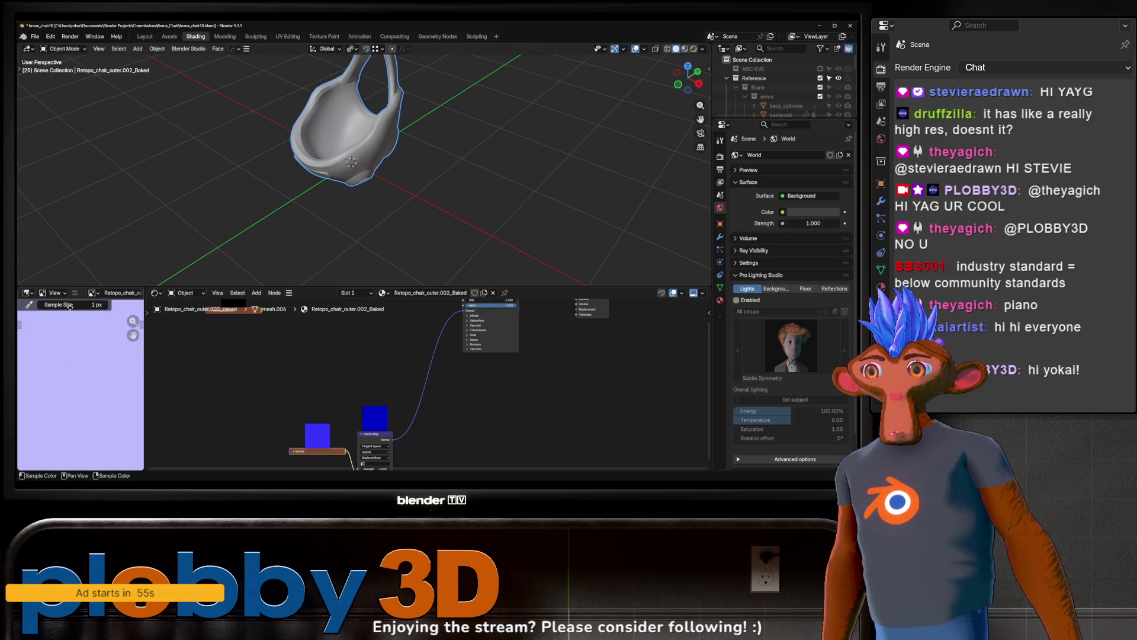
pyautogui.scroll(3, 355, 177)
pyautogui.click(145, 36)
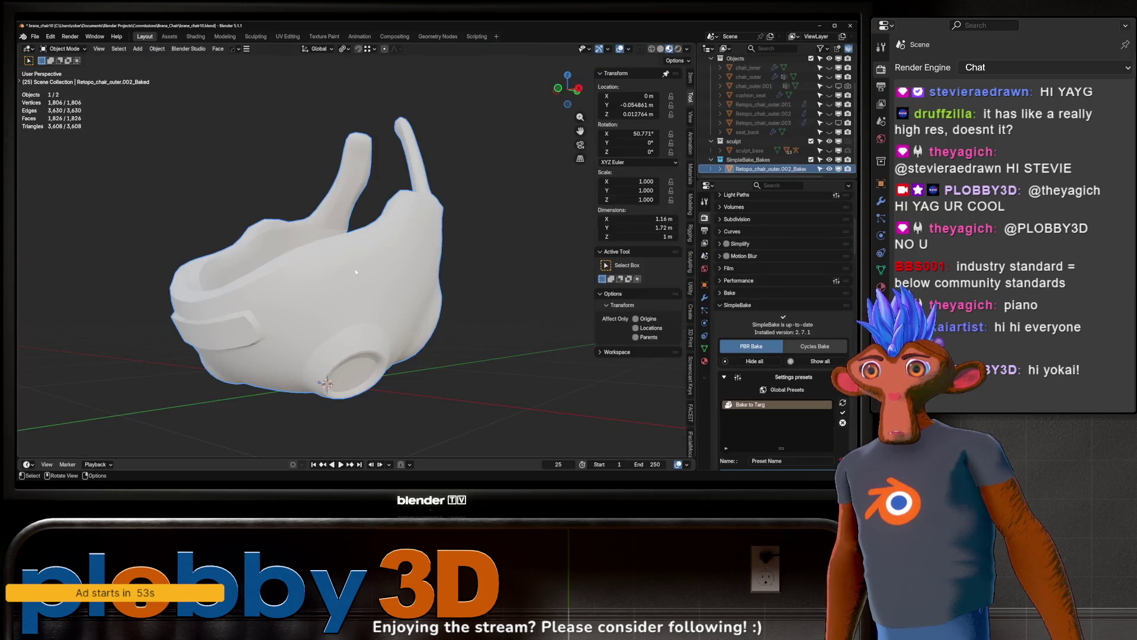
# - Unhide sculpt_base and Retopo_chair_outer.002, hide the baked copy, and return to solid shading
pyautogui.scroll(-10, 772, 368)
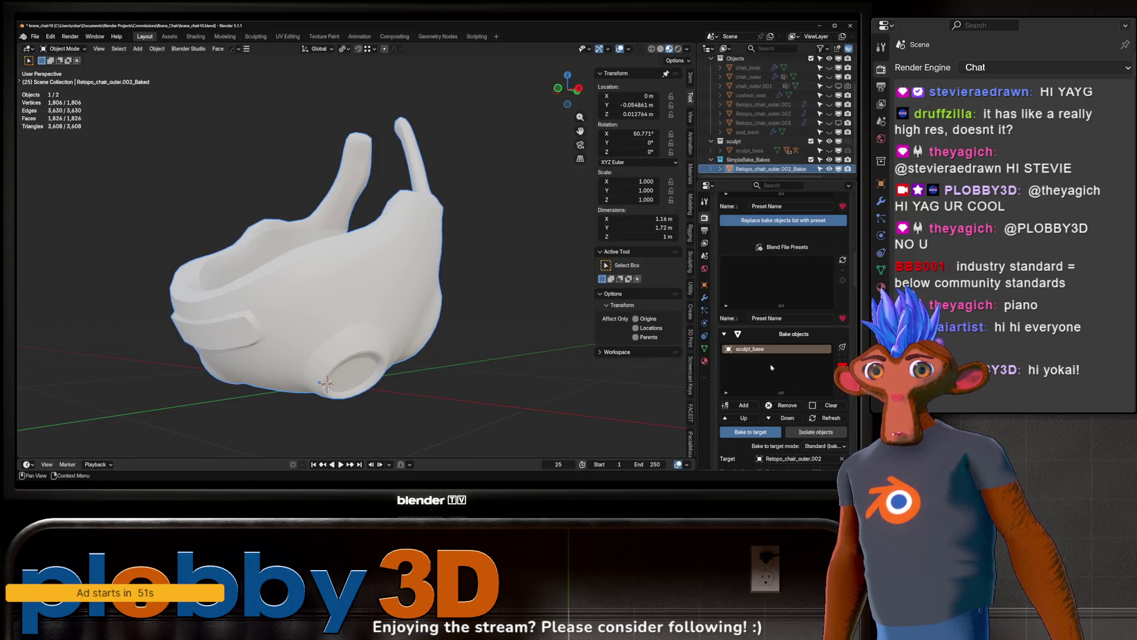
pyautogui.scroll(-4, 772, 368)
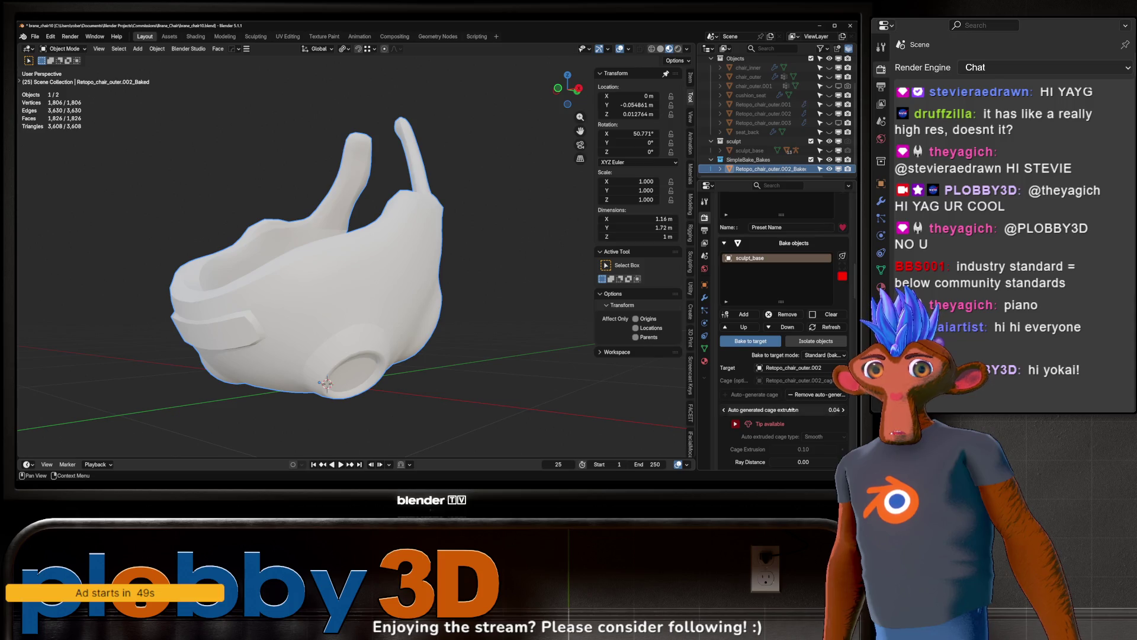
pyautogui.click(829, 150)
pyautogui.scroll(1, 823, 148)
pyautogui.press('h')
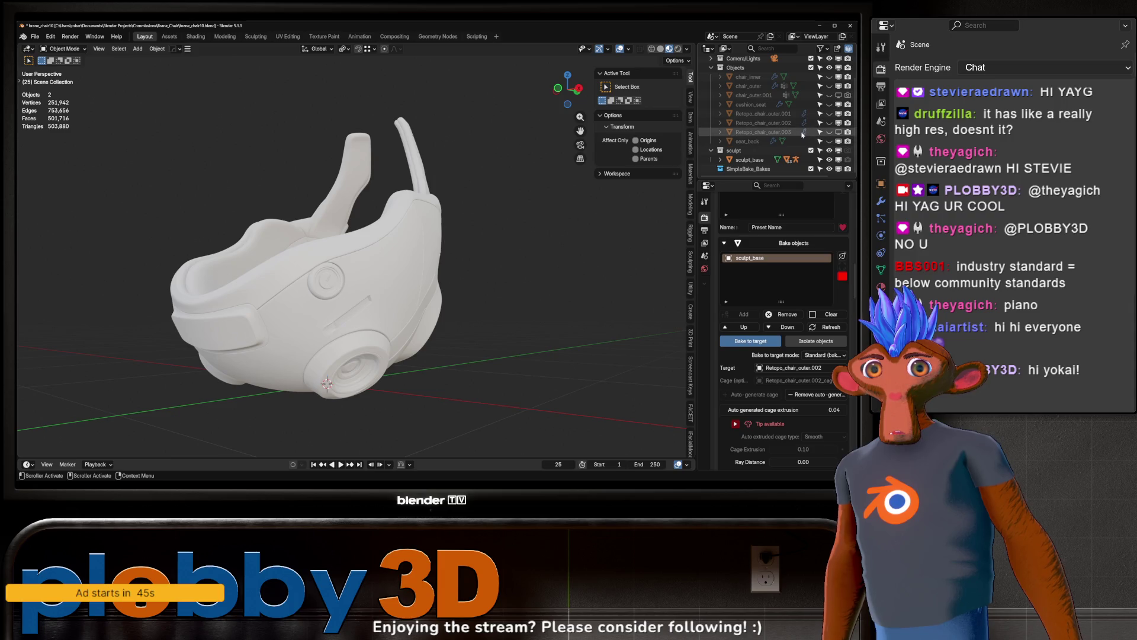
pyautogui.click(829, 122)
pyautogui.moveTo(425, 242)
pyautogui.keyDown('ctrl'); pyautogui.mouseDown(button='middle')
pyautogui.moveTo(476, 287)
pyautogui.moveTo(450, 279)
pyautogui.mouseUp(button='middle'); pyautogui.keyUp('ctrl')
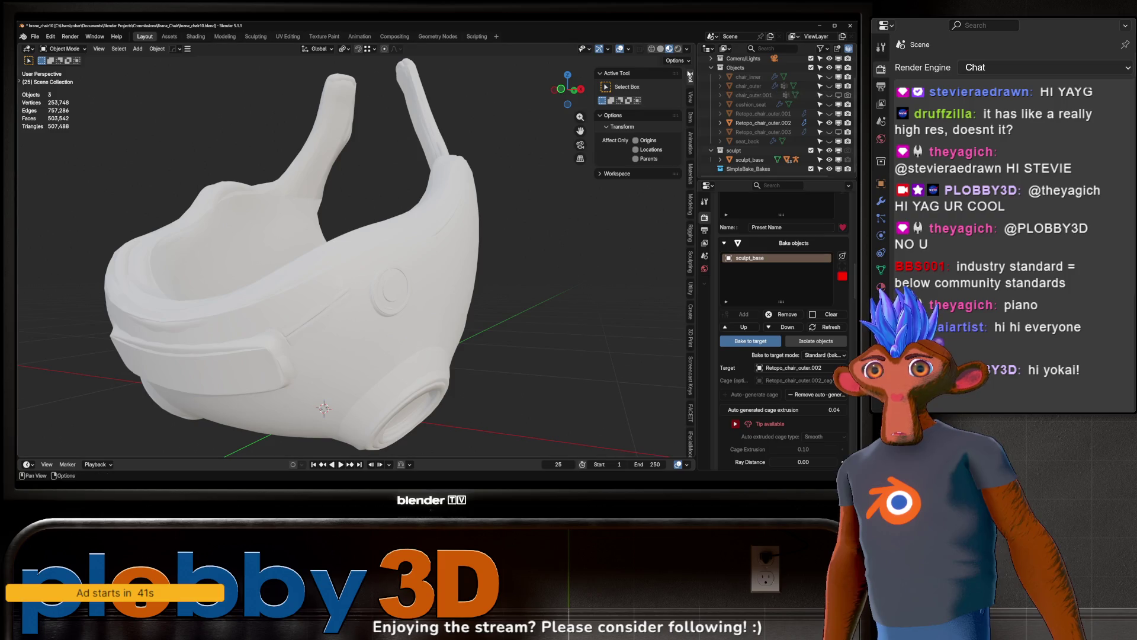
pyautogui.click(661, 49)
# - Regenerate the retopo chair's bake cage and lower its extrusion to 0.01
pyautogui.click(793, 394)
pyautogui.click(777, 395)
pyautogui.moveTo(450, 278); pyautogui.dragTo(468, 284, button='middle')
pyautogui.moveTo(828, 410); pyautogui.dragTo(783, 410)
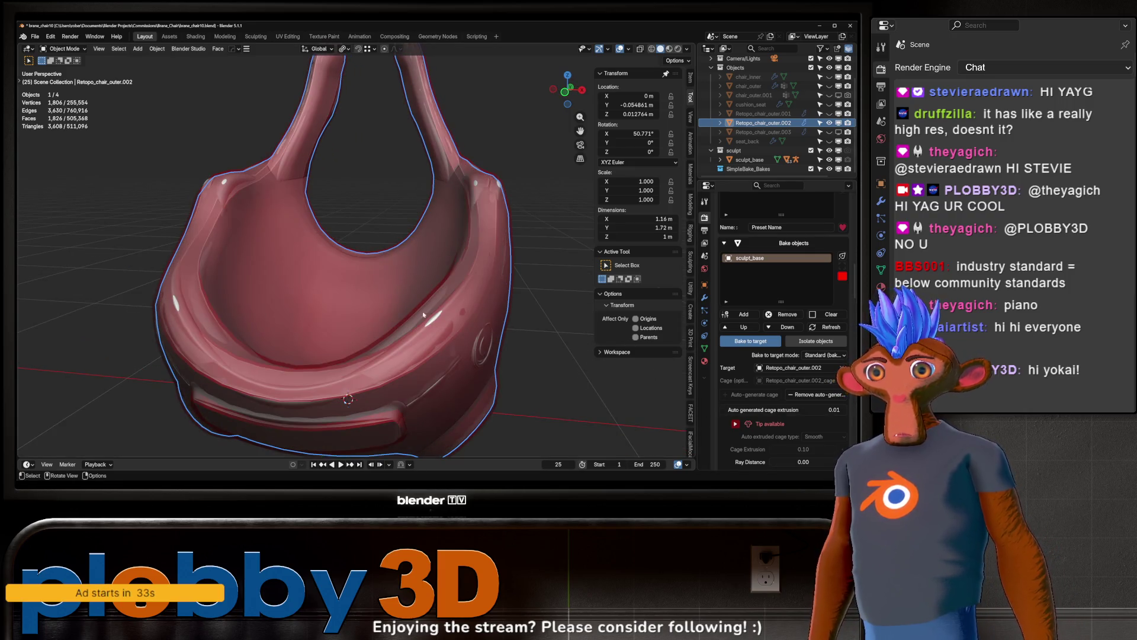
# - Remove the bake cage and inflate the retopo chair slightly along its normals with Alt+S
pyautogui.moveTo(379, 290); pyautogui.dragTo(401, 298, button='middle')
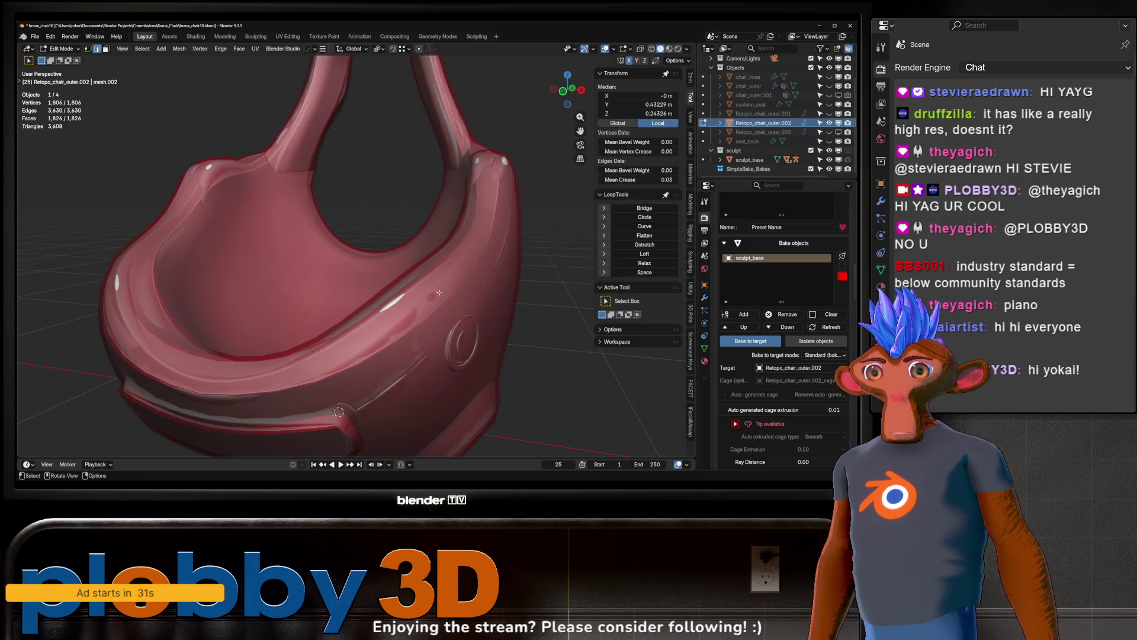
pyautogui.click(817, 394)
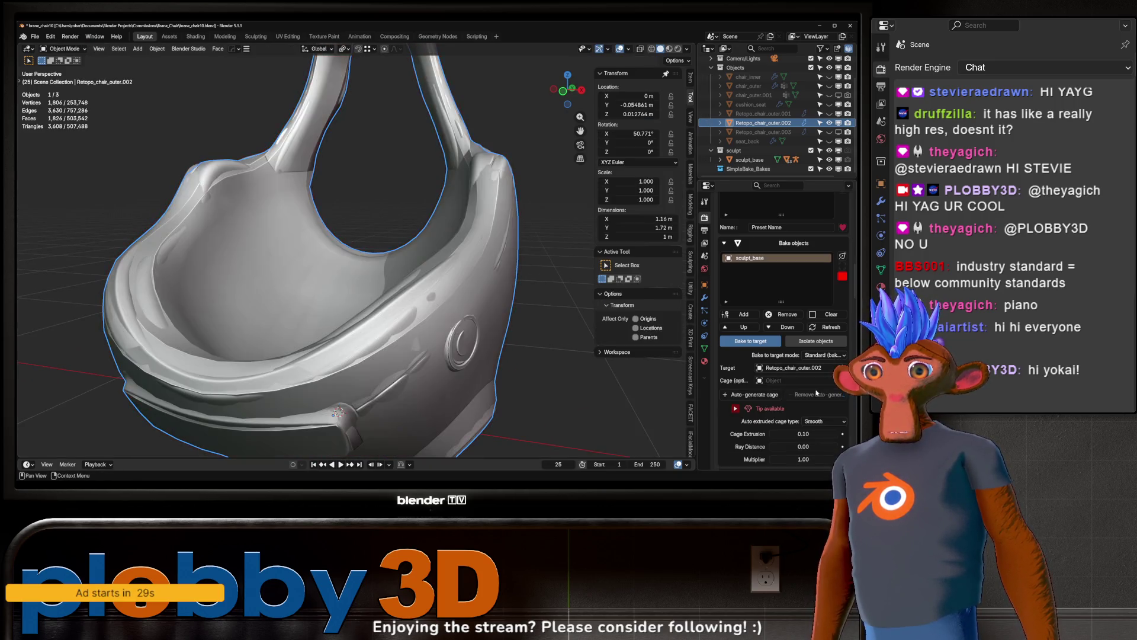
pyautogui.press('Tab')
pyautogui.keyDown('ctrl'); pyautogui.moveTo(410, 330); pyautogui.dragTo(402, 235, button='middle'); pyautogui.keyUp('ctrl')
pyautogui.hotkey('alt', 's')
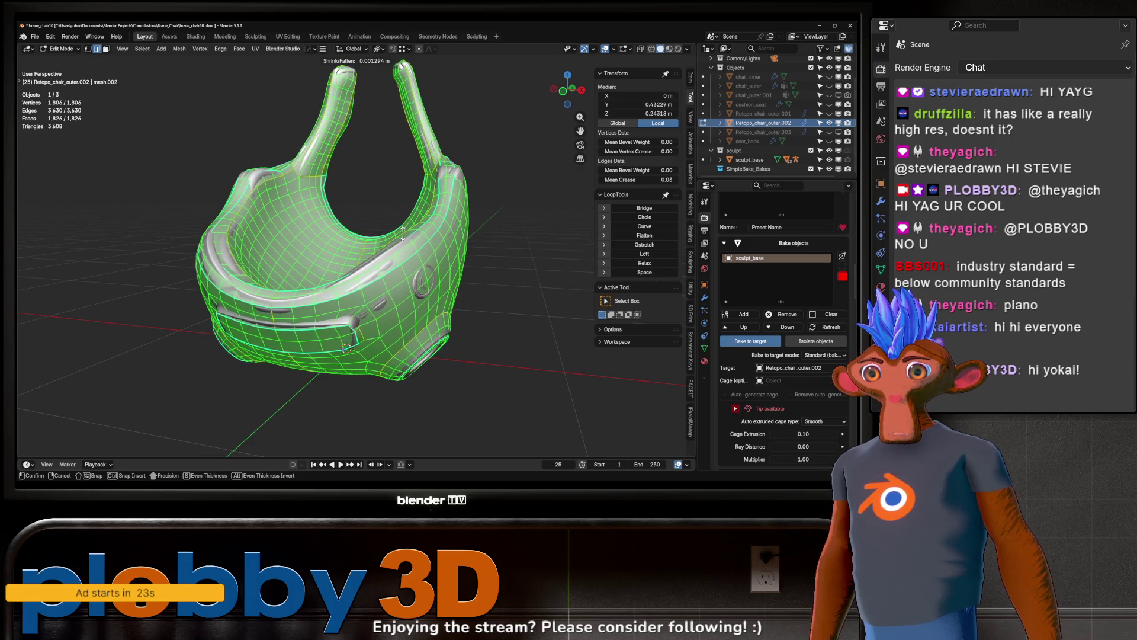
pyautogui.click(406, 231)
pyautogui.moveTo(406, 231); pyautogui.dragTo(421, 240, button='middle')
pyautogui.press('Tab')
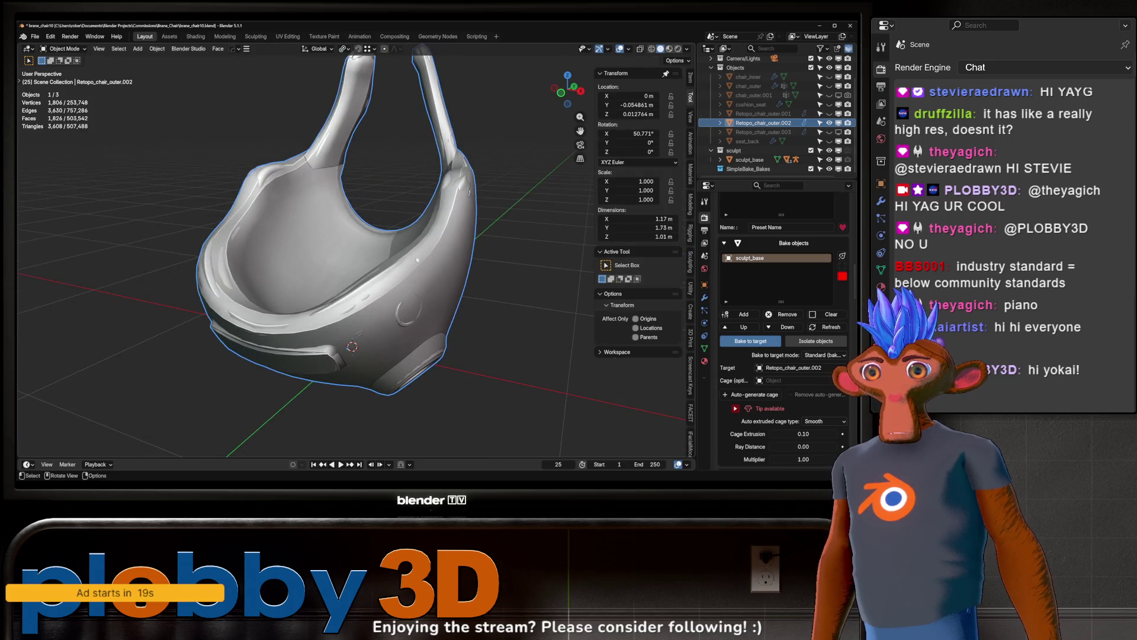
# - Remove sculpt_base from the Bake objects list and delete the regenerated cage
pyautogui.click(783, 394)
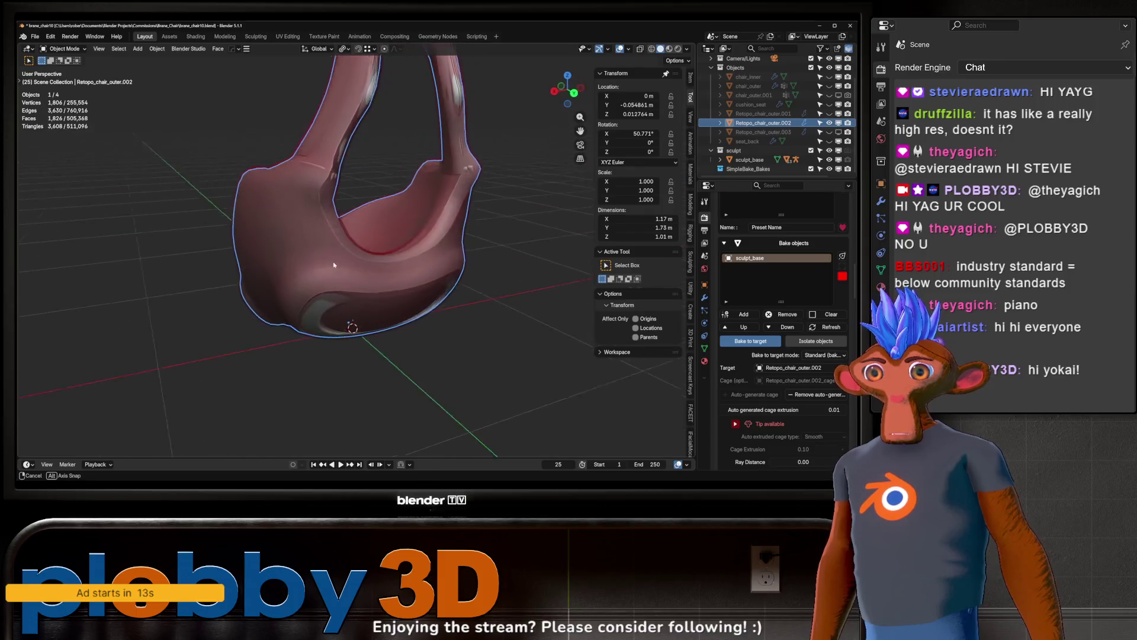
pyautogui.moveTo(307, 254)
pyautogui.mouseDown(button='middle')
pyautogui.moveTo(291, 261)
pyautogui.moveTo(461, 321)
pyautogui.mouseUp(button='middle')
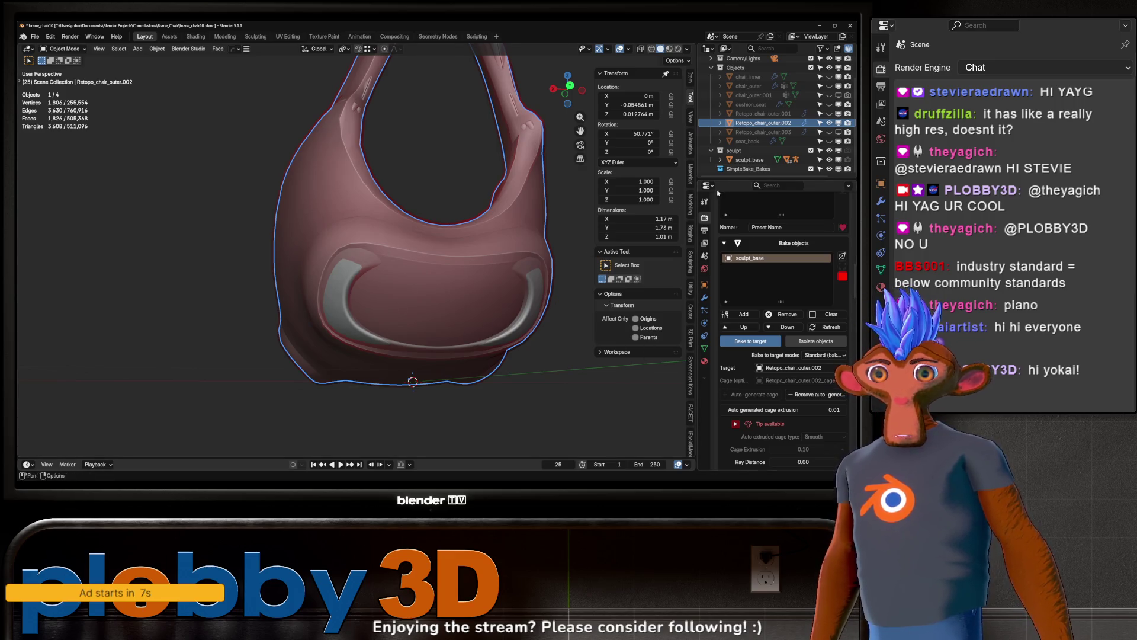
pyautogui.click(829, 314)
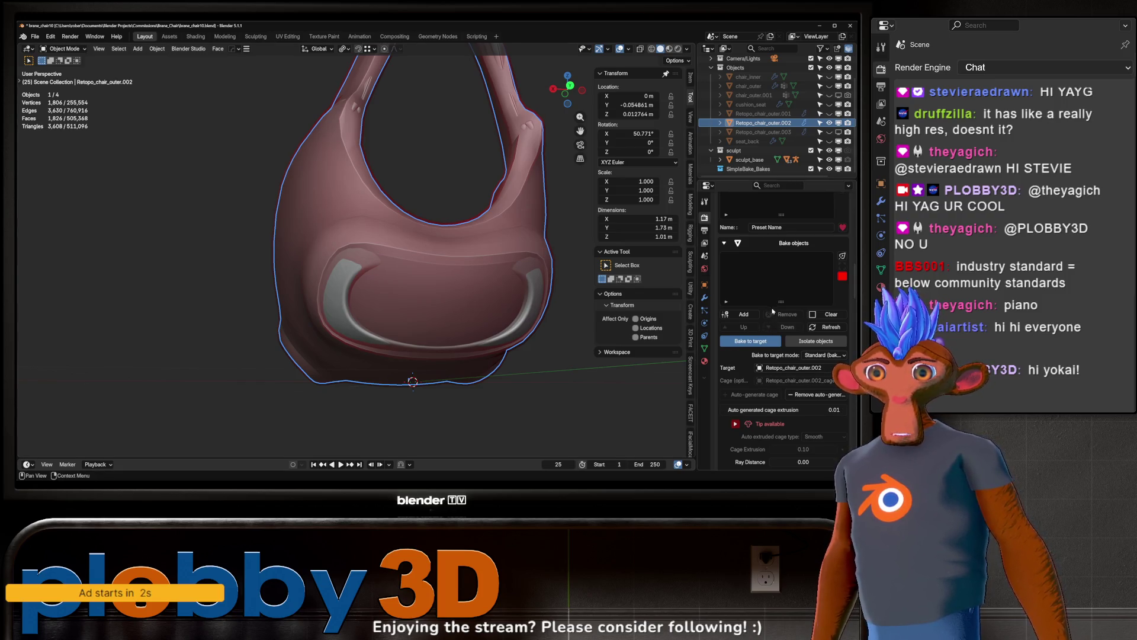
pyautogui.scroll(8, 791, 311)
pyautogui.scroll(-8, 791, 311)
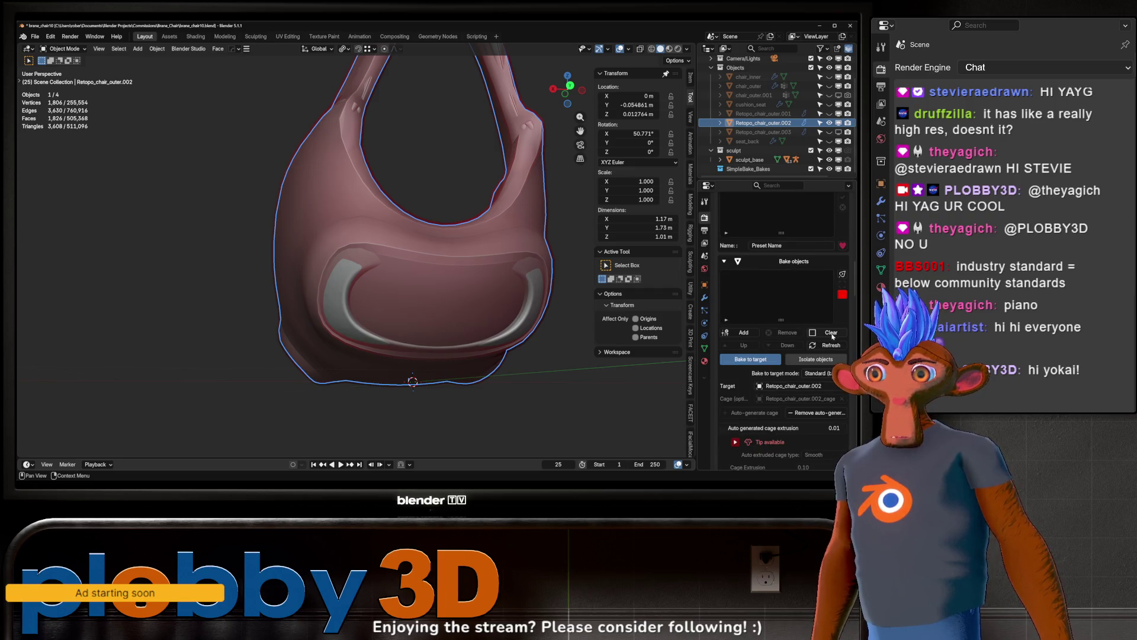
pyautogui.click(806, 415)
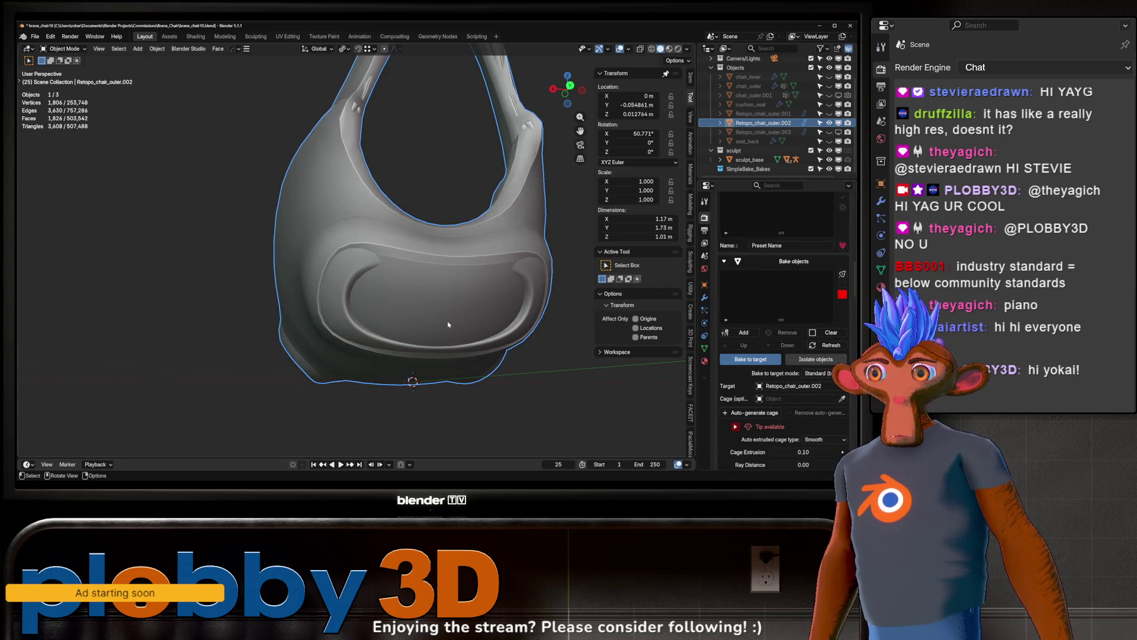
# - Isolate the retopo chair in local view and switch it to Sculpt Mode
pyautogui.press('KP_Divide')
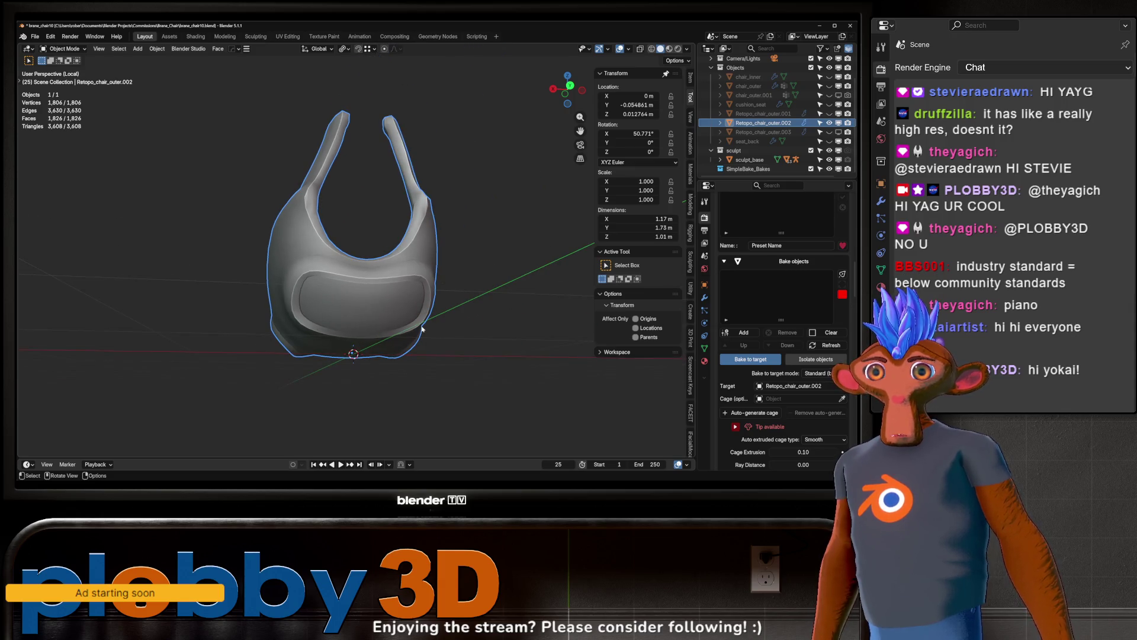
pyautogui.hotkey('ctrl', 'Tab')
pyautogui.click(332, 373)
pyautogui.scroll(5, 324, 379)
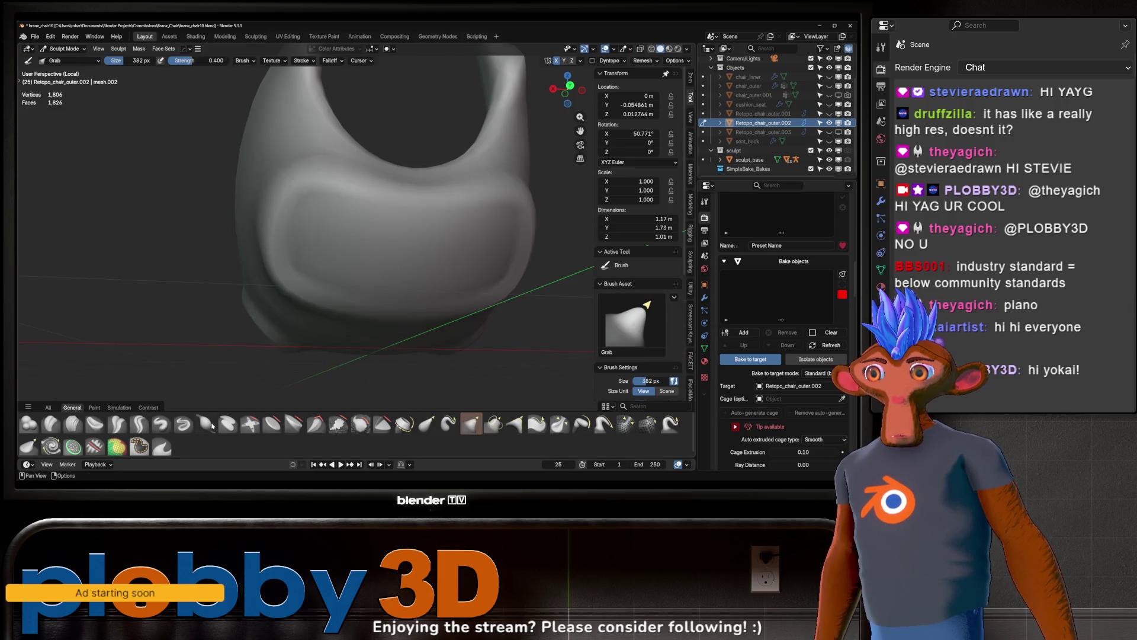
# - Turn on the wireframe overlay and try a deformation and a stroke on the chair front
pyautogui.press('q')
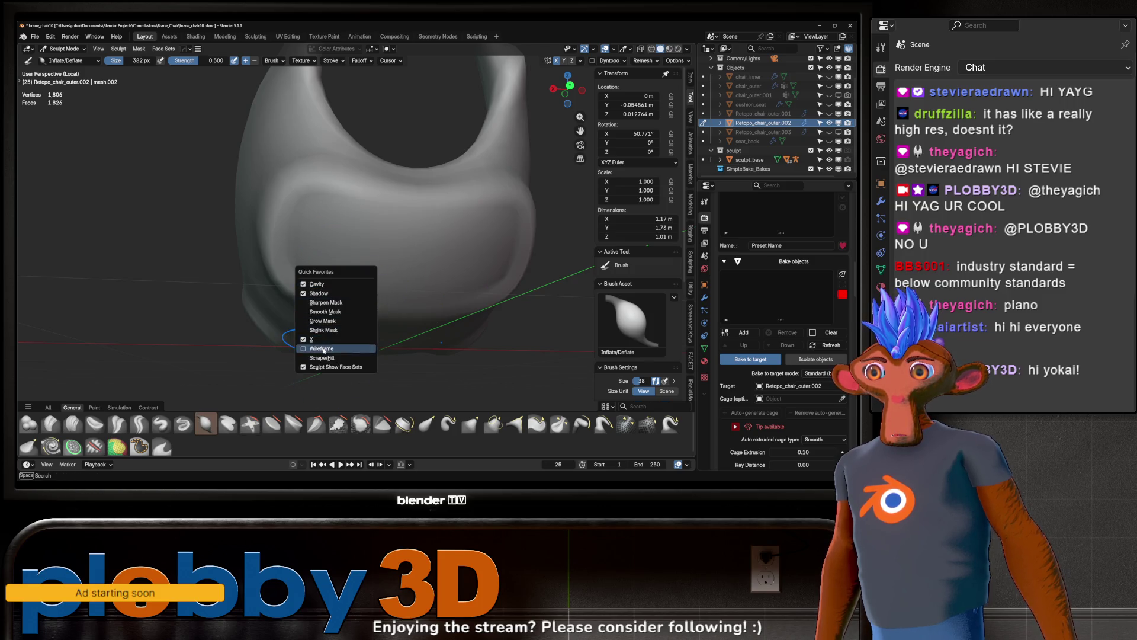
pyautogui.click(331, 348)
pyautogui.press('q')
pyautogui.click(339, 324)
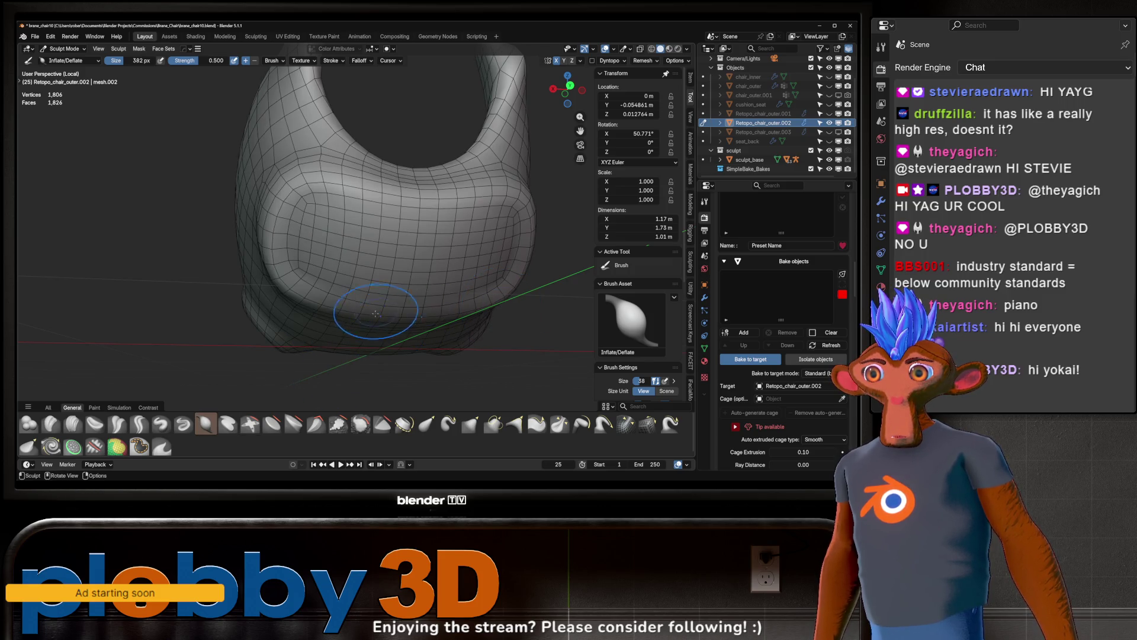
pyautogui.click(429, 285)
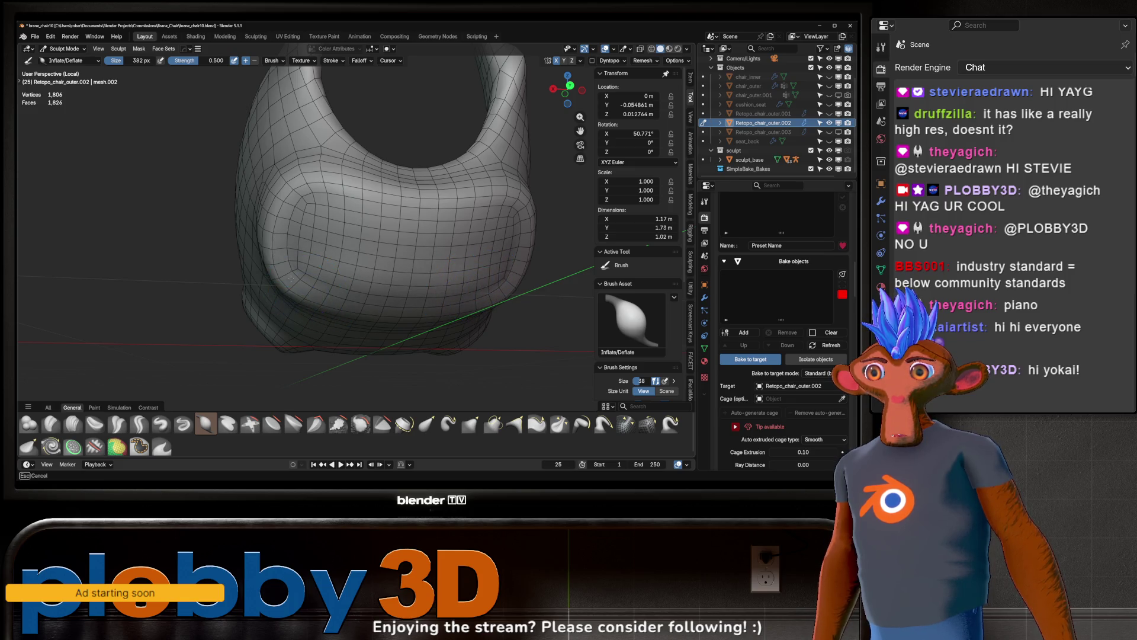
pyautogui.moveTo(302, 291)
pyautogui.mouseDown()
pyautogui.moveTo(299, 261)
pyautogui.moveTo(278, 274)
pyautogui.moveTo(305, 270)
pyautogui.mouseUp()
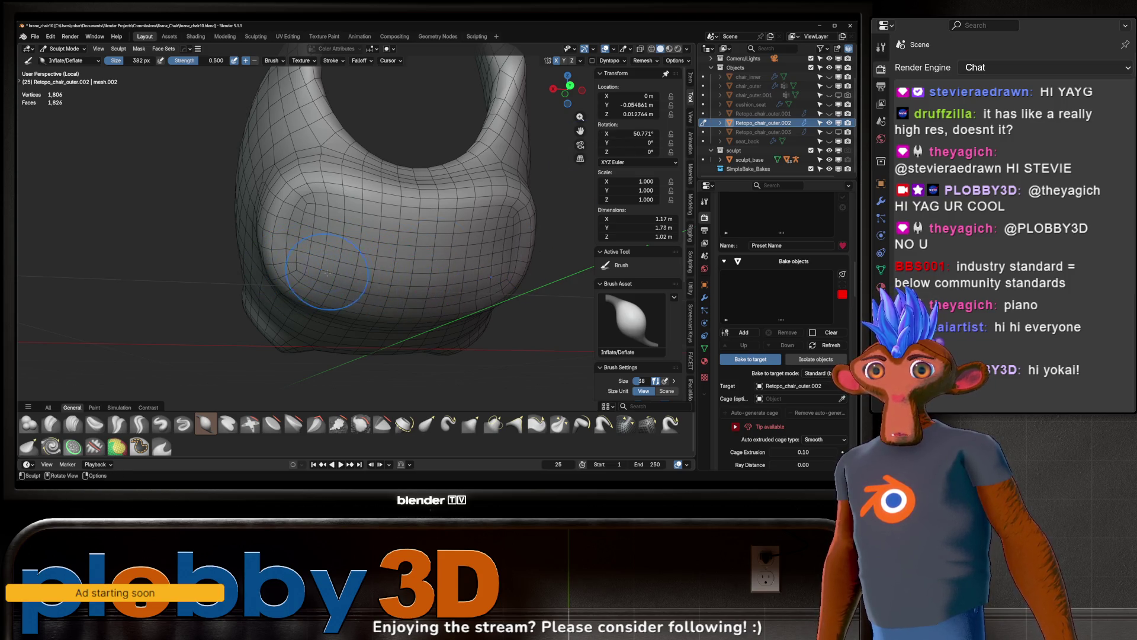
# - Exit local view so sculpt_base shows again, then return the chair shell to Sculpt Mode
pyautogui.hotkey('ctrl', 'Tab')
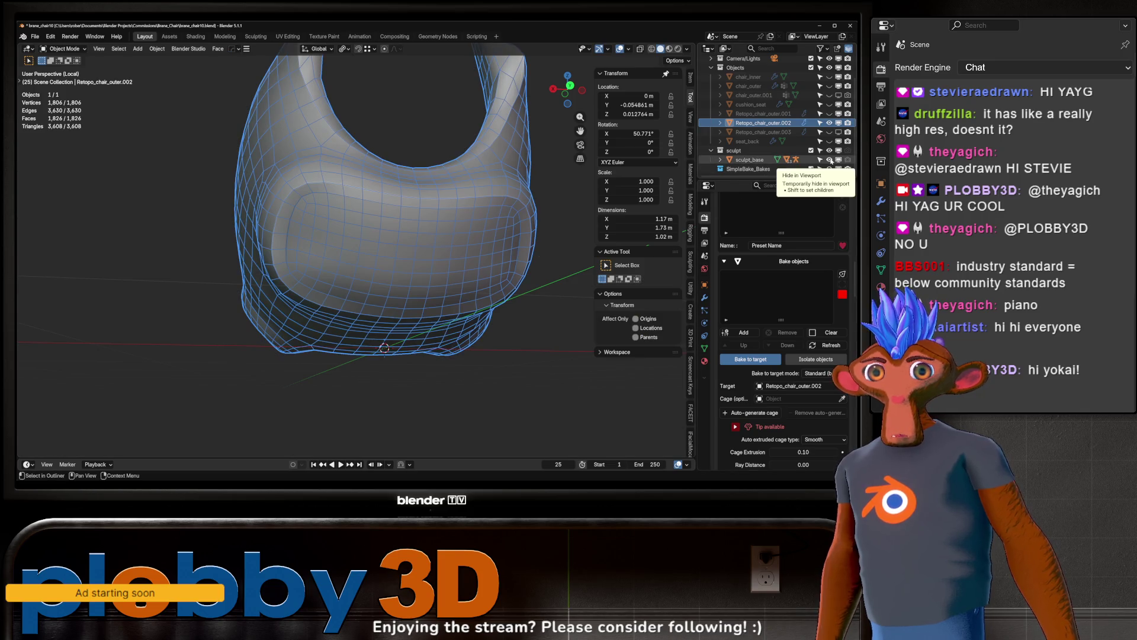
pyautogui.press('KP_Divide')
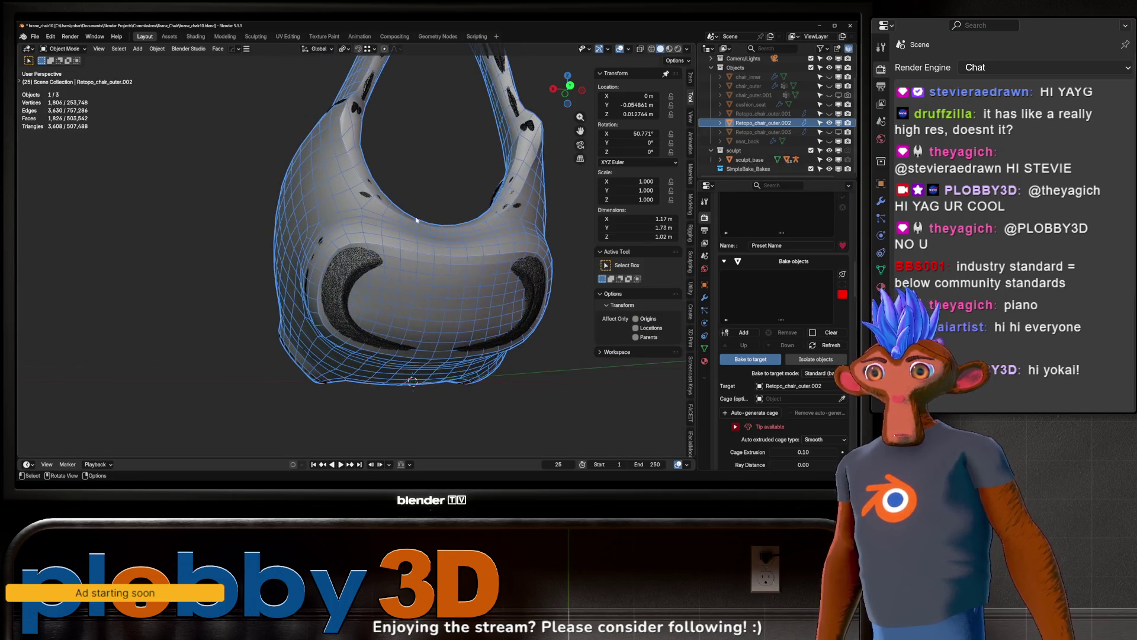
pyautogui.hotkey('ctrl', 'Tab')
pyautogui.click(419, 382)
# - Enlarge the Grab brush radius to 804 px and orbit around the chair's uprights and joint
pyautogui.moveTo(355, 304); pyautogui.dragTo(341, 303, button='middle')
pyautogui.press('f')
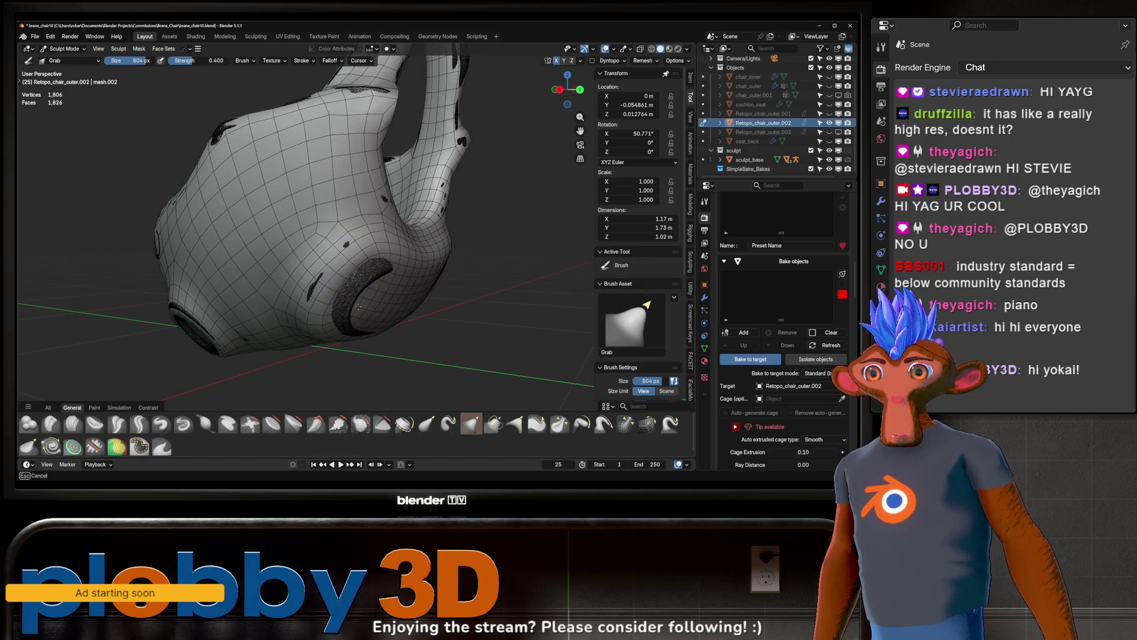
pyautogui.moveTo(343, 245)
pyautogui.mouseDown(button='middle')
pyautogui.moveTo(312, 246)
pyautogui.moveTo(432, 363)
pyautogui.moveTo(372, 309)
pyautogui.moveTo(376, 249)
pyautogui.moveTo(335, 232)
pyautogui.moveTo(332, 270)
pyautogui.moveTo(355, 278)
pyautogui.moveTo(393, 228)
pyautogui.moveTo(349, 238)
pyautogui.moveTo(368, 190)
pyautogui.moveTo(318, 241)
pyautogui.moveTo(350, 213)
pyautogui.moveTo(253, 223)
pyautogui.moveTo(395, 201)
pyautogui.mouseUp(button='middle')
pyautogui.moveTo(357, 162); pyautogui.dragTo(336, 248, button='middle')
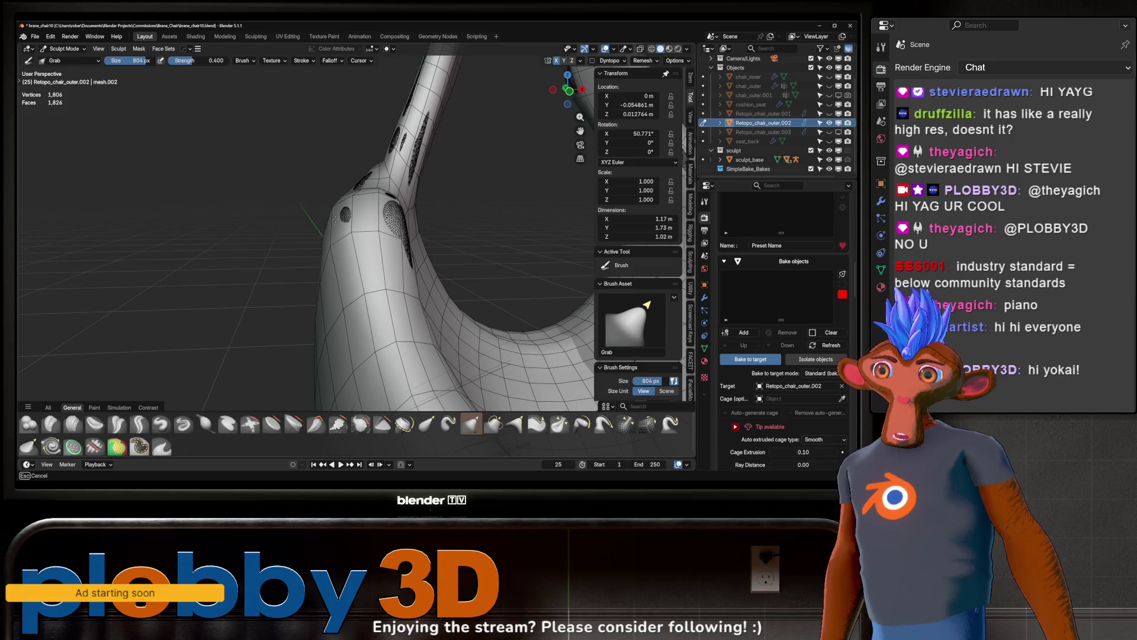
pyautogui.moveTo(379, 223); pyautogui.dragTo(391, 230, button='middle')
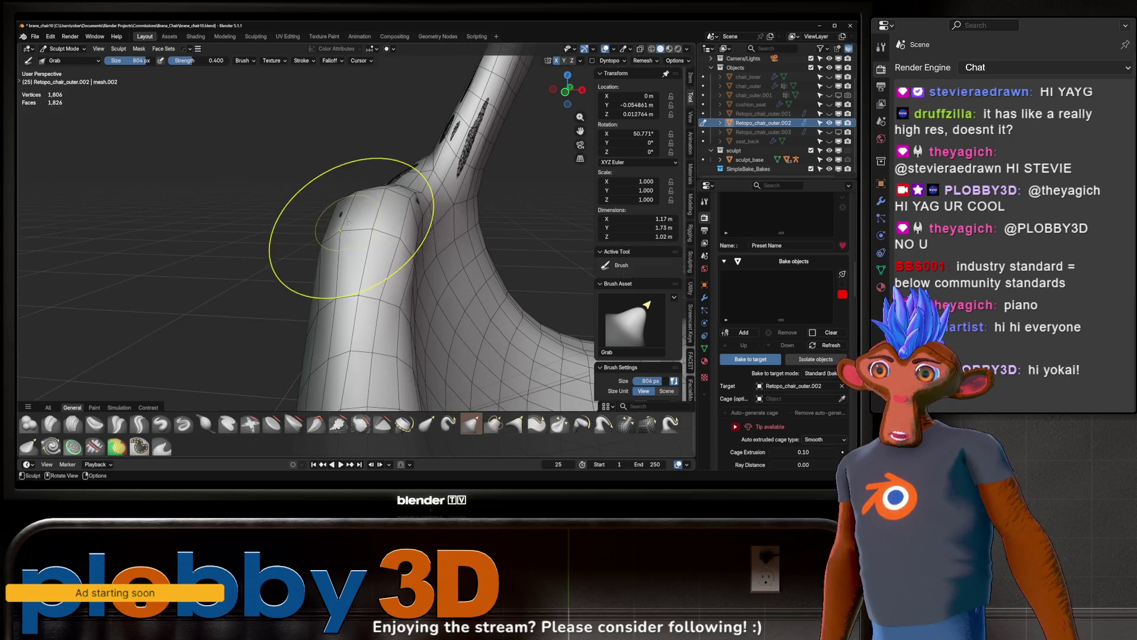
pyautogui.moveTo(337, 228)
pyautogui.mouseDown(button='middle')
pyautogui.moveTo(403, 213)
pyautogui.moveTo(285, 261)
pyautogui.moveTo(284, 249)
pyautogui.moveTo(324, 281)
pyautogui.moveTo(375, 262)
pyautogui.moveTo(347, 349)
pyautogui.mouseUp(button='middle')
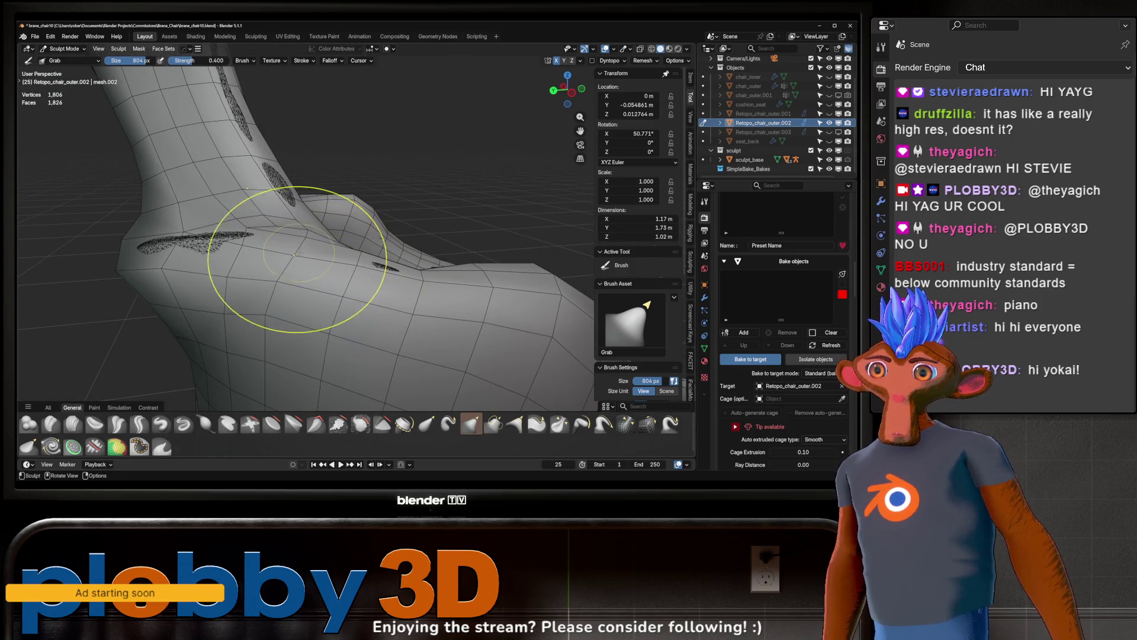
pyautogui.moveTo(171, 267)
pyautogui.mouseDown(button='middle')
pyautogui.moveTo(383, 260)
pyautogui.moveTo(409, 268)
pyautogui.moveTo(408, 286)
pyautogui.moveTo(349, 255)
pyautogui.moveTo(324, 312)
pyautogui.moveTo(326, 265)
pyautogui.moveTo(299, 240)
pyautogui.moveTo(355, 275)
pyautogui.moveTo(323, 262)
pyautogui.moveTo(340, 302)
pyautogui.moveTo(314, 287)
pyautogui.moveTo(454, 304)
pyautogui.moveTo(389, 288)
pyautogui.mouseUp(button='middle')
pyautogui.scroll(5, 324, 285)
pyautogui.scroll(-5, 325, 293)
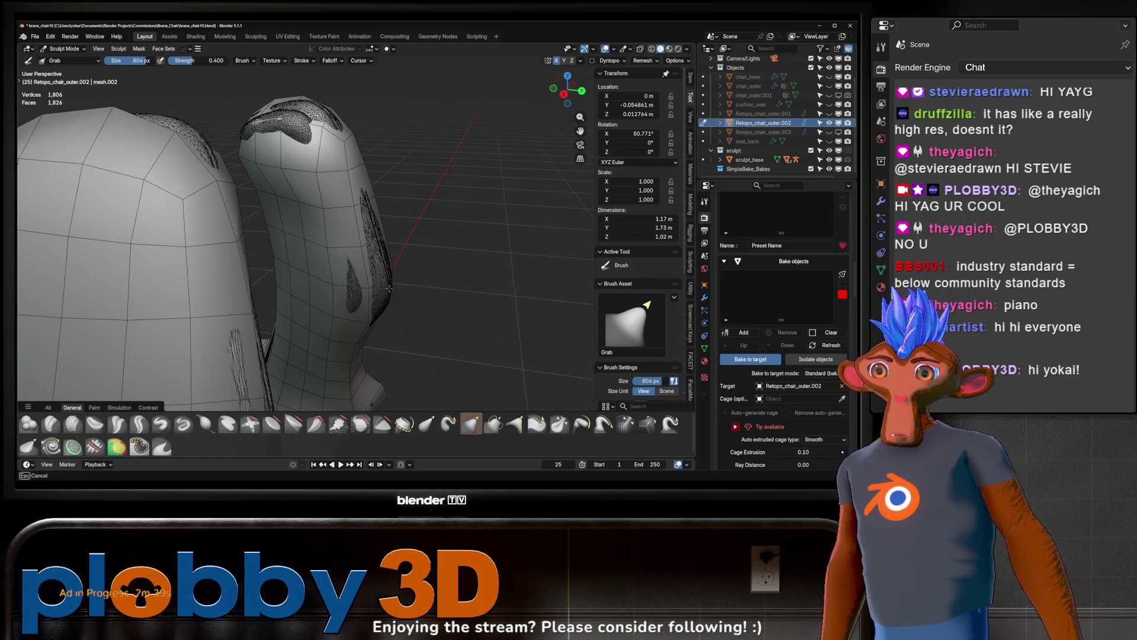
# - Grab the shell outward over the sculpt streak and both upright tops, then inspect the seat
pyautogui.moveTo(388, 234); pyautogui.dragTo(386, 286)
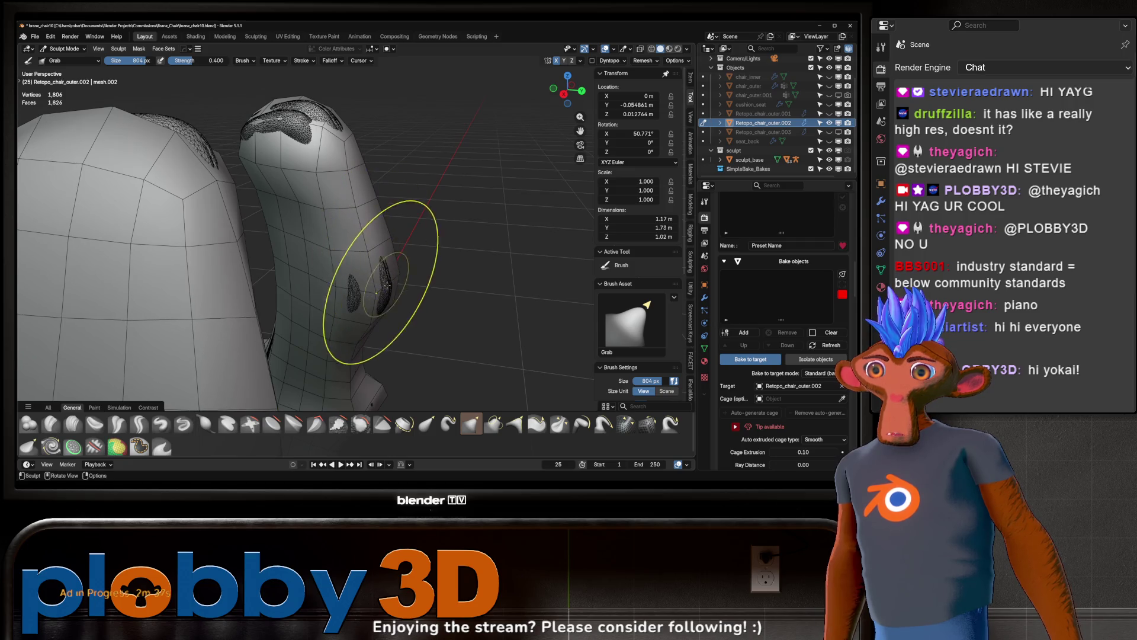
pyautogui.moveTo(373, 294)
pyautogui.mouseDown(button='middle')
pyautogui.moveTo(350, 294)
pyautogui.moveTo(381, 215)
pyautogui.moveTo(368, 329)
pyautogui.moveTo(355, 278)
pyautogui.moveTo(319, 220)
pyautogui.moveTo(356, 217)
pyautogui.mouseUp(button='middle')
pyautogui.moveTo(351, 215)
pyautogui.mouseDown()
pyautogui.moveTo(354, 204)
pyautogui.moveTo(341, 205)
pyautogui.mouseUp()
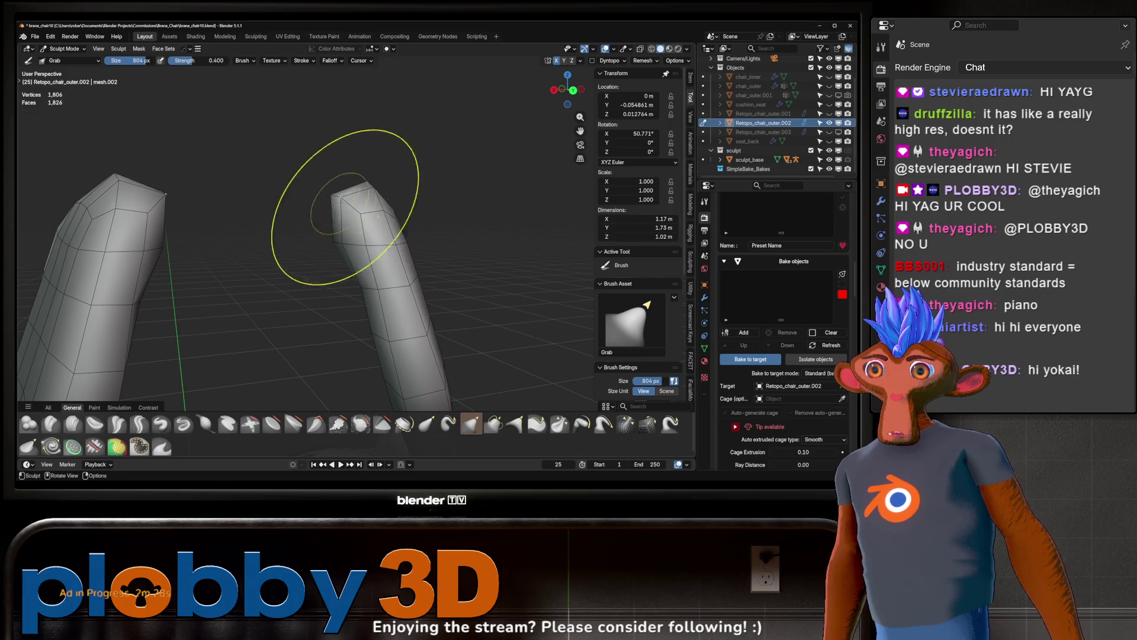
pyautogui.scroll(3, 341, 204)
pyautogui.moveTo(330, 223)
pyautogui.mouseDown(button='middle')
pyautogui.moveTo(379, 249)
pyautogui.moveTo(390, 222)
pyautogui.moveTo(379, 231)
pyautogui.moveTo(401, 241)
pyautogui.moveTo(437, 232)
pyautogui.moveTo(556, 245)
pyautogui.moveTo(456, 254)
pyautogui.moveTo(508, 342)
pyautogui.moveTo(381, 284)
pyautogui.moveTo(515, 267)
pyautogui.moveTo(495, 367)
pyautogui.moveTo(496, 342)
pyautogui.mouseUp(button='middle')
pyautogui.scroll(3, 456, 254)
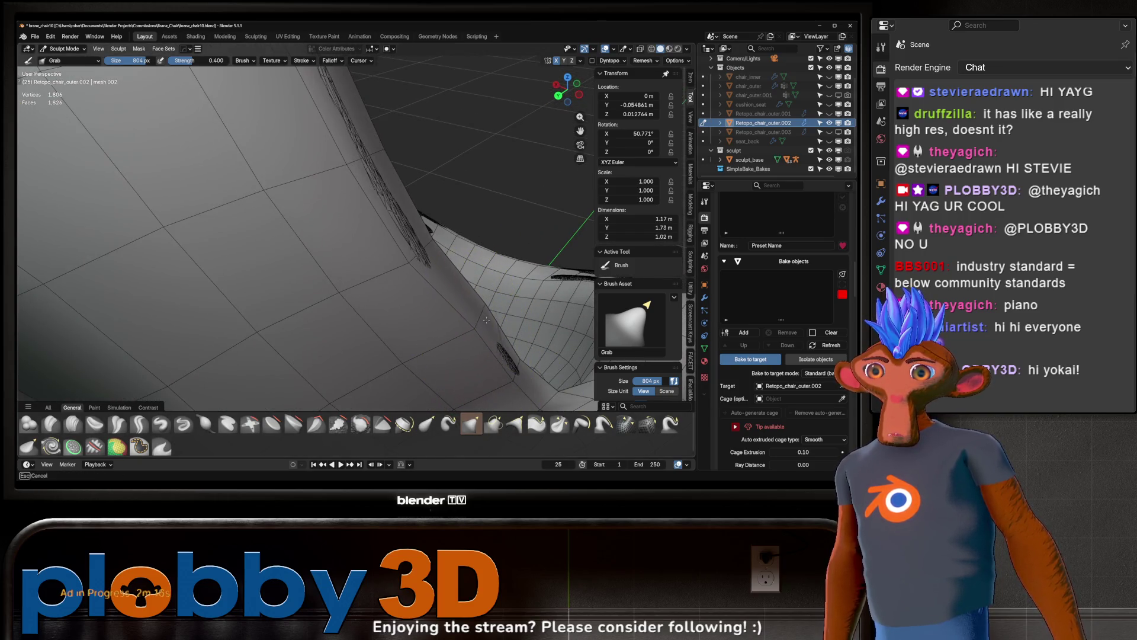
pyautogui.keyDown('ctrl'); pyautogui.moveTo(407, 236); pyautogui.dragTo(403, 278, button='middle'); pyautogui.keyUp('ctrl')
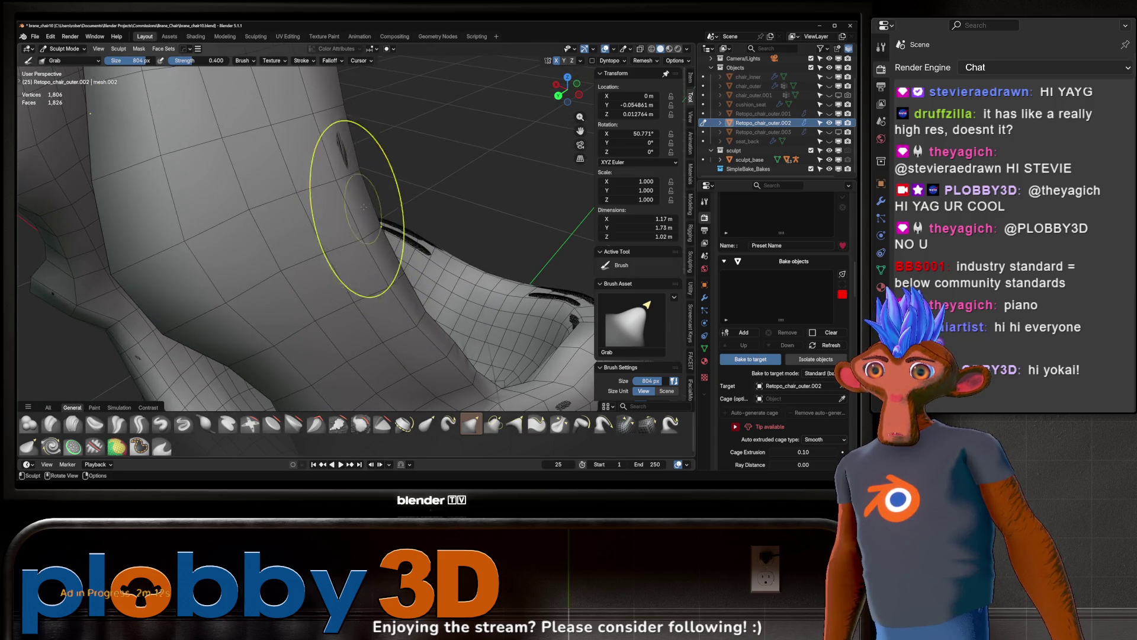
pyautogui.keyDown('ctrl'); pyautogui.moveTo(345, 156); pyautogui.dragTo(380, 267, button='middle'); pyautogui.keyUp('ctrl')
pyautogui.scroll(4, 330, 215)
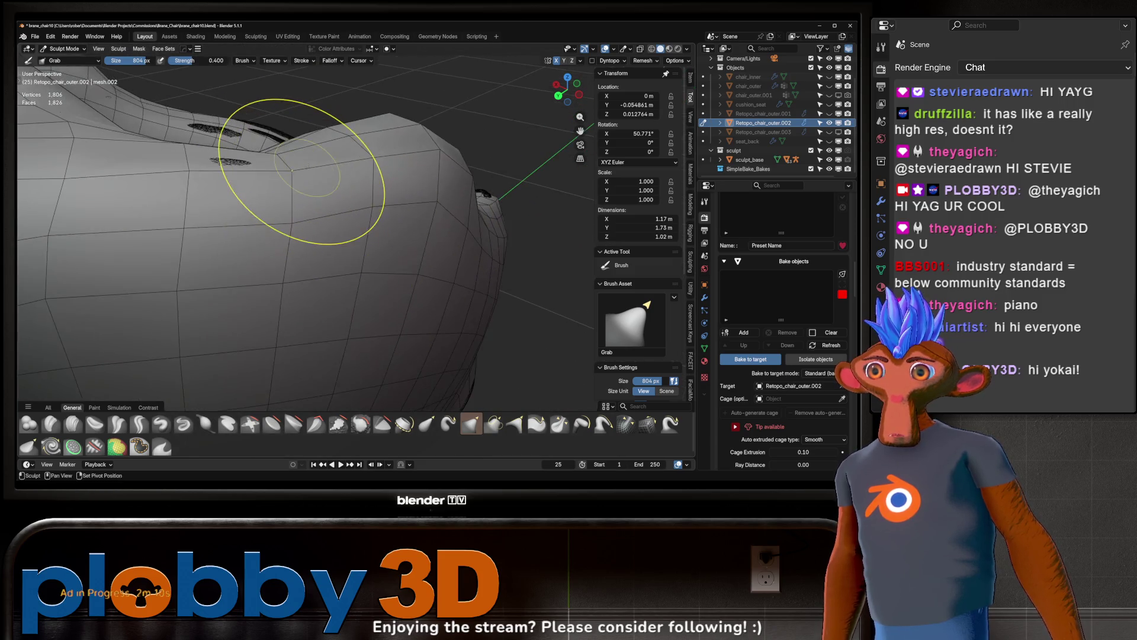
pyautogui.moveTo(269, 230)
pyautogui.mouseDown(button='middle')
pyautogui.moveTo(233, 223)
pyautogui.moveTo(469, 329)
pyautogui.moveTo(273, 204)
pyautogui.moveTo(255, 214)
pyautogui.moveTo(296, 190)
pyautogui.moveTo(324, 224)
pyautogui.moveTo(300, 198)
pyautogui.moveTo(426, 148)
pyautogui.moveTo(434, 217)
pyautogui.moveTo(389, 223)
pyautogui.moveTo(375, 272)
pyautogui.moveTo(355, 261)
pyautogui.mouseUp(button='middle')
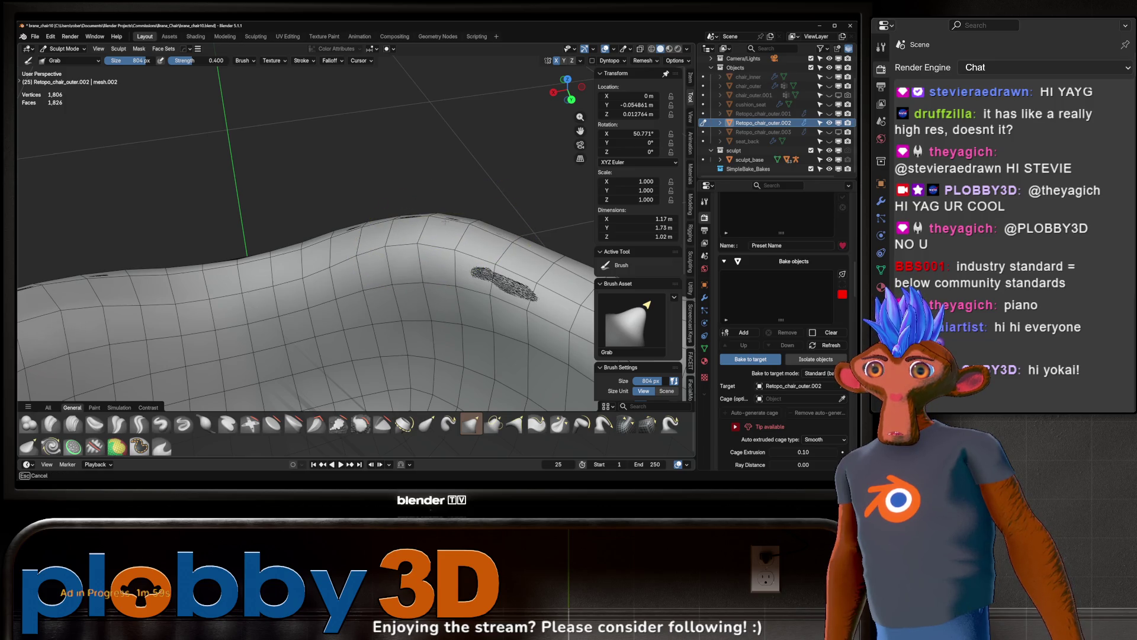
# - Pull the retopo shell over the seat's side groove with the Grab brush
pyautogui.moveTo(521, 304)
pyautogui.mouseDown(button='middle')
pyautogui.moveTo(444, 318)
pyautogui.moveTo(459, 217)
pyautogui.mouseUp(button='middle')
pyautogui.moveTo(442, 300)
pyautogui.mouseDown(button='middle')
pyautogui.moveTo(415, 296)
pyautogui.moveTo(279, 203)
pyautogui.moveTo(398, 198)
pyautogui.moveTo(241, 216)
pyautogui.moveTo(329, 229)
pyautogui.moveTo(299, 218)
pyautogui.mouseUp(button='middle')
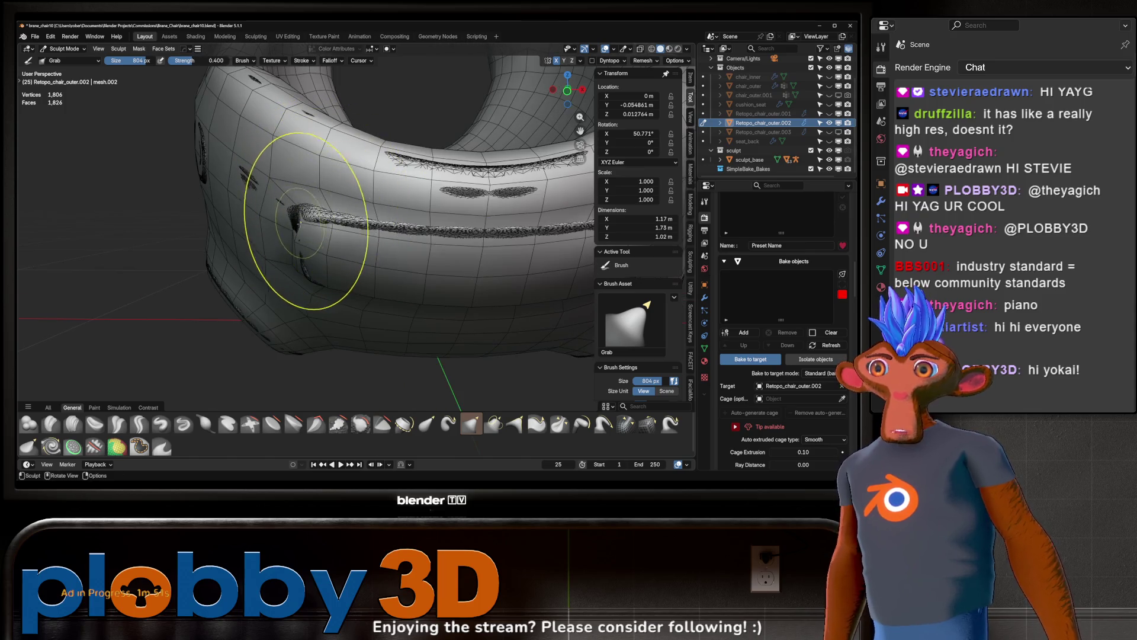
pyautogui.moveTo(399, 197)
pyautogui.mouseDown(button='middle')
pyautogui.moveTo(452, 216)
pyautogui.moveTo(292, 190)
pyautogui.moveTo(372, 223)
pyautogui.moveTo(330, 267)
pyautogui.moveTo(334, 255)
pyautogui.moveTo(373, 275)
pyautogui.moveTo(292, 254)
pyautogui.moveTo(276, 207)
pyautogui.moveTo(274, 241)
pyautogui.moveTo(318, 237)
pyautogui.mouseUp(button='middle')
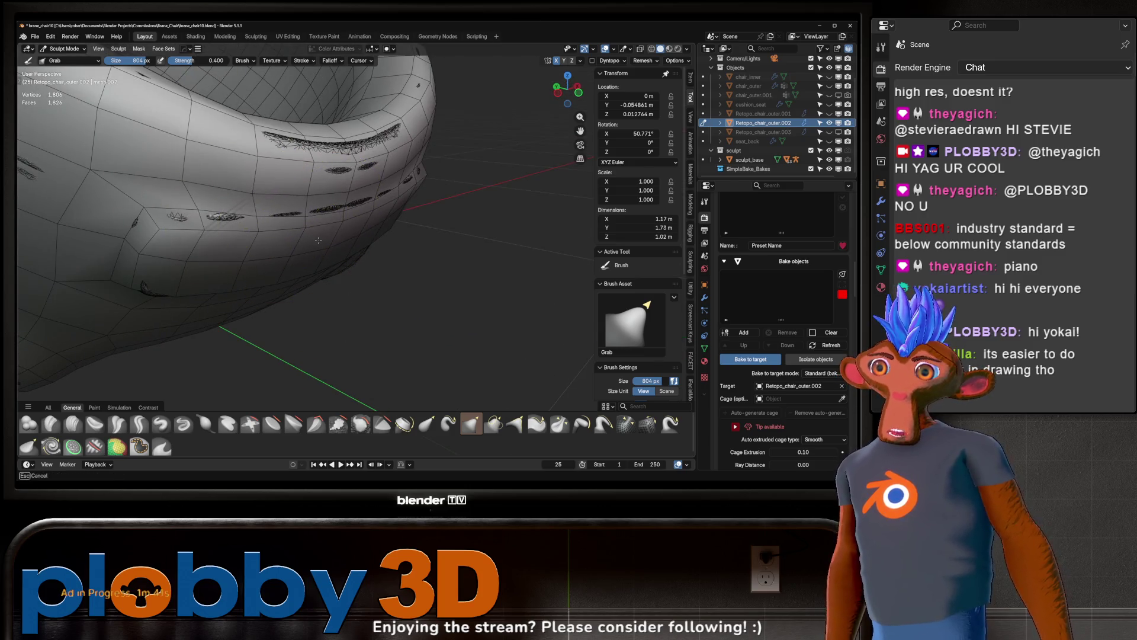
pyautogui.moveTo(343, 194)
pyautogui.mouseDown(button='middle')
pyautogui.moveTo(356, 160)
pyautogui.moveTo(304, 228)
pyautogui.moveTo(165, 216)
pyautogui.moveTo(190, 215)
pyautogui.mouseUp(button='middle')
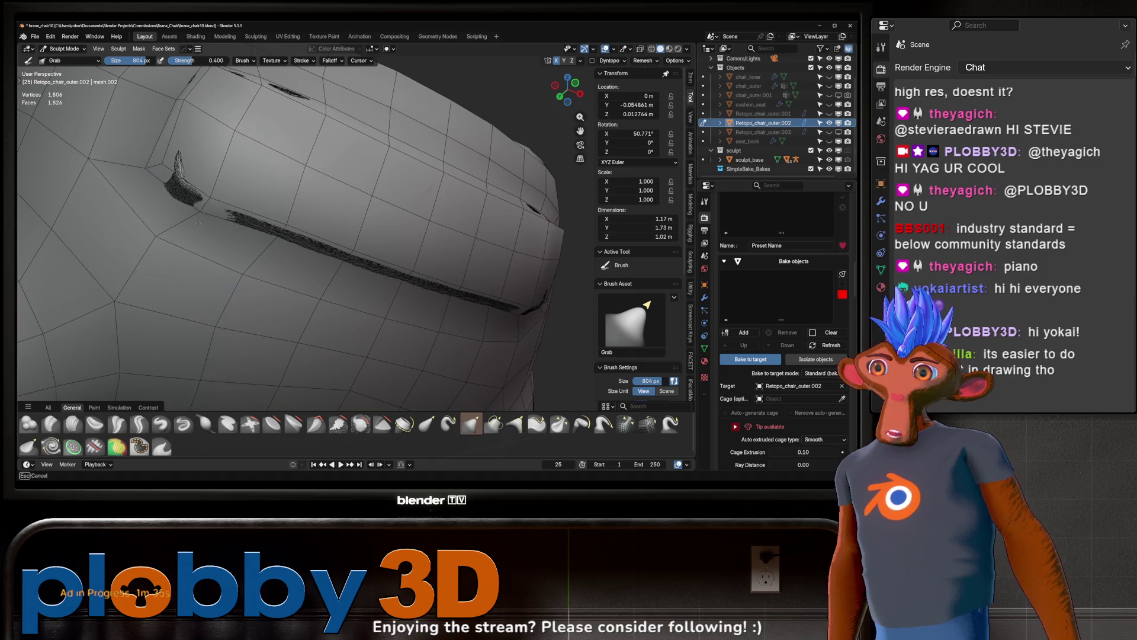
pyautogui.moveTo(169, 185); pyautogui.dragTo(275, 244)
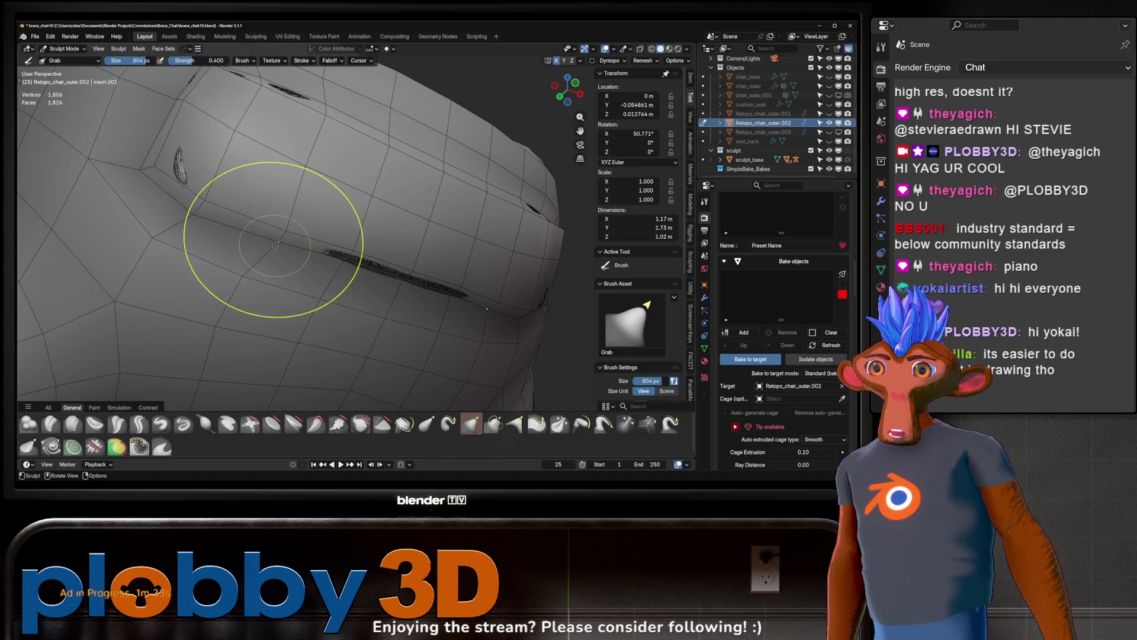
# - Check the seat's round hole rim from several angles, then enter Edit Mode on the shell
pyautogui.moveTo(393, 234)
pyautogui.mouseDown(button='middle')
pyautogui.moveTo(206, 280)
pyautogui.moveTo(386, 261)
pyautogui.moveTo(381, 190)
pyautogui.moveTo(292, 233)
pyautogui.moveTo(386, 200)
pyautogui.moveTo(283, 256)
pyautogui.mouseUp(button='middle')
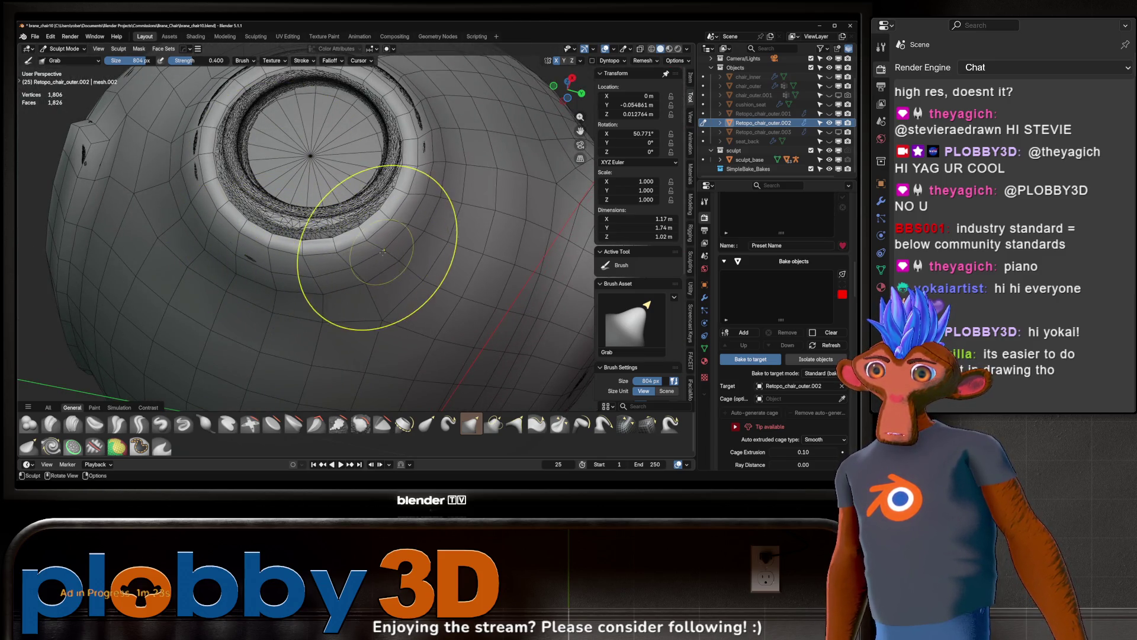
pyautogui.moveTo(393, 228)
pyautogui.mouseDown(button='middle')
pyautogui.moveTo(357, 199)
pyautogui.moveTo(326, 207)
pyautogui.mouseUp(button='middle')
pyautogui.moveTo(407, 243)
pyautogui.mouseDown(button='middle')
pyautogui.moveTo(279, 228)
pyautogui.moveTo(357, 175)
pyautogui.moveTo(363, 200)
pyautogui.moveTo(392, 157)
pyautogui.mouseUp(button='middle')
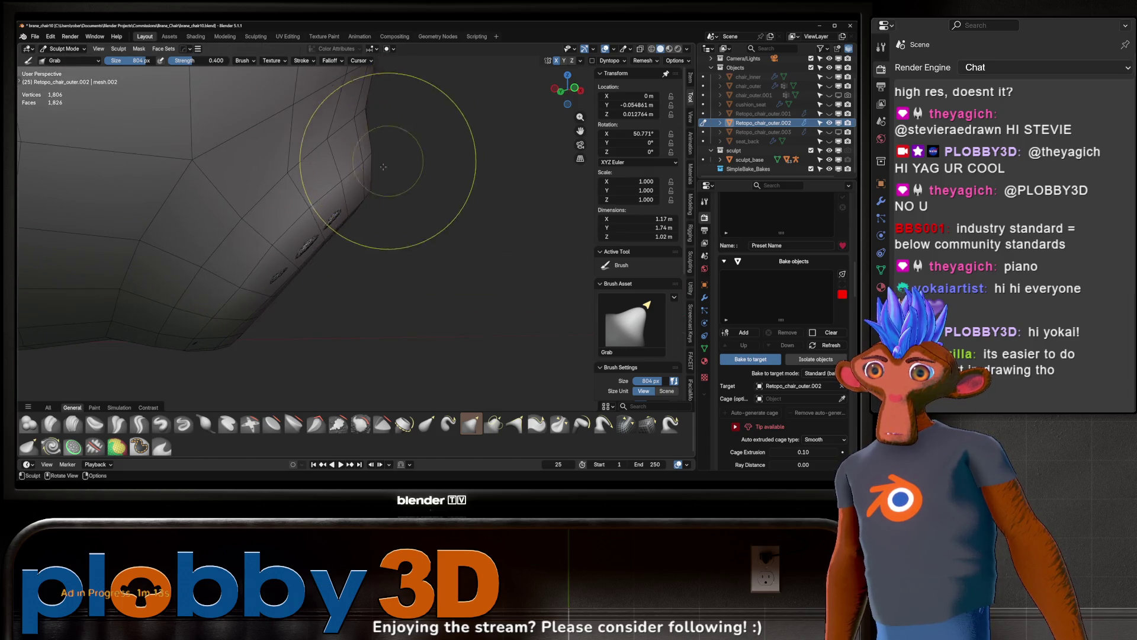
pyautogui.moveTo(328, 217); pyautogui.dragTo(322, 233, button='middle')
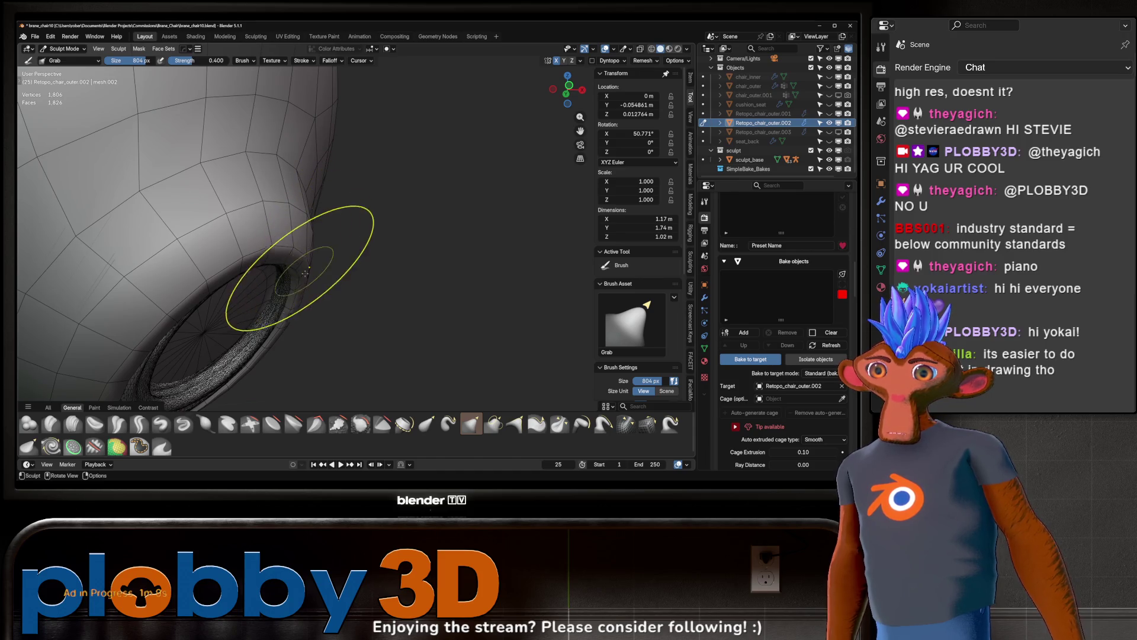
pyautogui.moveTo(310, 273); pyautogui.dragTo(331, 254, button='middle')
pyautogui.moveTo(311, 249)
pyautogui.mouseDown(button='middle')
pyautogui.moveTo(261, 192)
pyautogui.moveTo(355, 267)
pyautogui.moveTo(366, 289)
pyautogui.mouseUp(button='middle')
pyautogui.press('Tab')
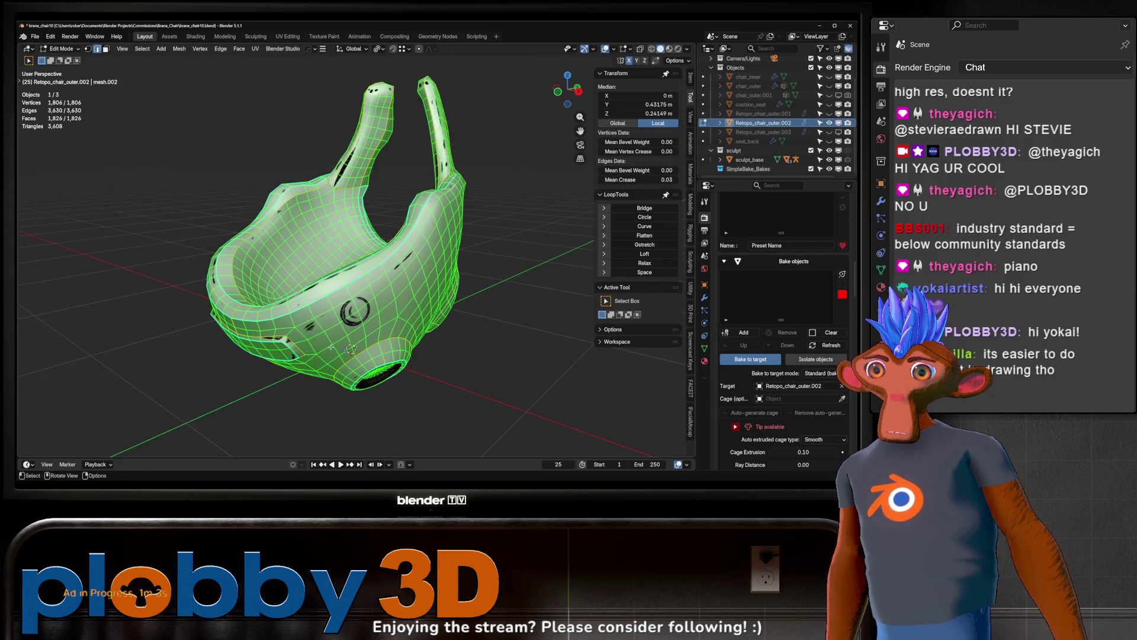
# - In UV Editing, unwrap the chair shell with Minimum Stretch and pack its islands with UVPackmaster
pyautogui.click(288, 36)
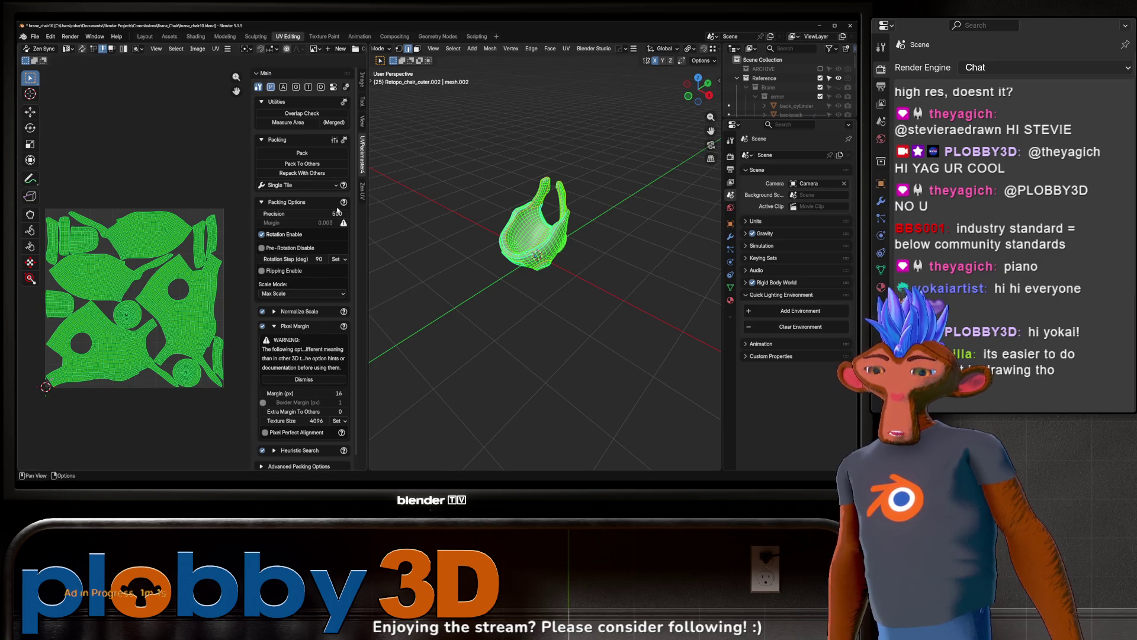
pyautogui.press('KP_Decimal')
pyautogui.press('u')
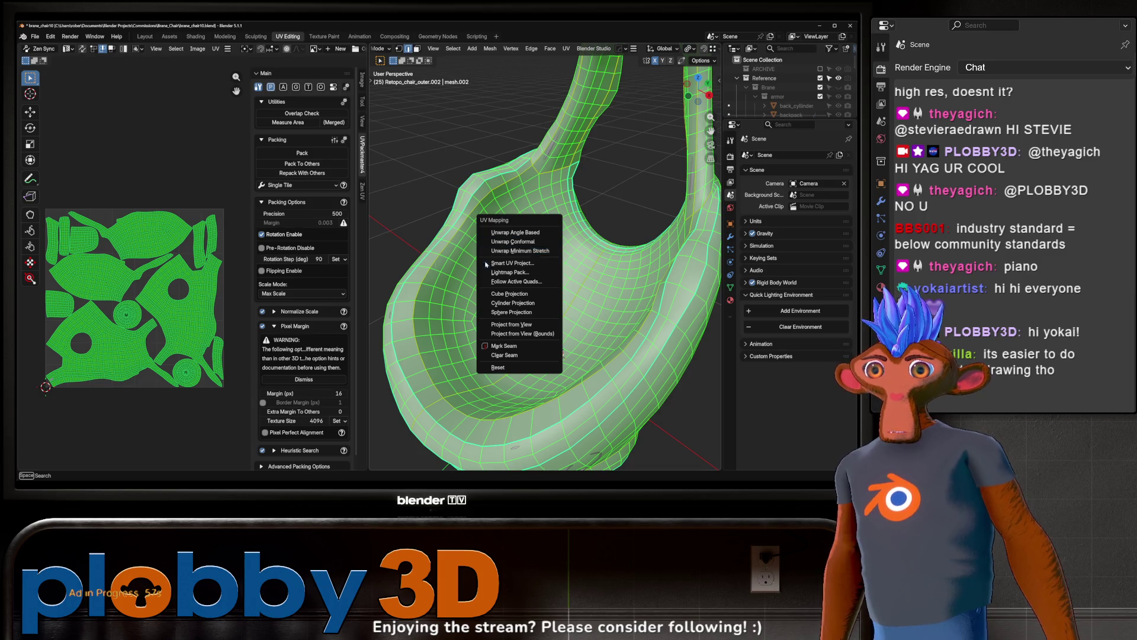
pyautogui.click(518, 250)
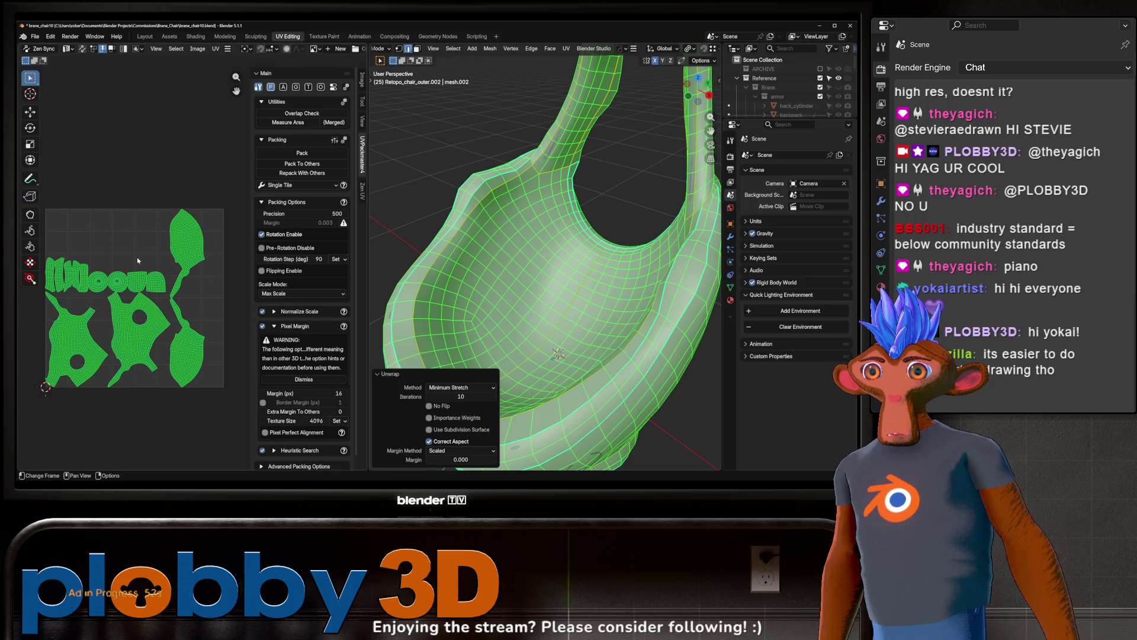
pyautogui.moveTo(516, 256); pyautogui.dragTo(536, 255, button='middle')
pyautogui.click(302, 153)
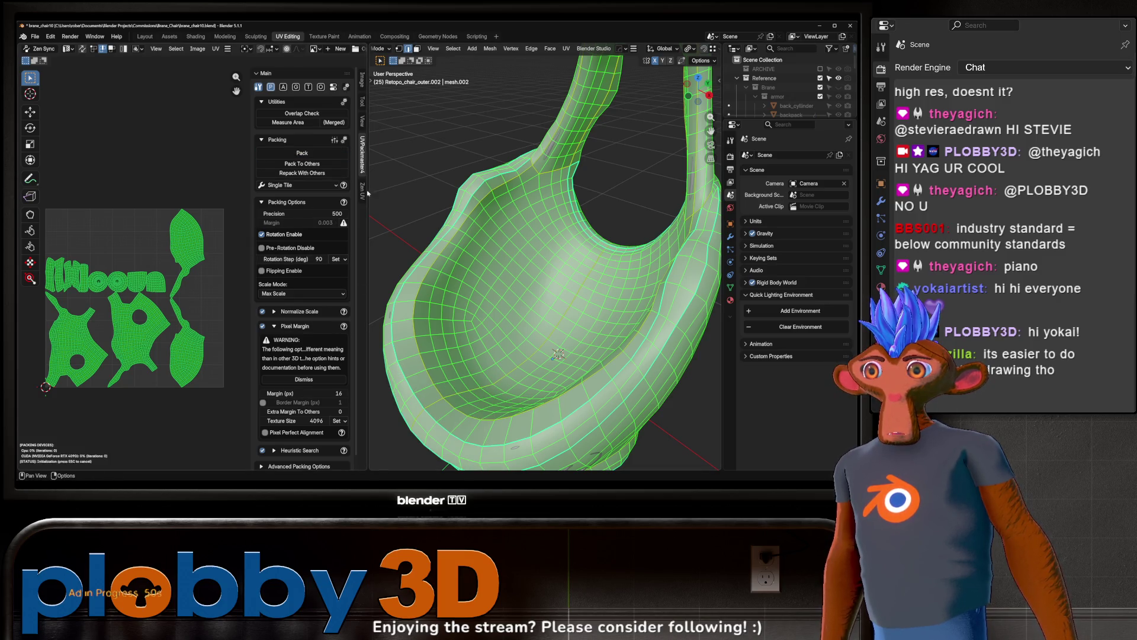
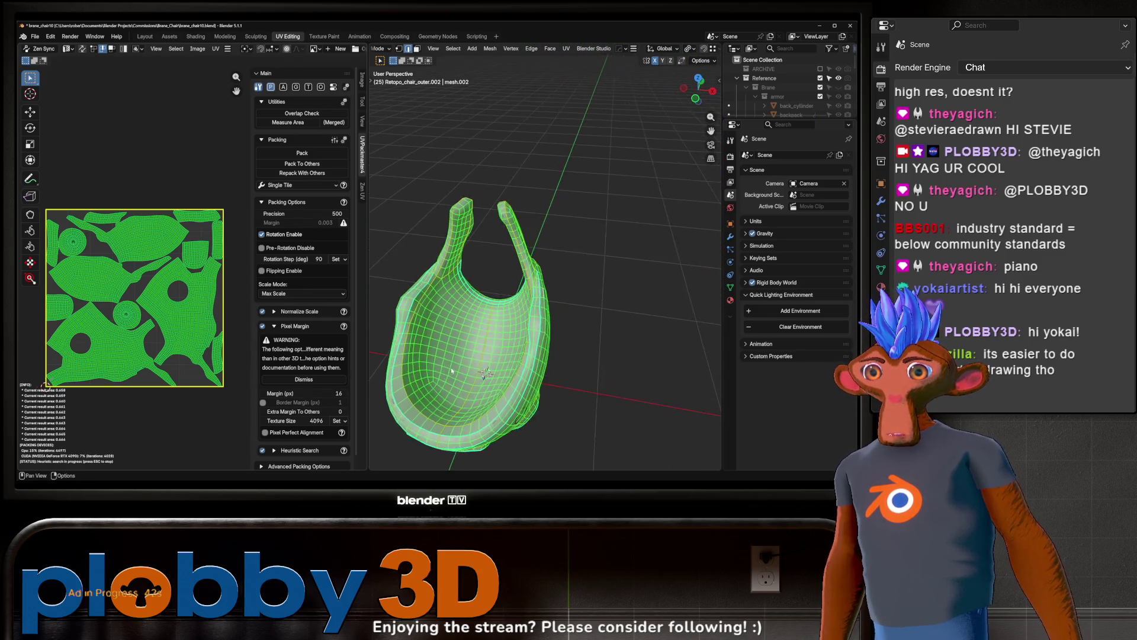
# - Orbit and zoom around the retopo chair shell to check its UVs
pyautogui.moveTo(681, 356)
pyautogui.mouseDown(button='middle')
pyautogui.moveTo(576, 359)
pyautogui.moveTo(524, 398)
pyautogui.moveTo(507, 391)
pyautogui.moveTo(518, 373)
pyautogui.moveTo(510, 346)
pyautogui.moveTo(452, 359)
pyautogui.moveTo(423, 351)
pyautogui.moveTo(415, 332)
pyautogui.mouseUp(button='middle')
pyautogui.scroll(5, 507, 338)
pyautogui.scroll(-5, 474, 350)
pyautogui.scroll(3, 427, 339)
# - Return to Object Mode in the Layout workspace with a front view of the chair
pyautogui.press('Tab')
pyautogui.click(144, 37)
pyautogui.moveTo(414, 273)
pyautogui.mouseDown(button='middle')
pyautogui.moveTo(392, 262)
pyautogui.moveTo(426, 234)
pyautogui.moveTo(414, 249)
pyautogui.moveTo(396, 237)
pyautogui.mouseUp(button='middle')
pyautogui.scroll(-3, 426, 234)
pyautogui.scroll(3, 395, 237)
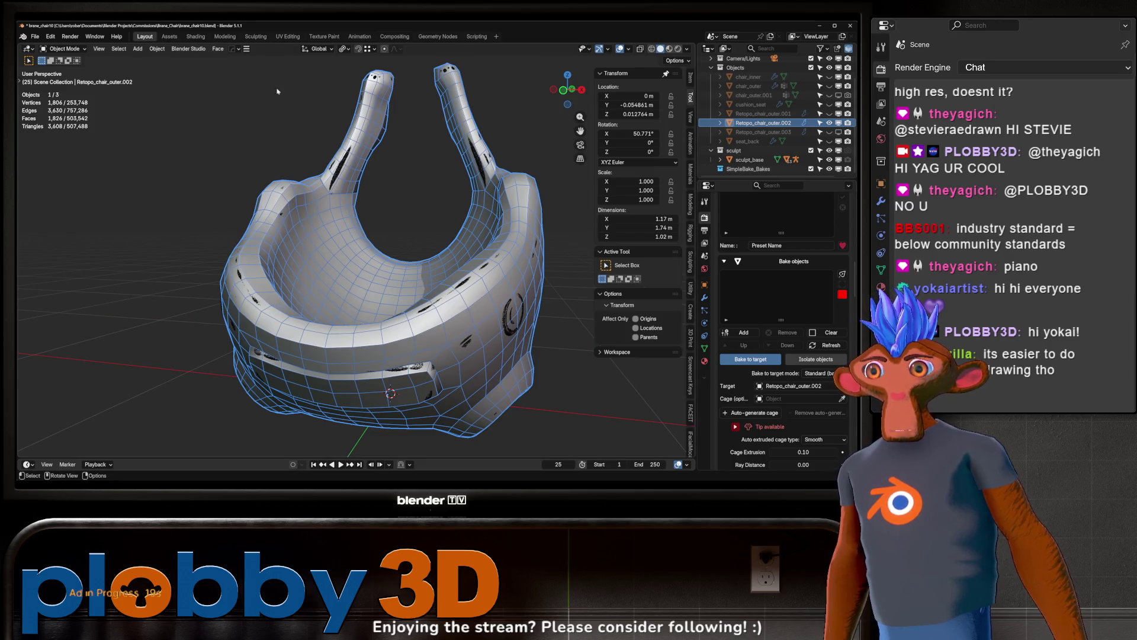
# - Generate an automatic SimpleBake cage around the chair shell and inspect it from several angles
pyautogui.rightClick(403, 202)
pyautogui.click(403, 203)
pyautogui.moveTo(403, 203)
pyautogui.mouseDown(button='middle')
pyautogui.moveTo(415, 225)
pyautogui.moveTo(379, 231)
pyautogui.mouseUp(button='middle')
pyautogui.click(751, 413)
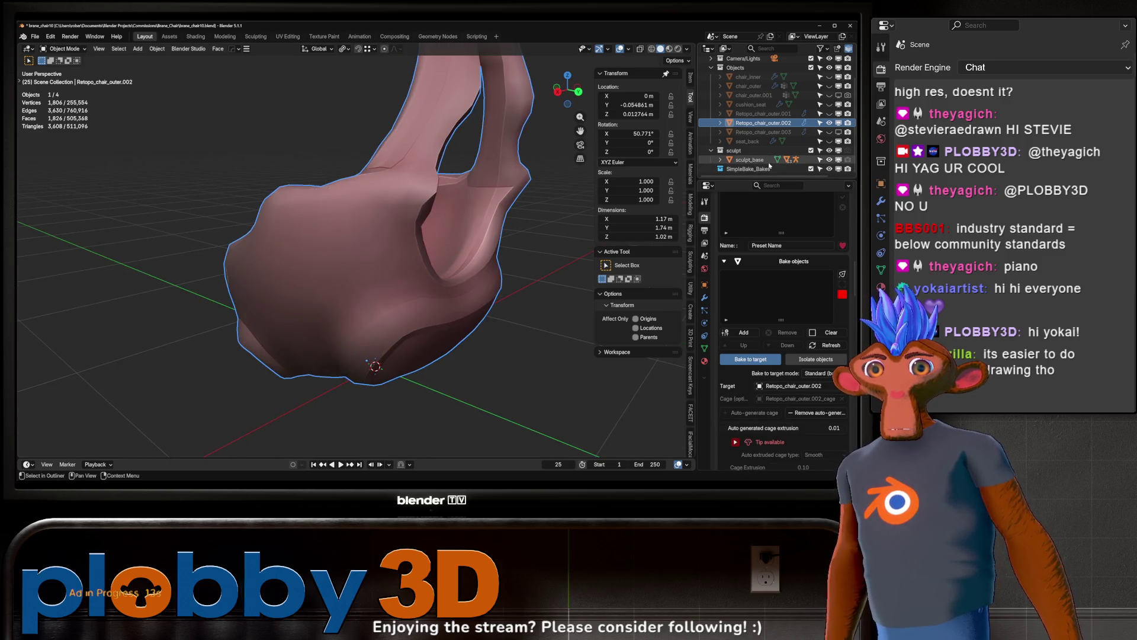
pyautogui.moveTo(414, 236)
pyautogui.mouseDown(button='middle')
pyautogui.moveTo(470, 216)
pyautogui.moveTo(450, 201)
pyautogui.moveTo(438, 214)
pyautogui.mouseUp(button='middle')
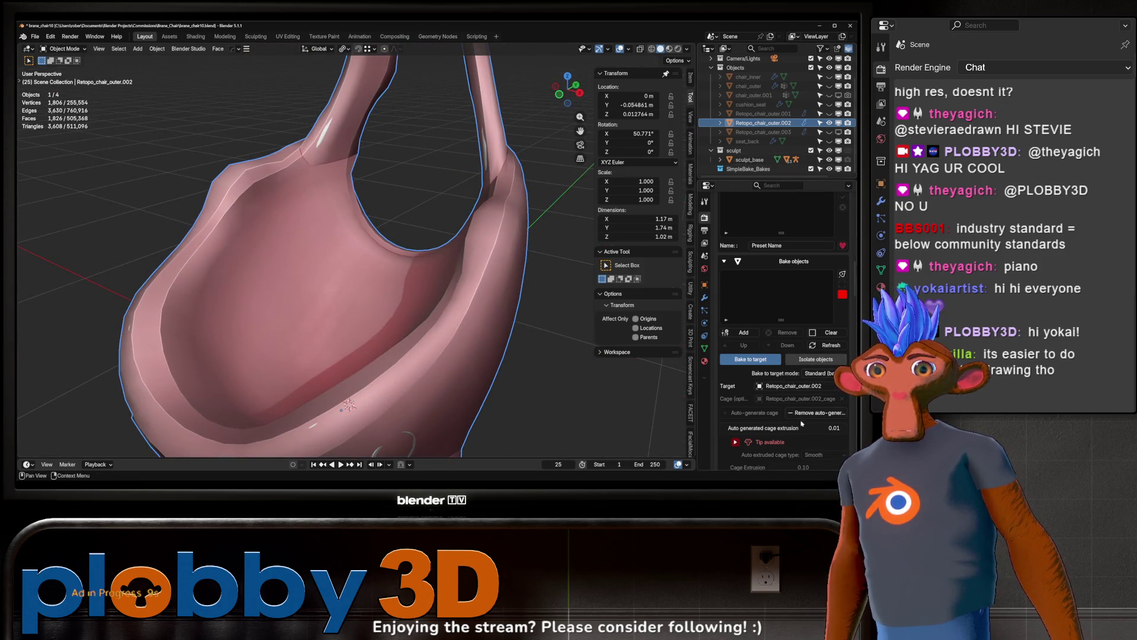
pyautogui.scroll(-5, 266, 207)
pyautogui.moveTo(266, 208)
pyautogui.mouseDown(button='middle')
pyautogui.moveTo(236, 187)
pyautogui.moveTo(421, 256)
pyautogui.mouseUp(button='middle')
pyautogui.scroll(-5, 731, 397)
pyautogui.scroll(-15, 730, 398)
pyautogui.scroll(-10, 731, 398)
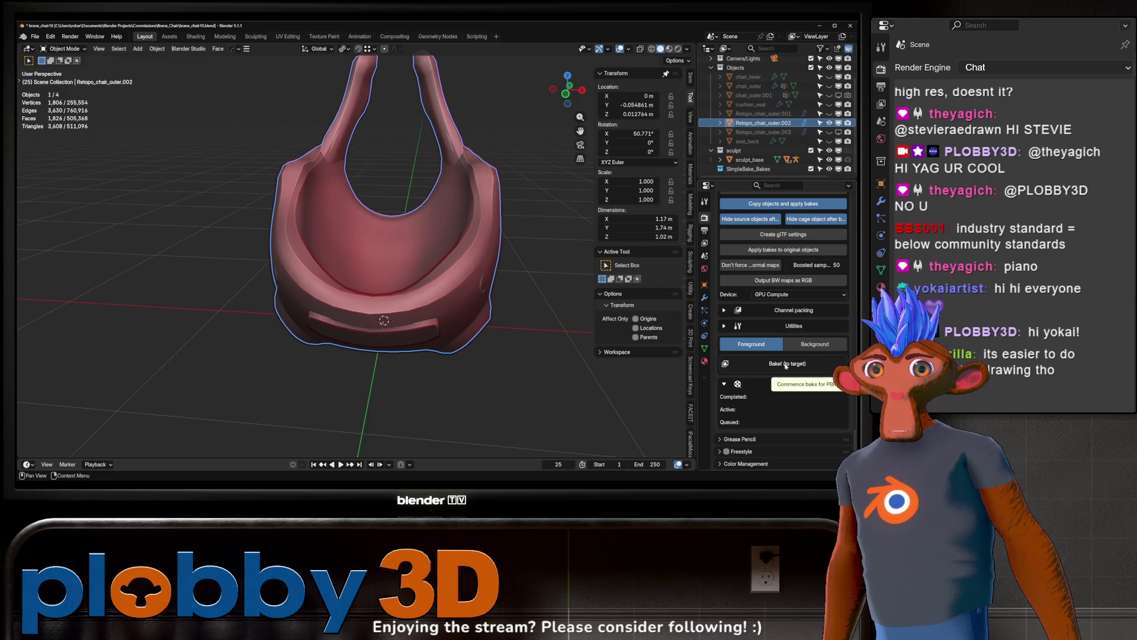
# - Set sculpt_base as the high-poly source and run the SimpleBake bake to target
pyautogui.click(786, 365)
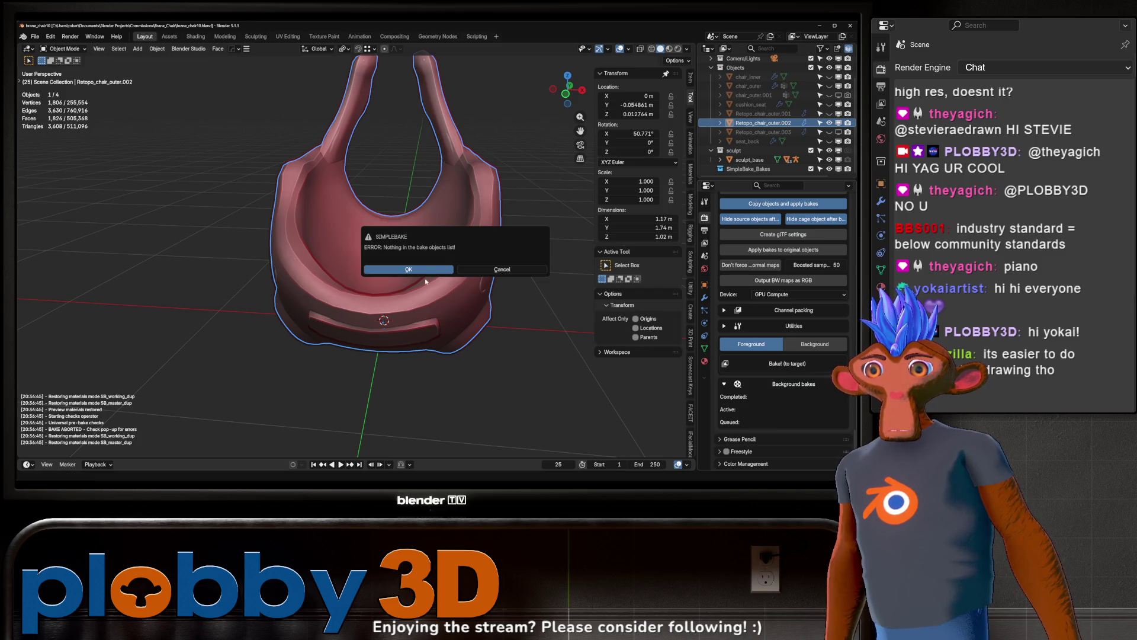
pyautogui.click(424, 269)
pyautogui.scroll(15, 787, 302)
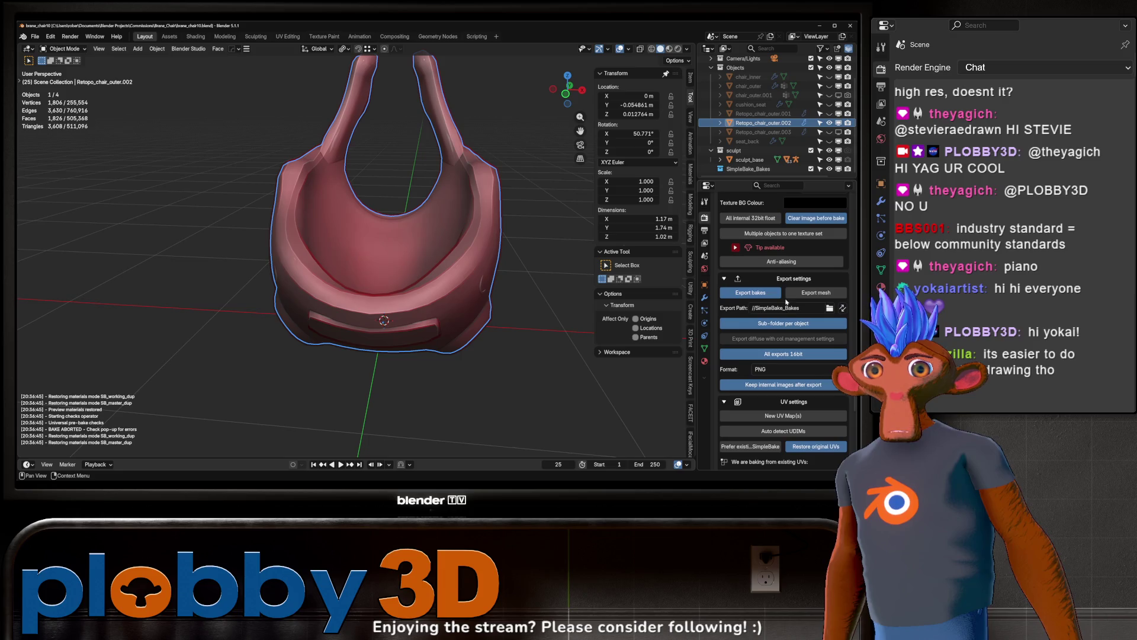
pyautogui.click(749, 160)
pyautogui.scroll(-5, 769, 411)
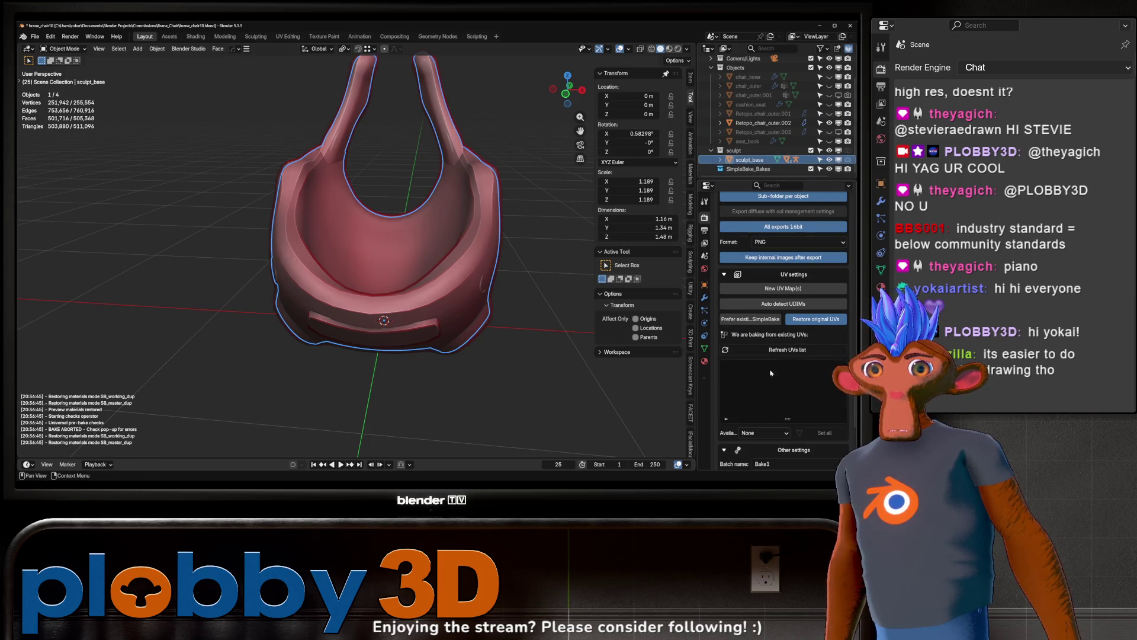
pyautogui.scroll(15, 768, 382)
pyautogui.scroll(10, 775, 362)
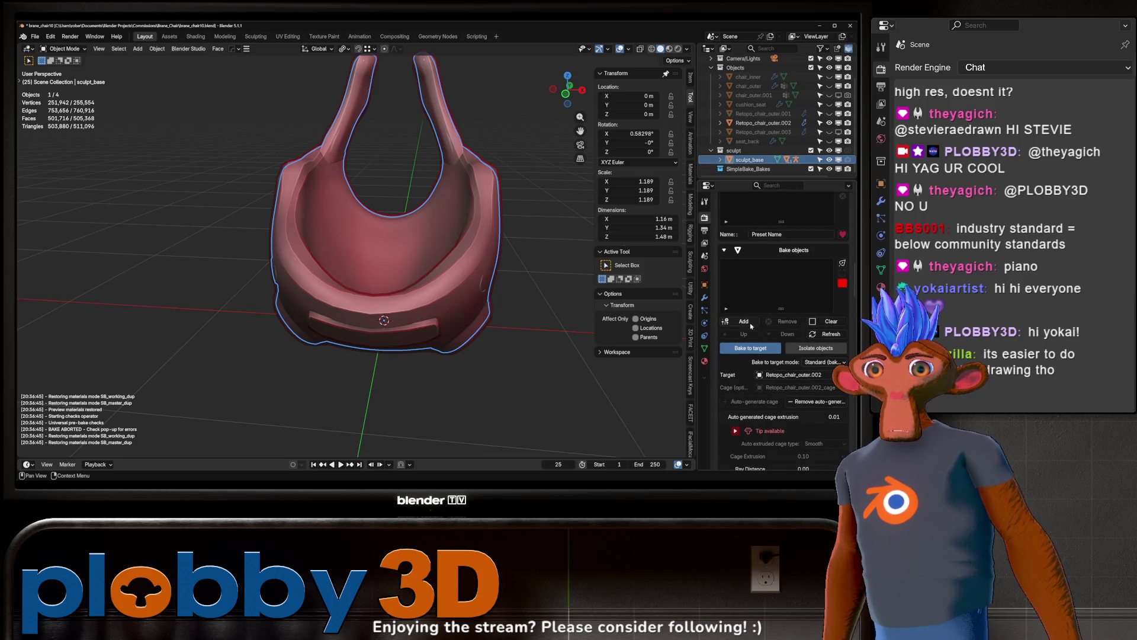
pyautogui.scroll(-5, 774, 362)
pyautogui.scroll(-1, 772, 384)
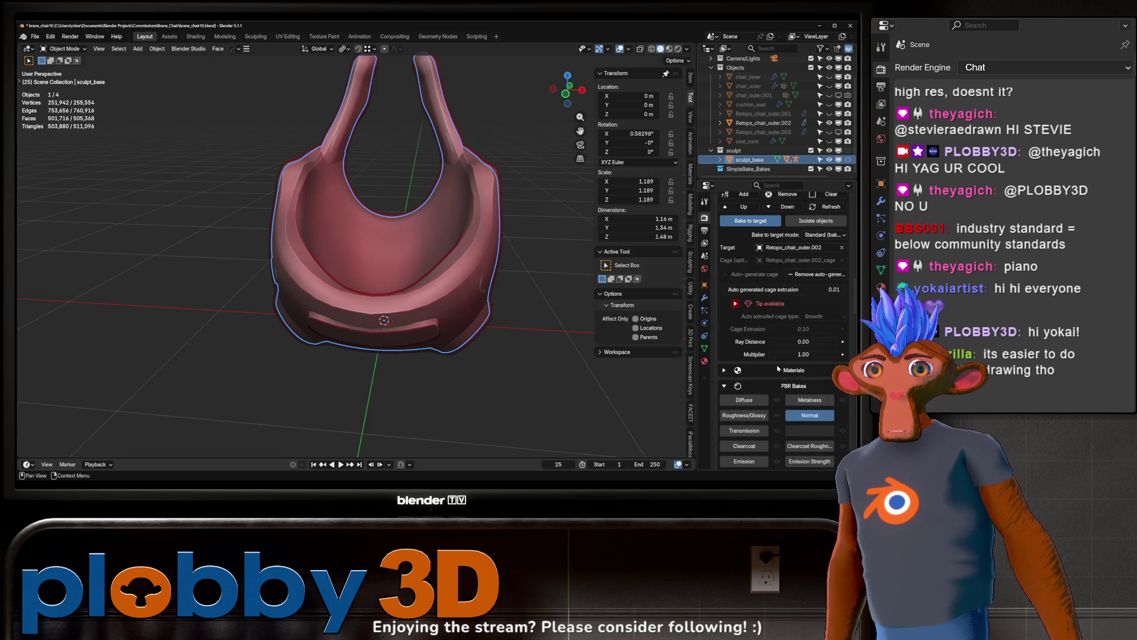
pyautogui.scroll(-15, 777, 358)
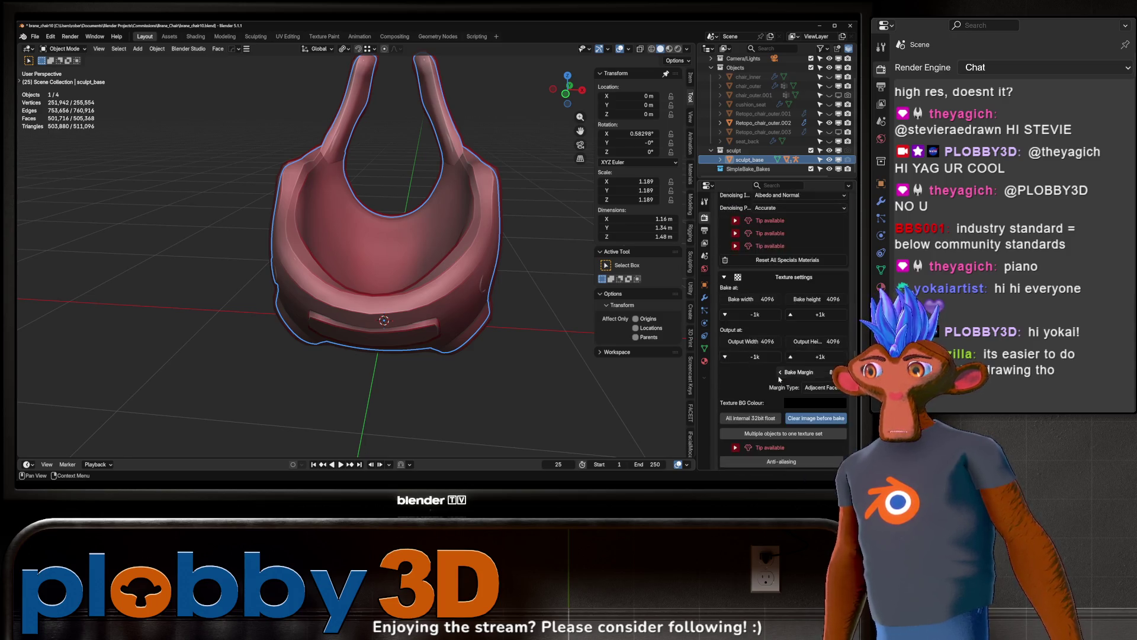
pyautogui.scroll(-10, 781, 377)
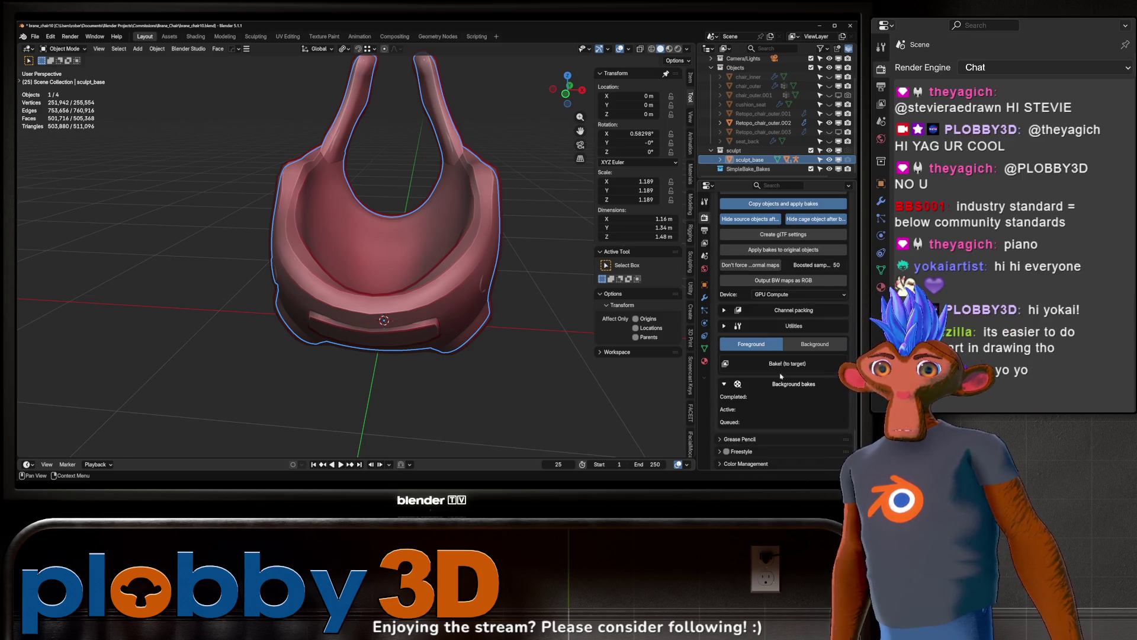
pyautogui.click(779, 364)
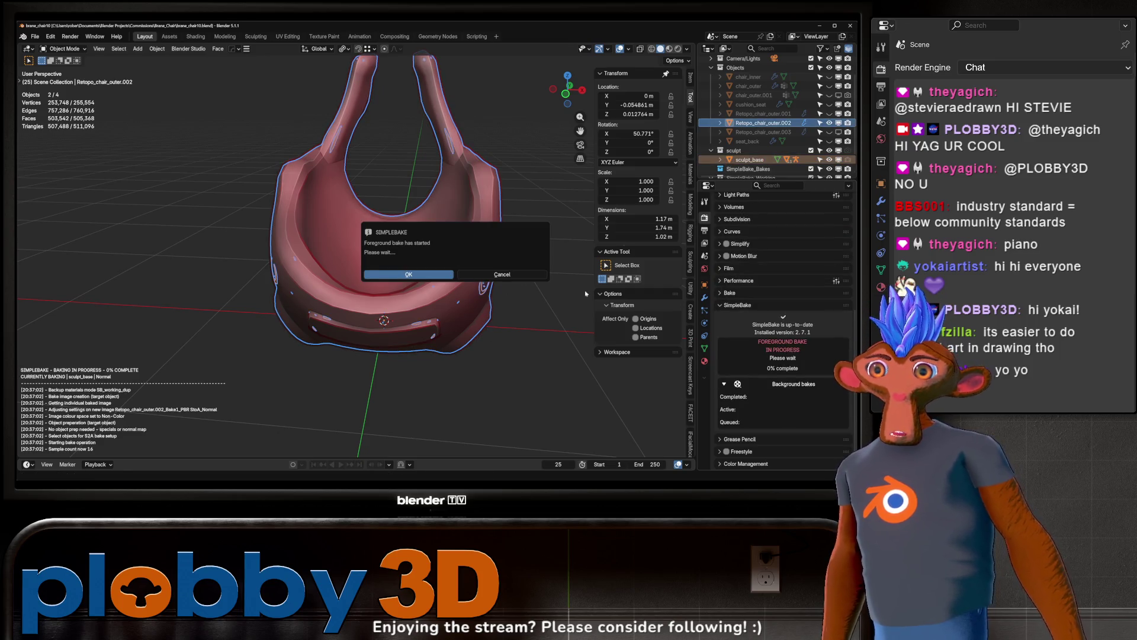
pyautogui.click(507, 274)
# - Review the baked copy alone in Material Preview, then delete Retopo_chair_outer.002_Baked
pyautogui.moveTo(361, 187); pyautogui.dragTo(384, 191, button='middle')
pyautogui.click(829, 160)
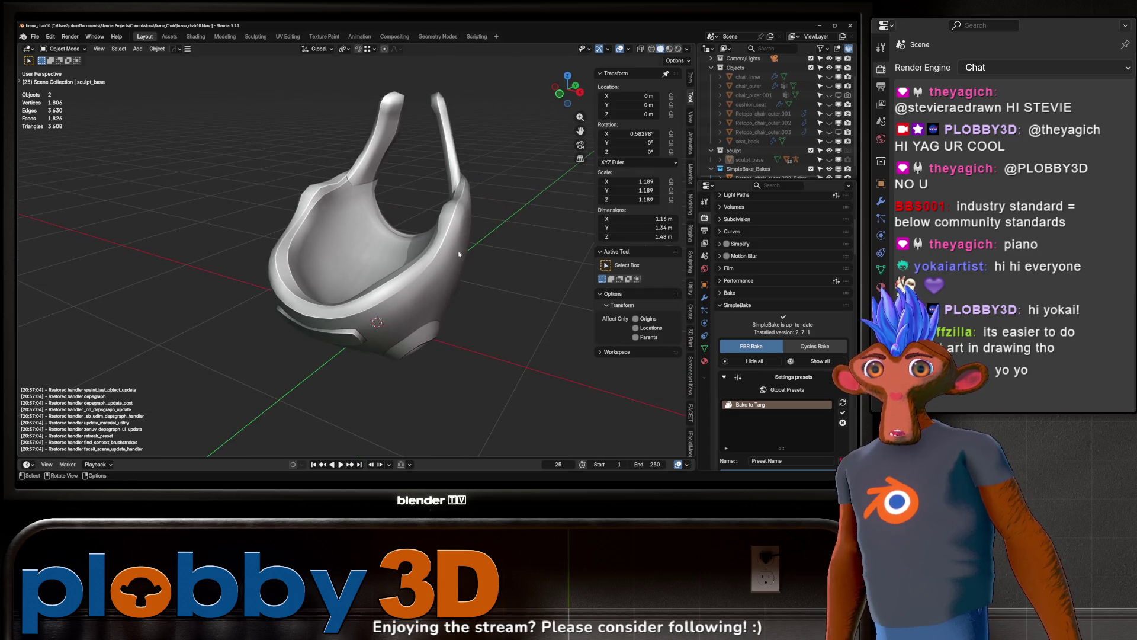
pyautogui.click(829, 160)
pyautogui.scroll(-1, 829, 163)
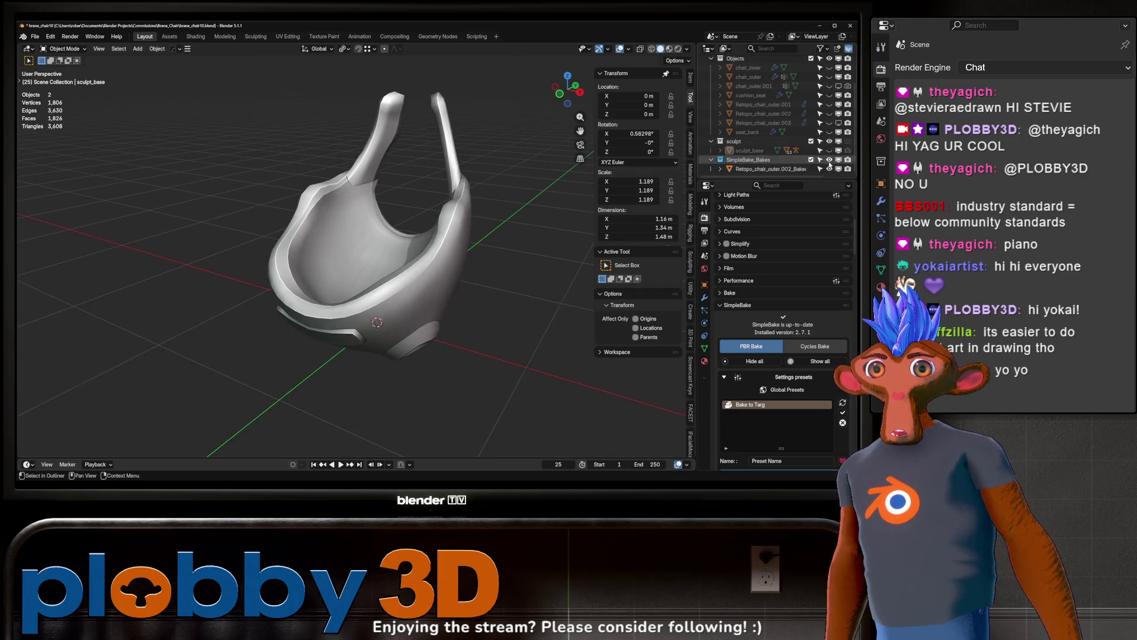
pyautogui.click(828, 169)
pyautogui.click(828, 169)
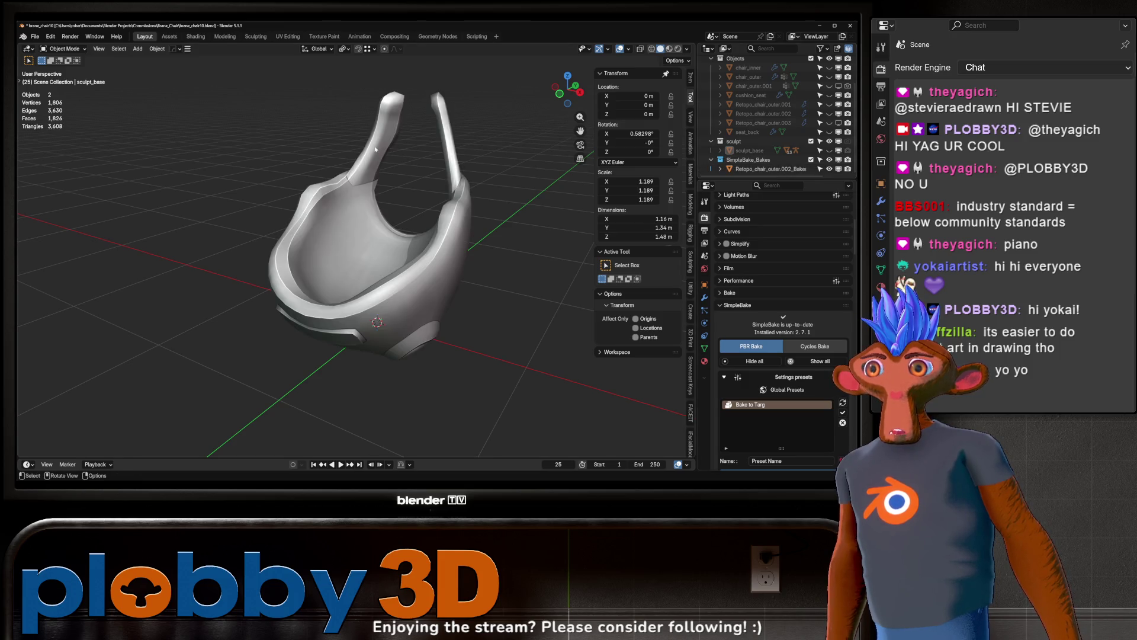
pyautogui.click(669, 49)
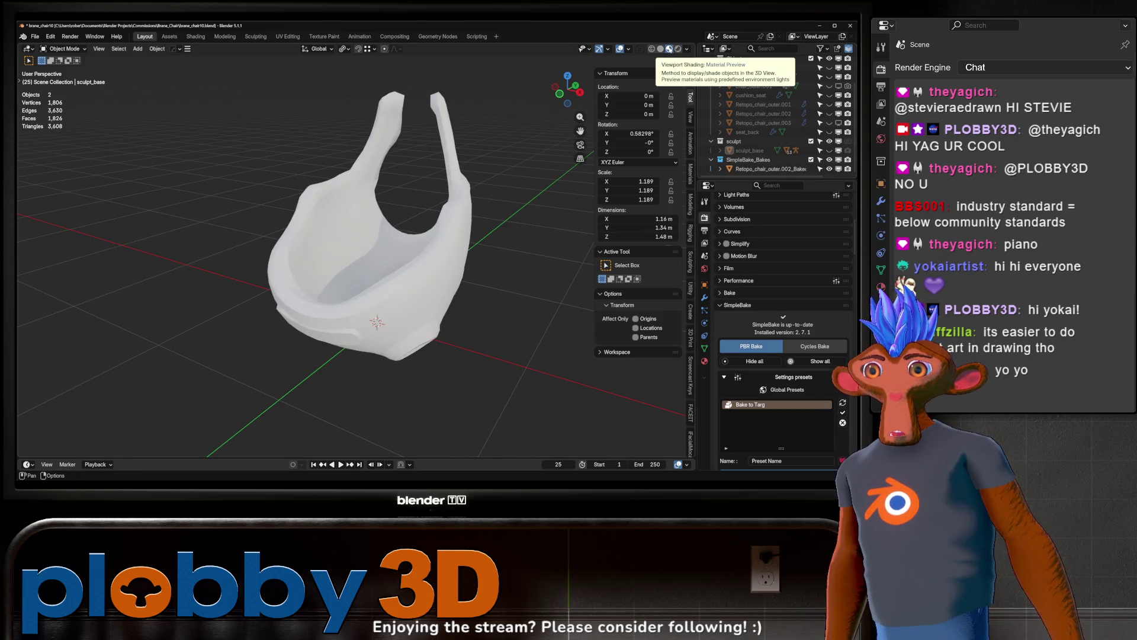
pyautogui.click(764, 169)
pyautogui.press('Delete')
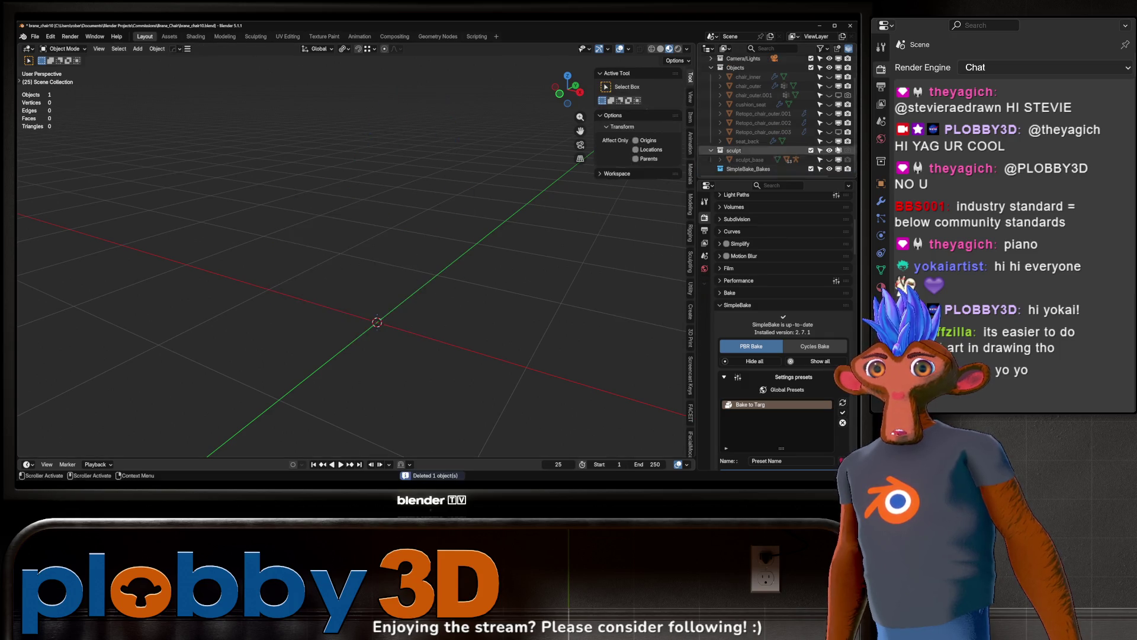
pyautogui.click(829, 123)
pyautogui.press('KP_Decimal')
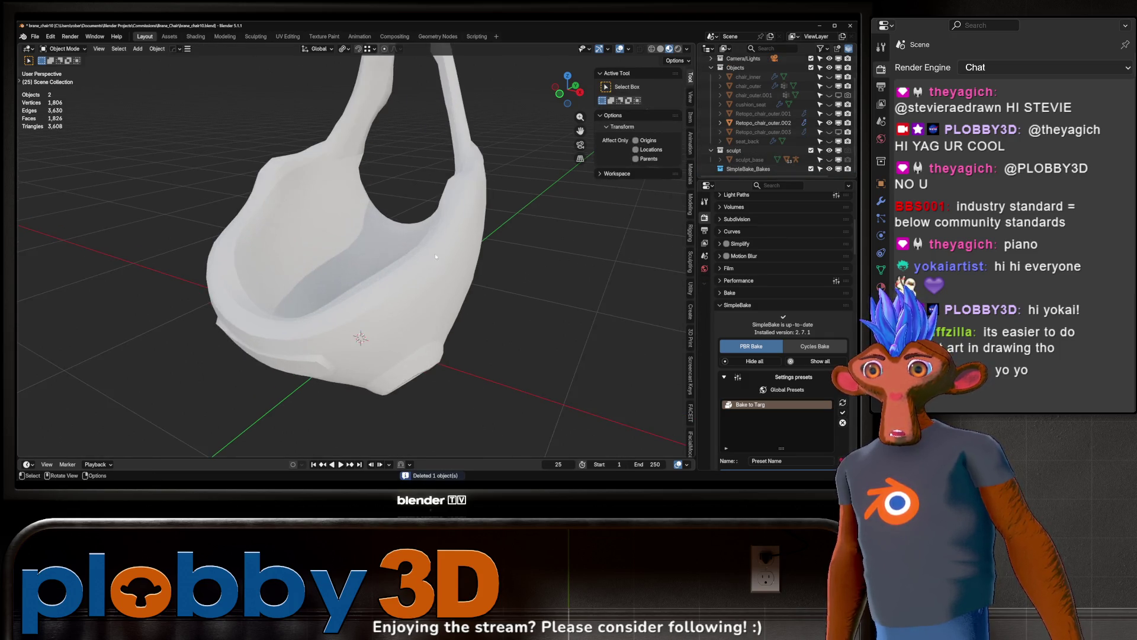
pyautogui.click(723, 305)
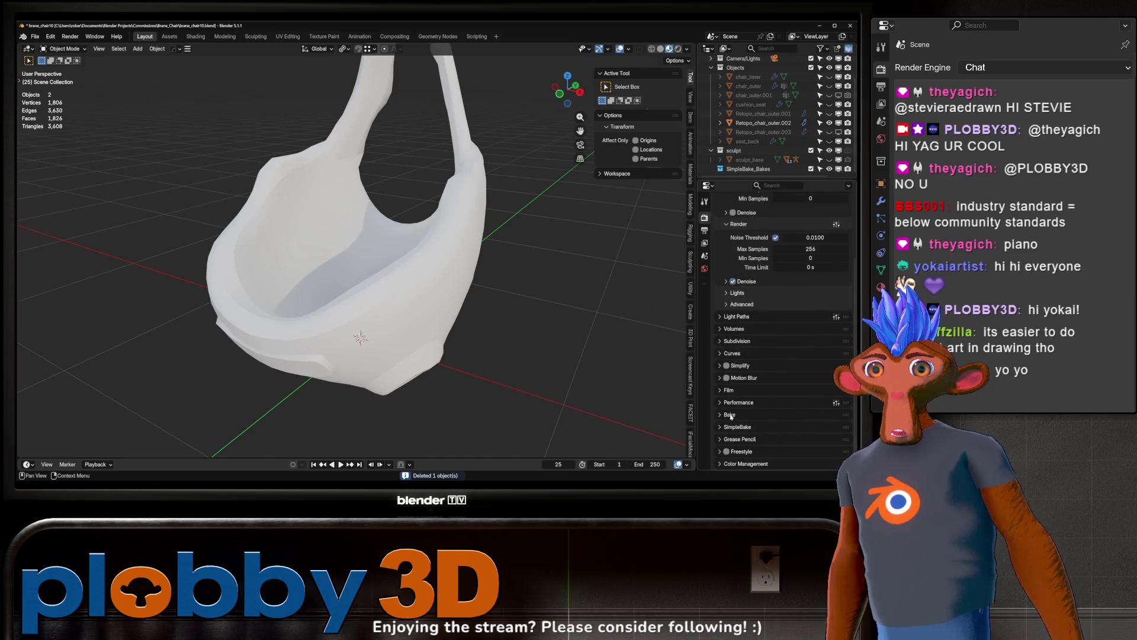
pyautogui.click(729, 324)
pyautogui.click(829, 159)
pyautogui.click(767, 123)
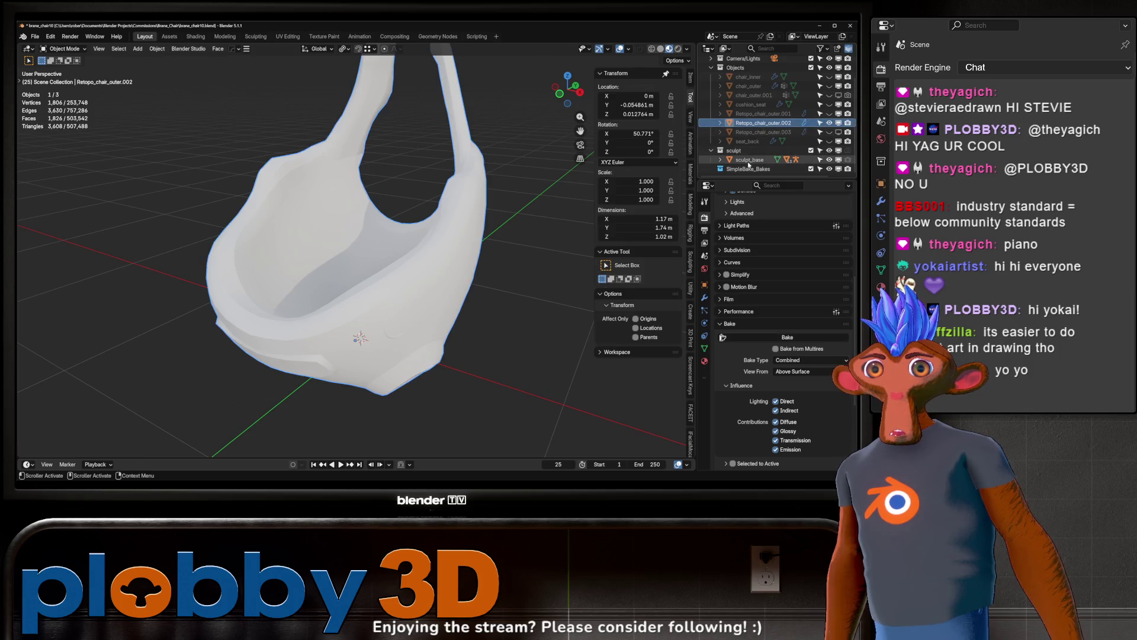
pyautogui.scroll(-2, 780, 354)
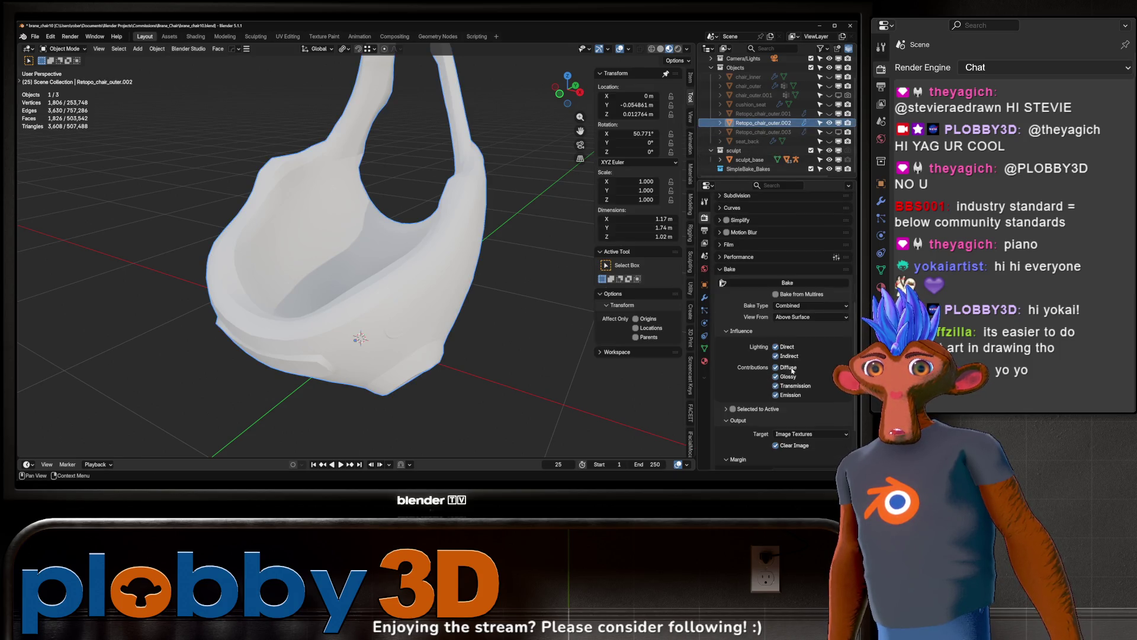
pyautogui.keyDown('ctrl'); pyautogui.click(749, 159); pyautogui.keyUp('ctrl')
pyautogui.keyDown('ctrl'); pyautogui.click(764, 122); pyautogui.keyUp('ctrl')
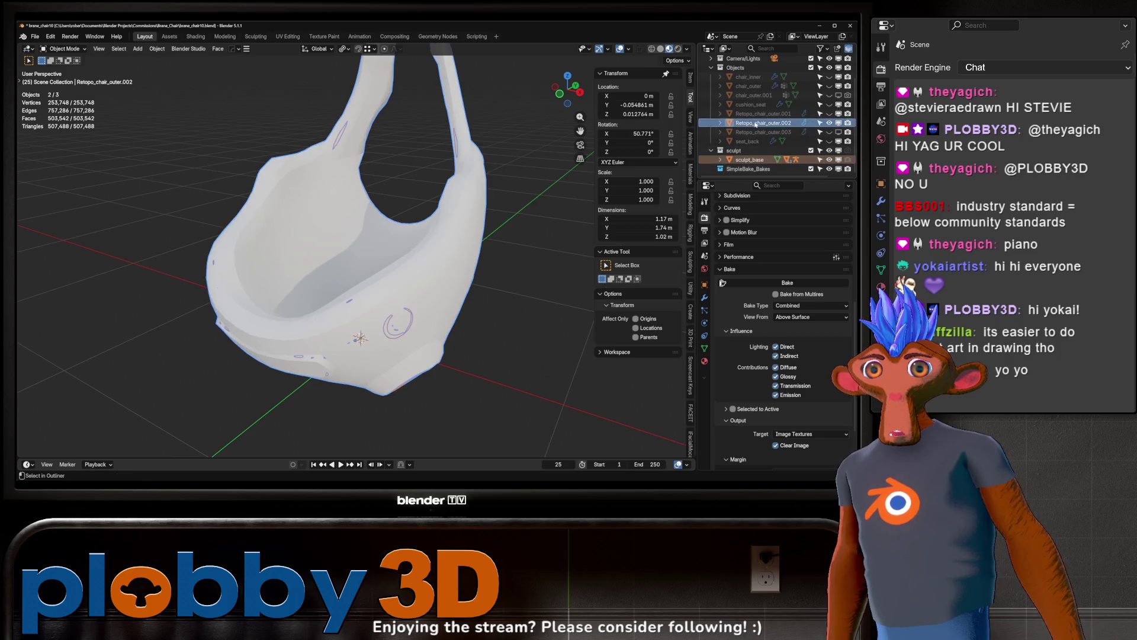
pyautogui.click(740, 413)
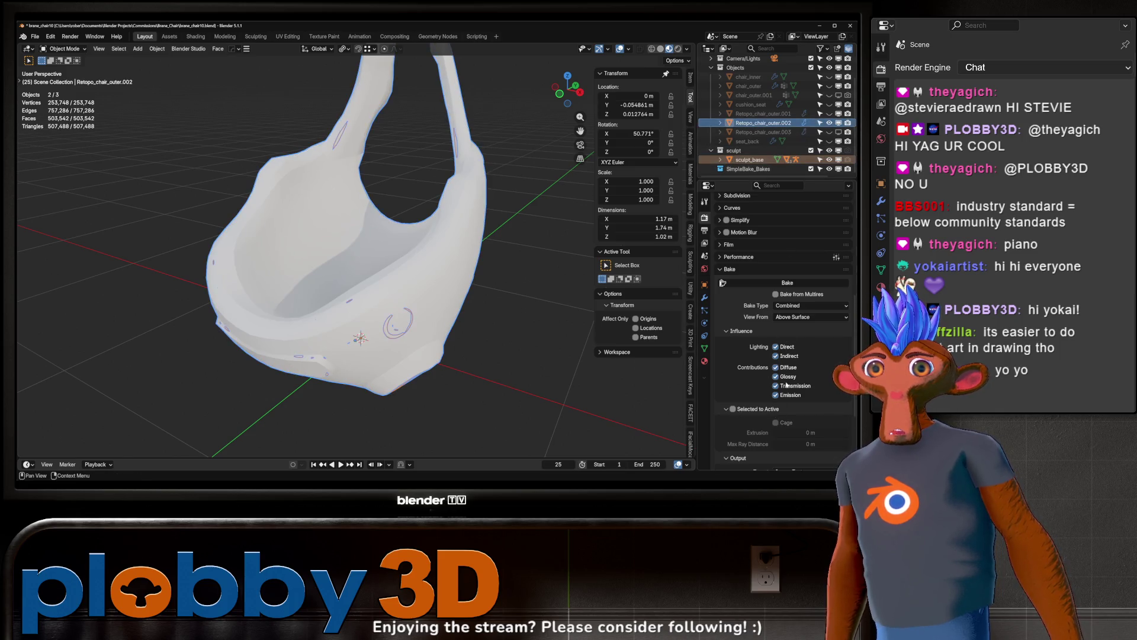
pyautogui.click(805, 307)
pyautogui.click(797, 359)
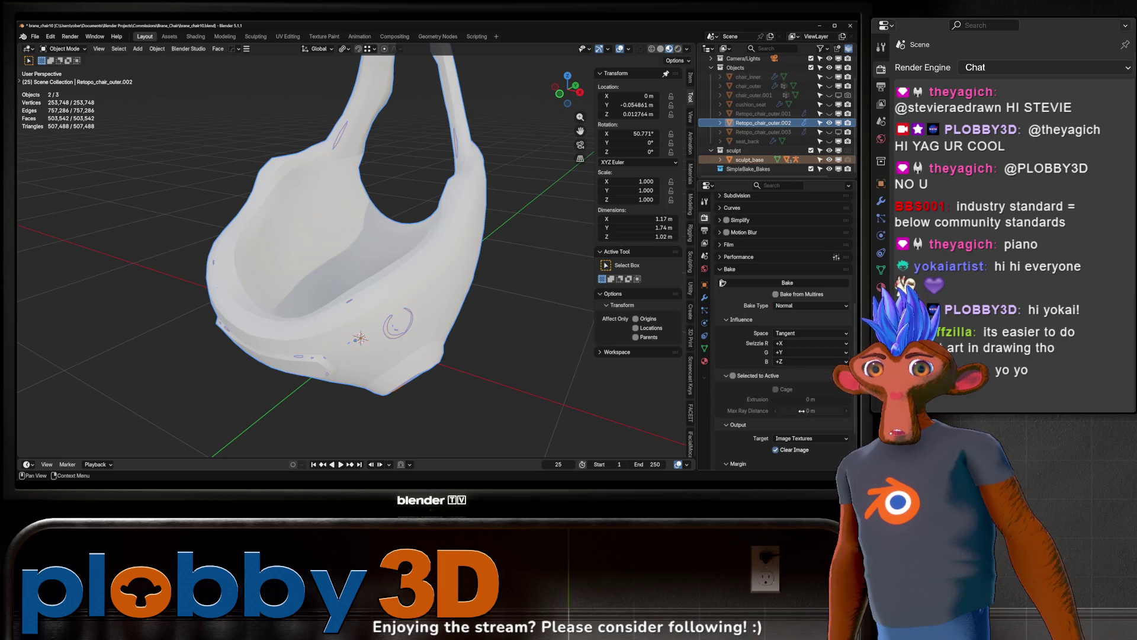
pyautogui.scroll(-3, 783, 396)
pyautogui.click(734, 310)
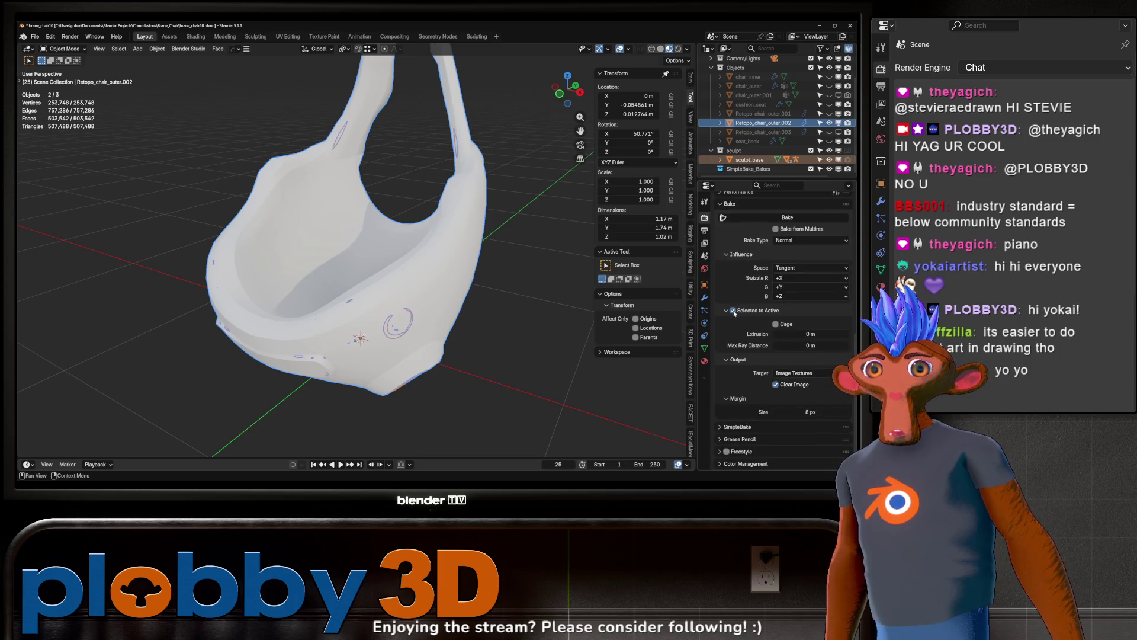
pyautogui.click(720, 159)
pyautogui.scroll(-1, 722, 156)
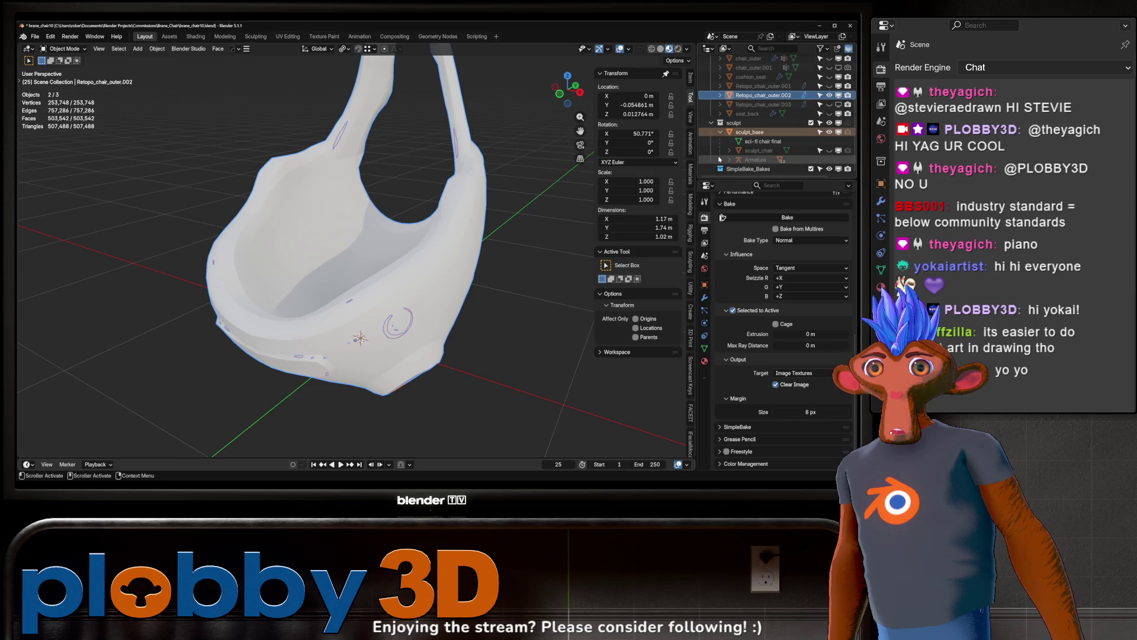
pyautogui.click(720, 113)
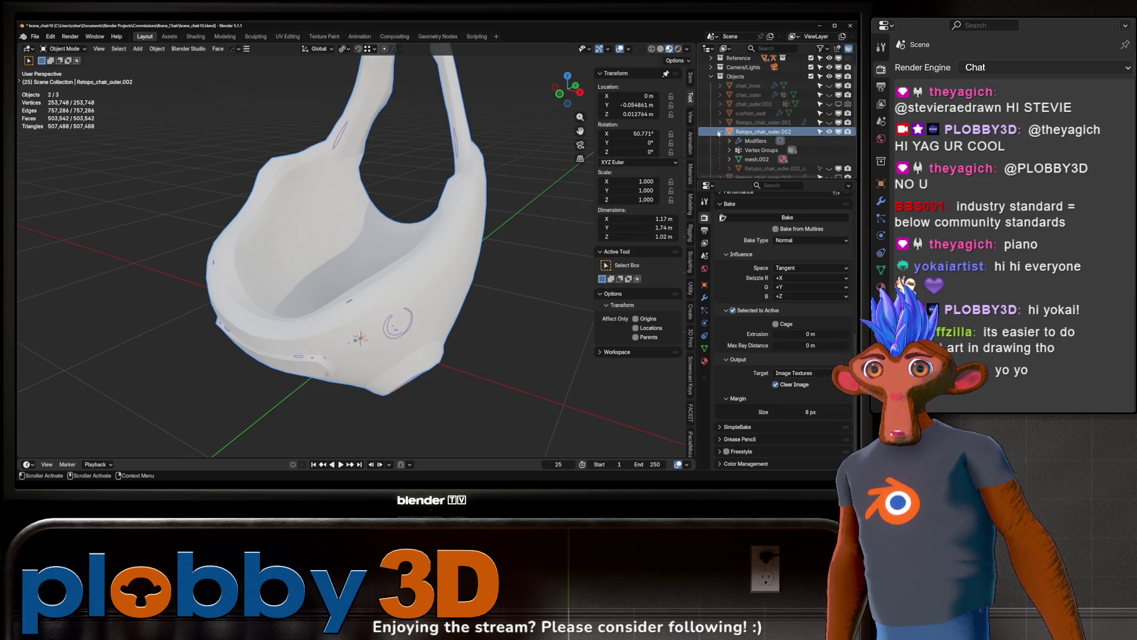
pyautogui.scroll(-2, 740, 143)
pyautogui.click(829, 132)
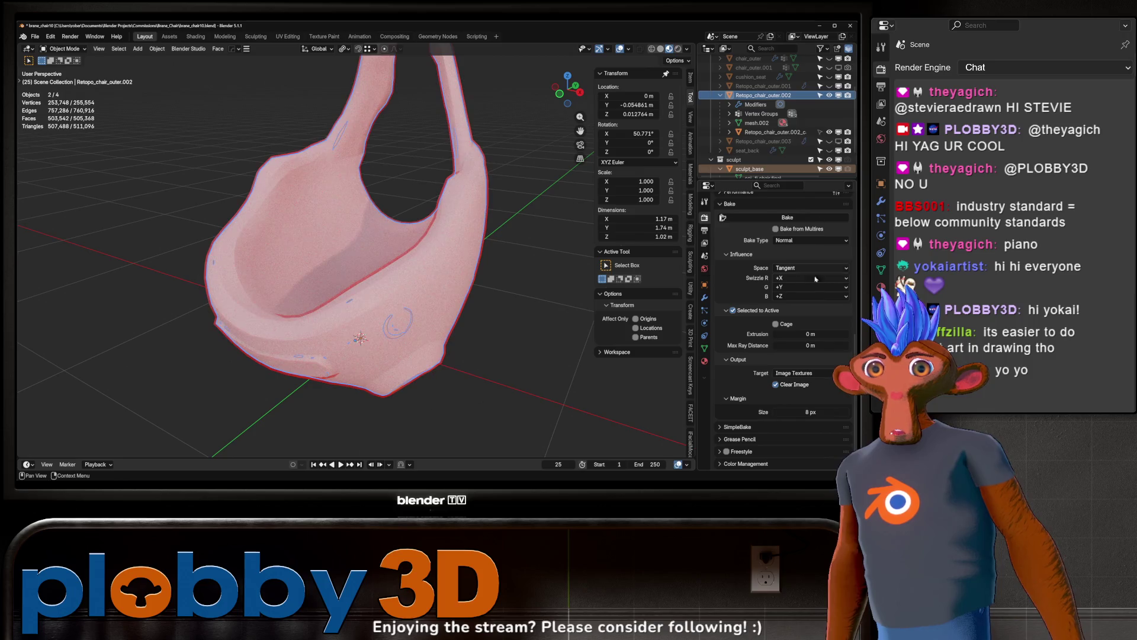
pyautogui.click(780, 324)
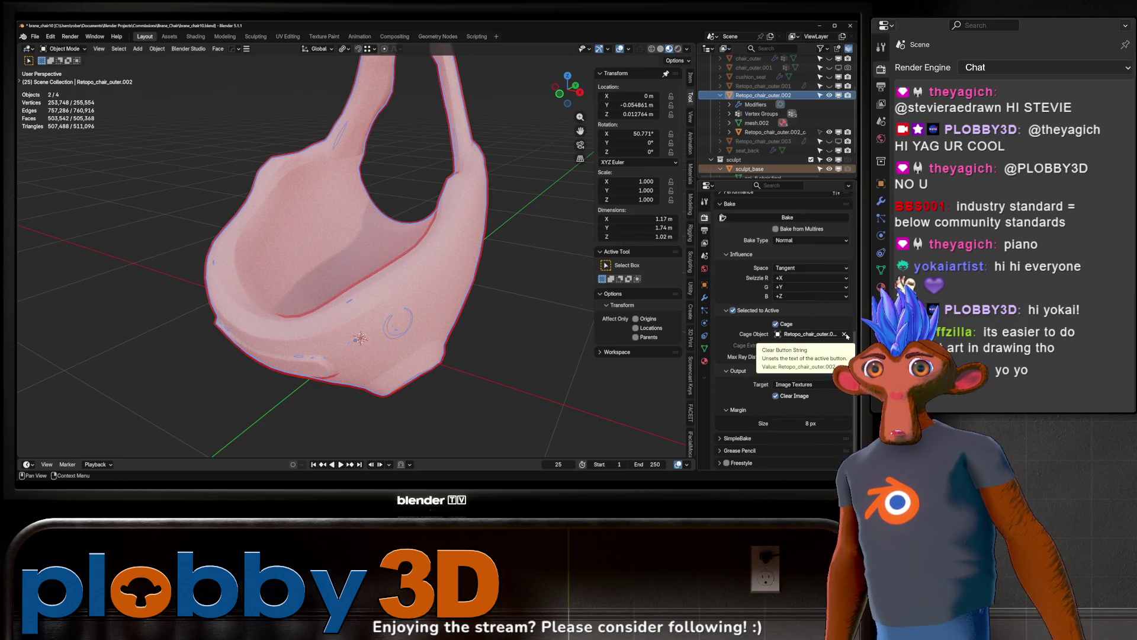
pyautogui.click(809, 334)
pyautogui.click(731, 324)
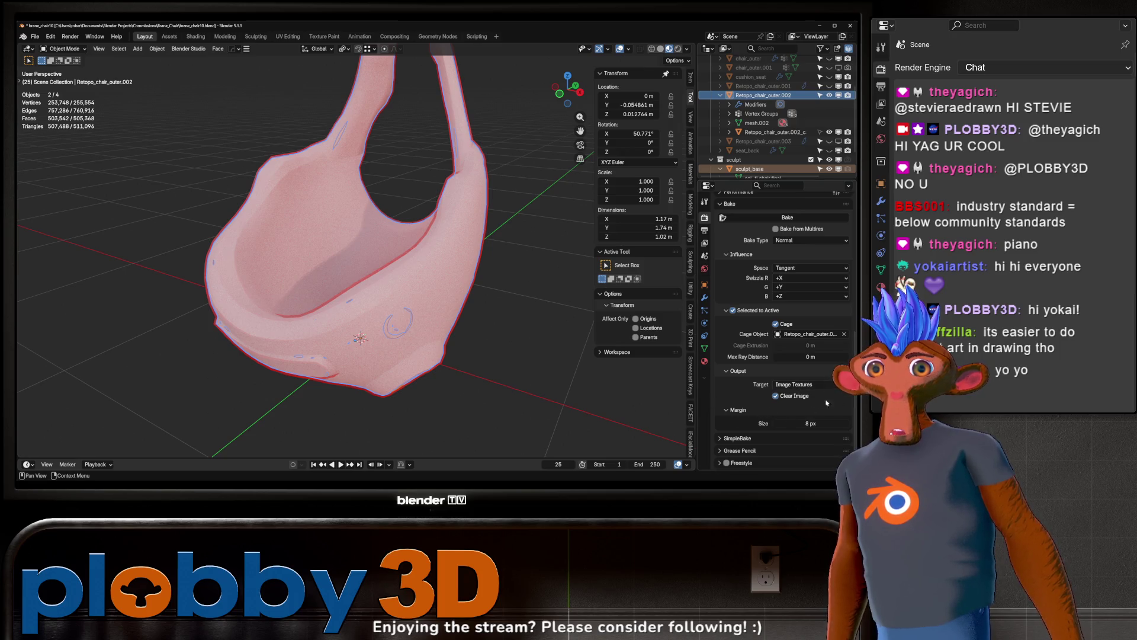
pyautogui.scroll(3, 770, 355)
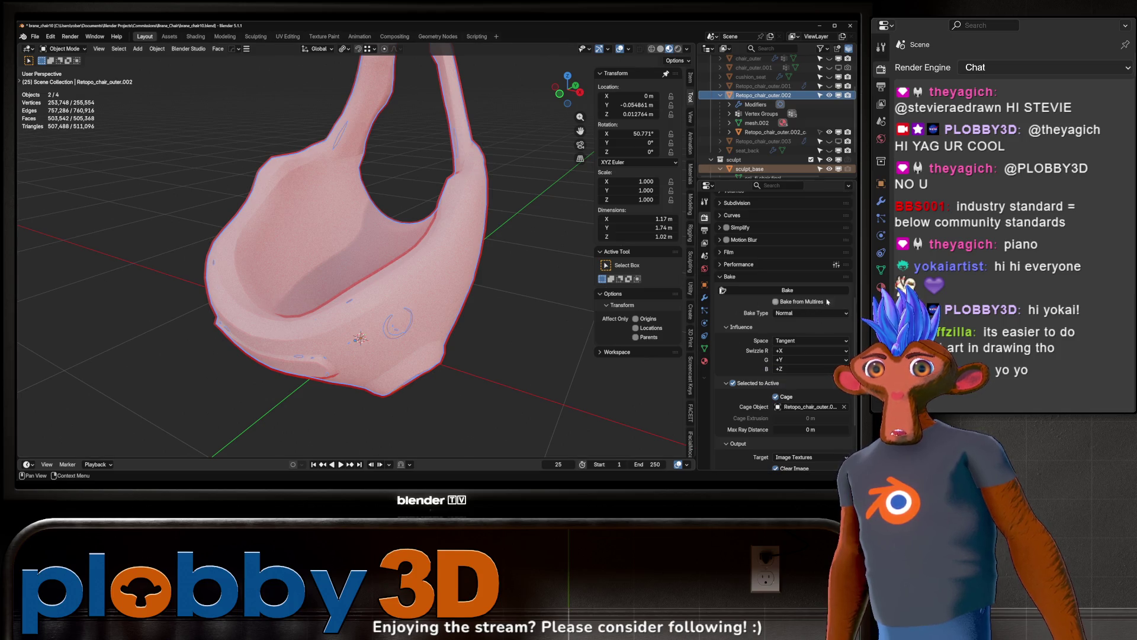
pyautogui.scroll(-3, 791, 305)
pyautogui.scroll(-1, 800, 321)
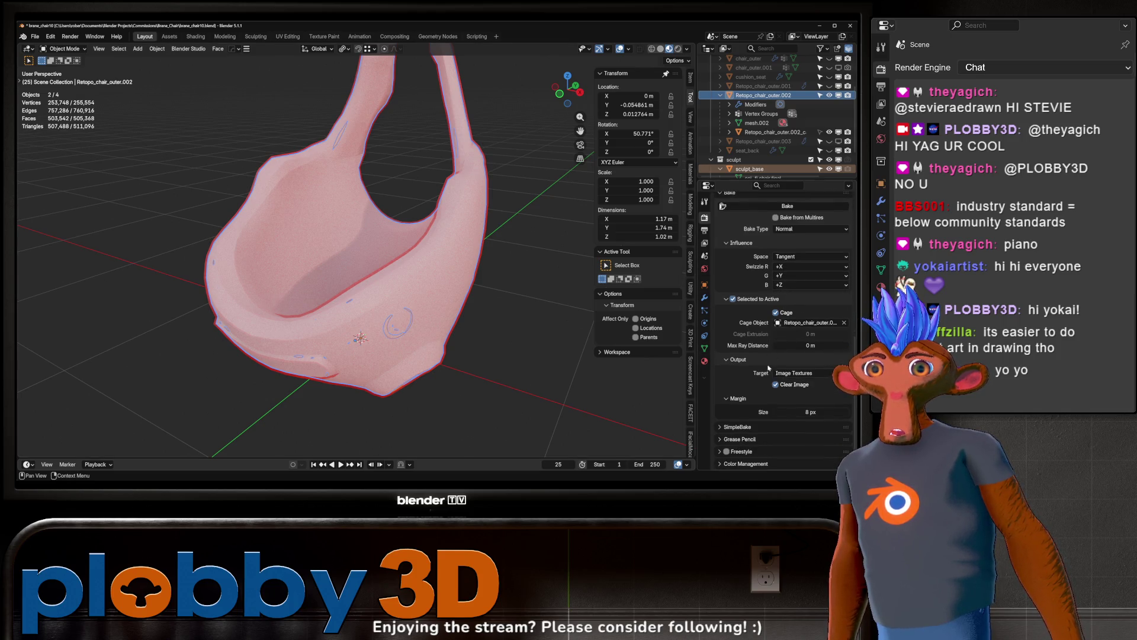
pyautogui.scroll(3, 768, 368)
pyautogui.scroll(-2, 768, 59)
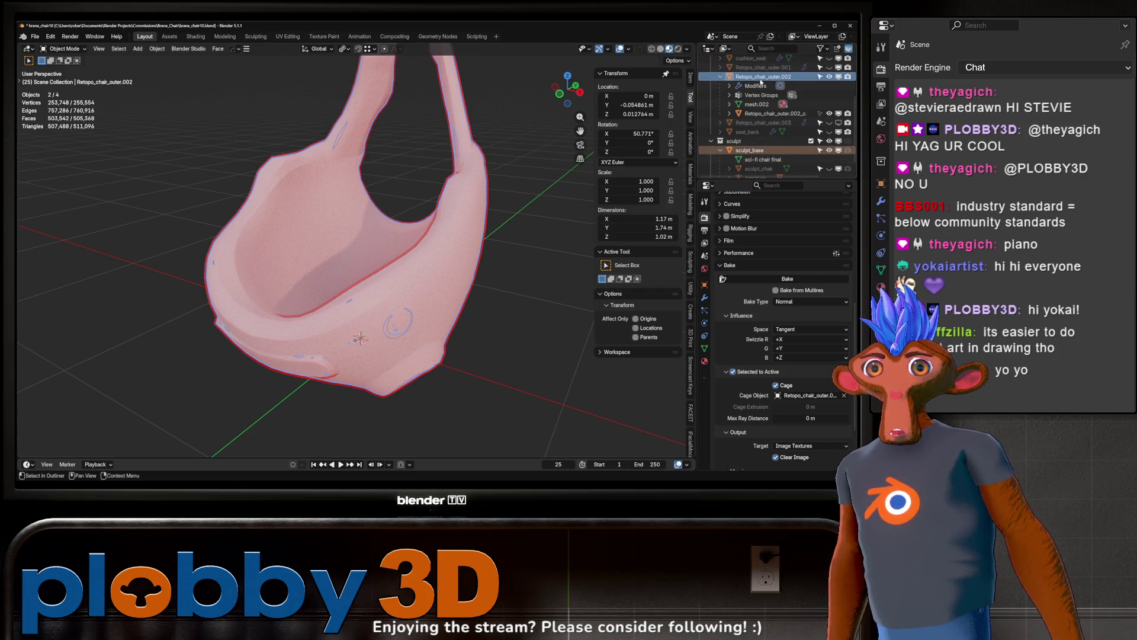
# - Add an Image Texture node to the shell's material in the Shading workspace
pyautogui.click(196, 36)
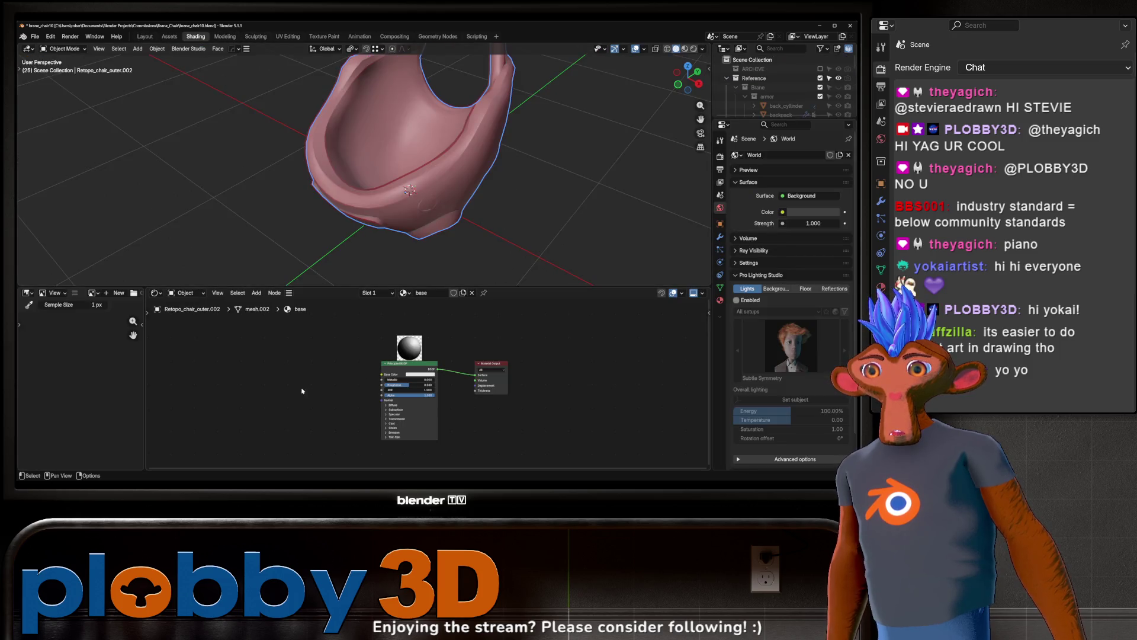
pyautogui.hotkey('shift', 'a')
pyautogui.write('texture')
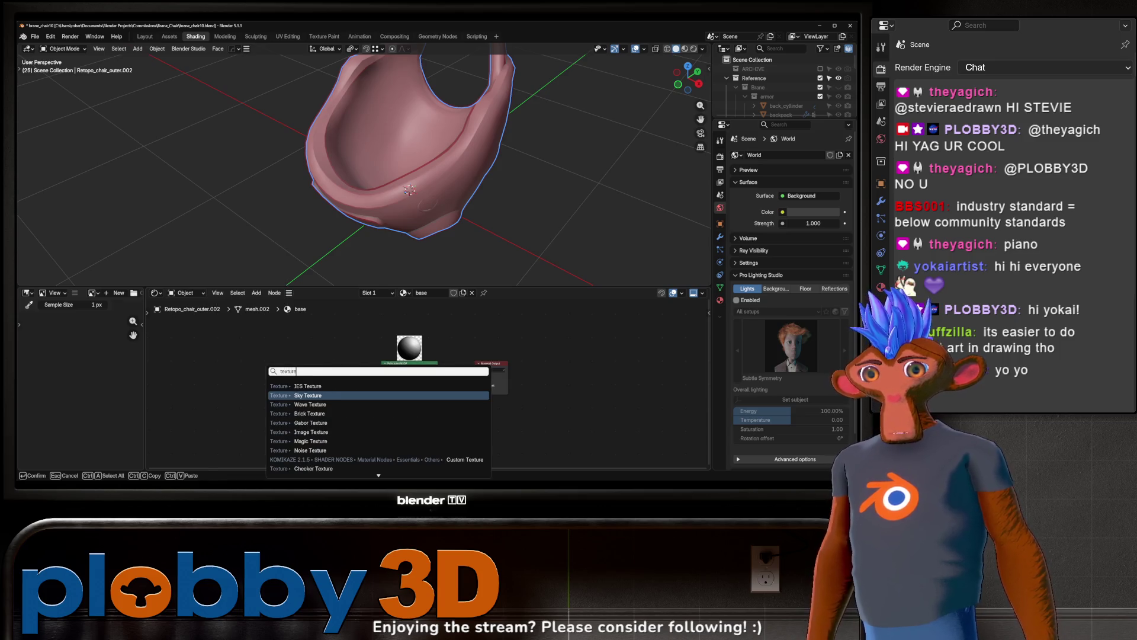
pyautogui.press('BackSpace')
pyautogui.press('BackSpace')
pyautogui.press('BackSpace')
pyautogui.write('image te')
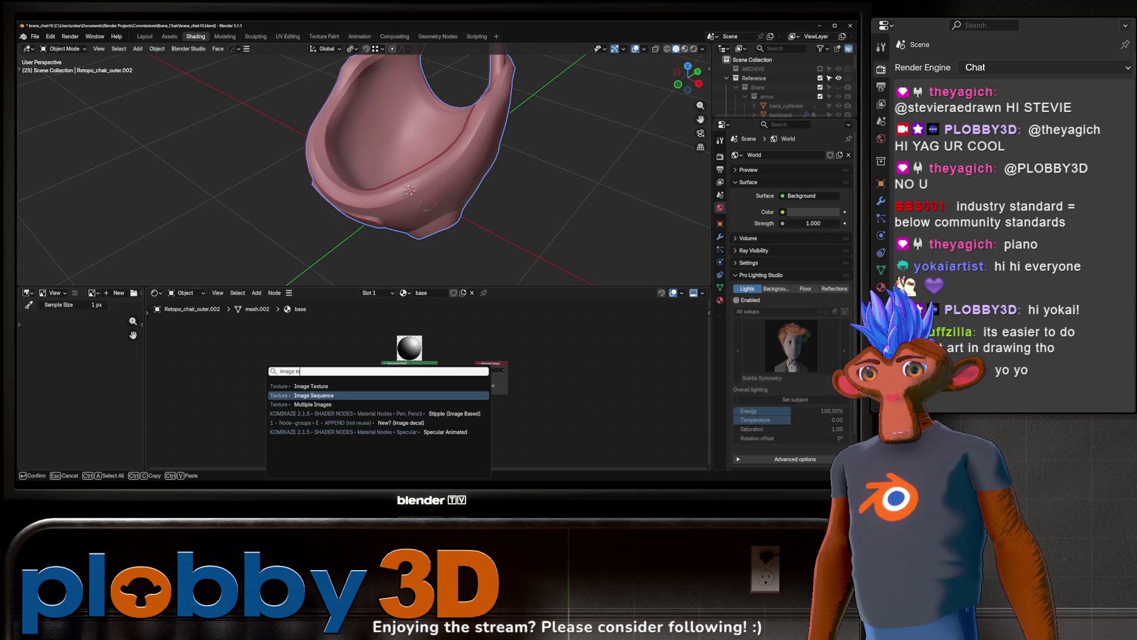
pyautogui.click(289, 386)
pyautogui.click(288, 403)
pyautogui.scroll(1, 290, 392)
# - Create a new 4096×4096 32-bit float image named nrm in the node and save the file
pyautogui.click(289, 390)
pyautogui.press('Tab')
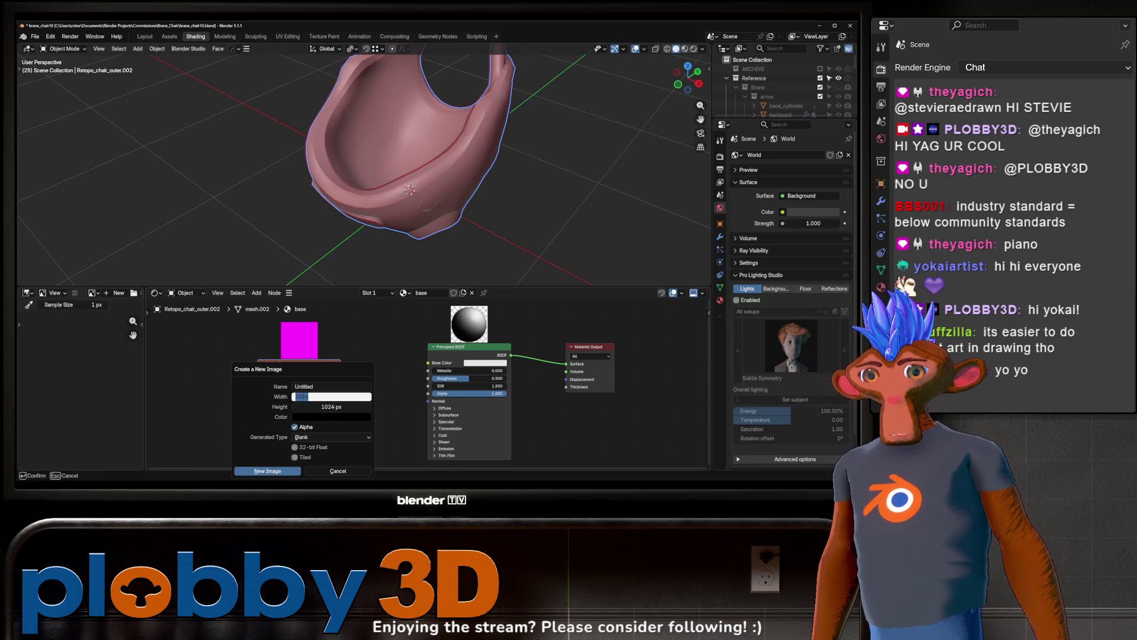
pyautogui.write('96')
pyautogui.press('Tab')
pyautogui.write('4096')
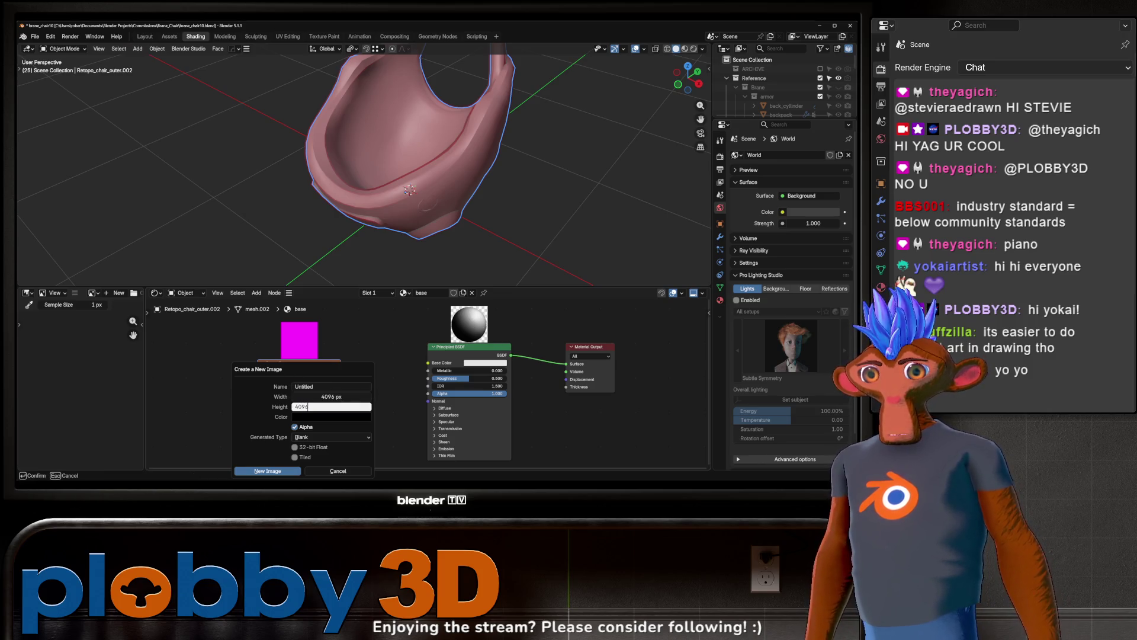
pyautogui.press('Tab')
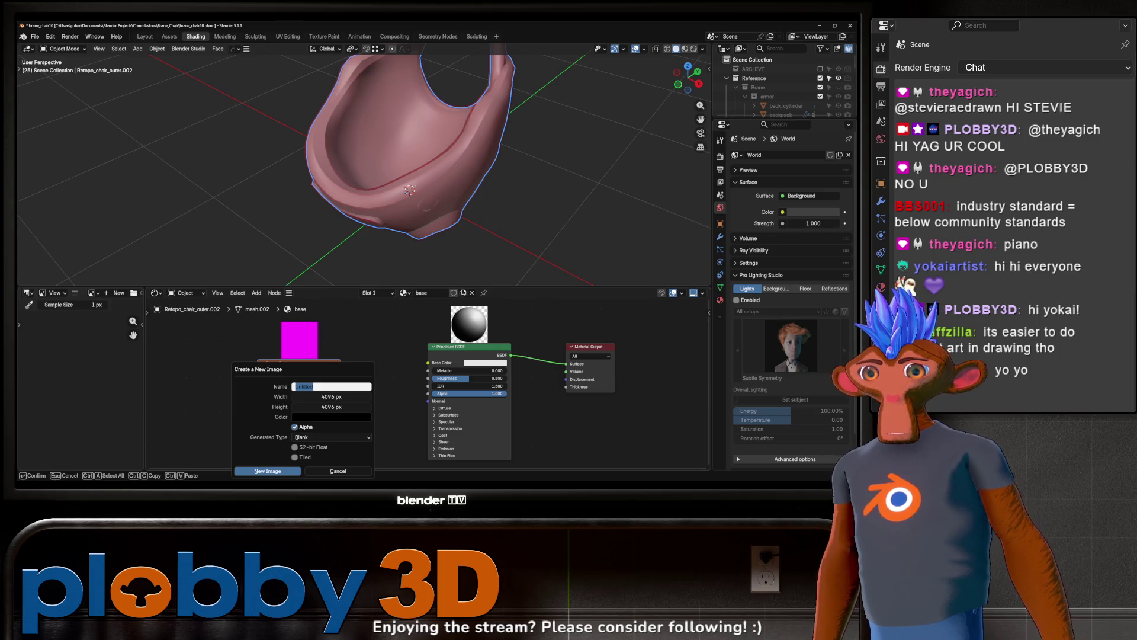
pyautogui.write('b')
pyautogui.press('BackSpace')
pyautogui.press('BackSpace')
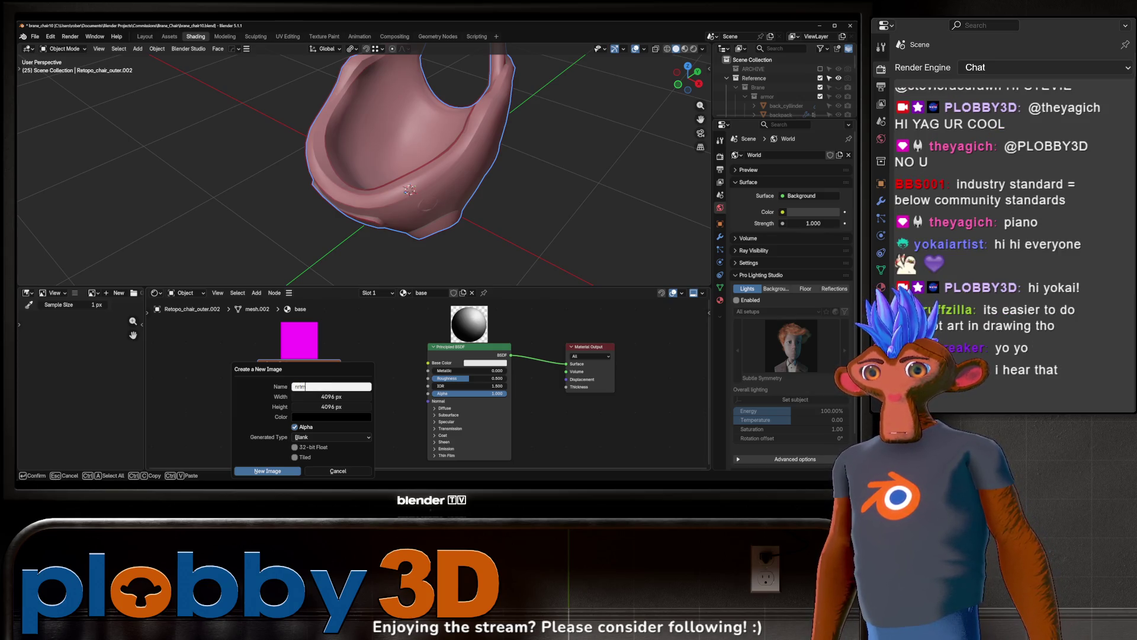
pyautogui.press('Return')
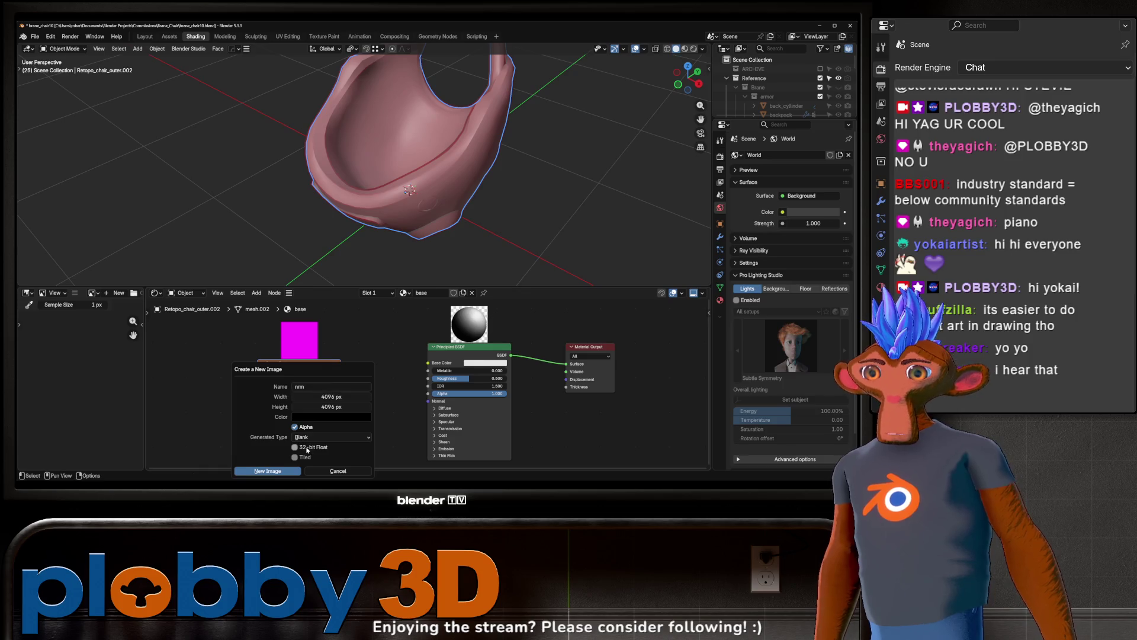
pyautogui.click(297, 448)
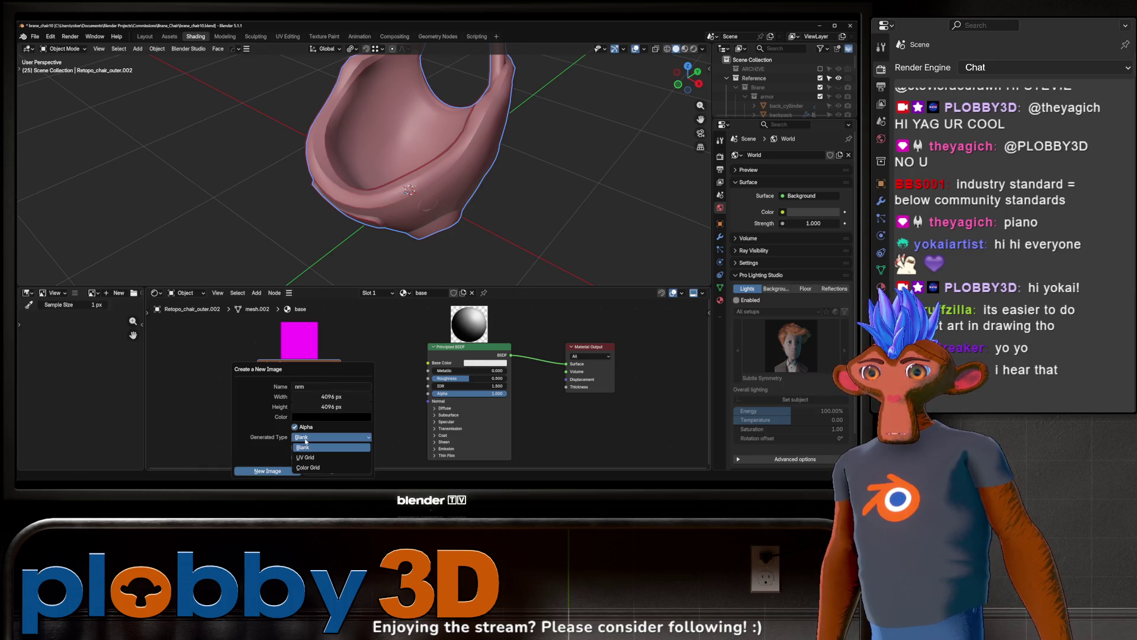
pyautogui.click(261, 471)
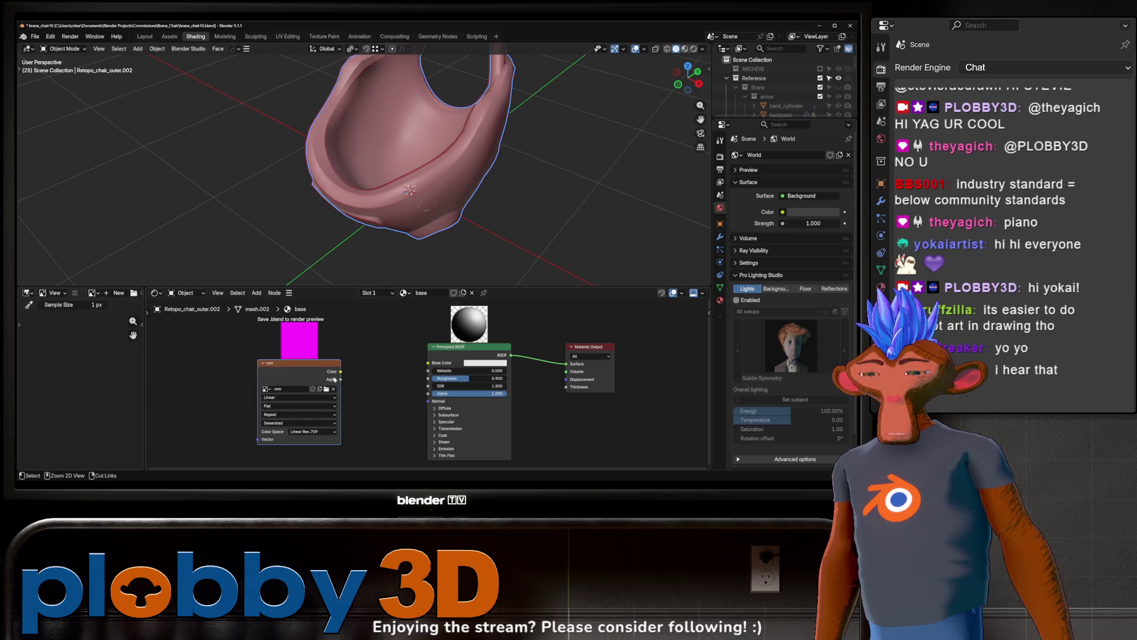
pyautogui.hotkey('ctrl', 's')
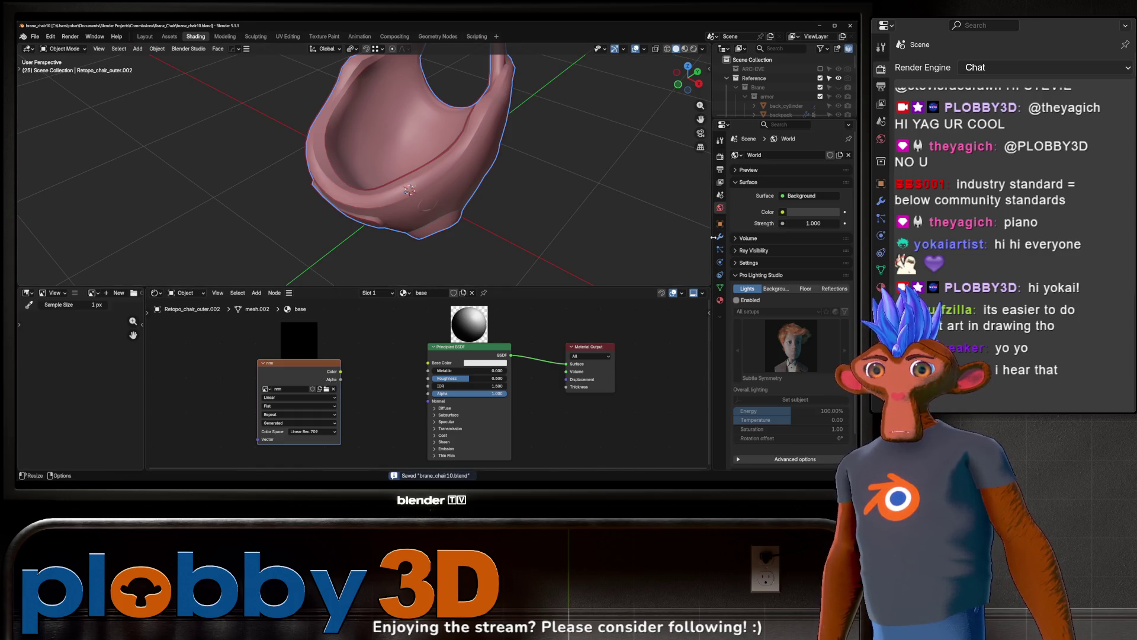
pyautogui.click(720, 156)
# - Isolate the chair shell, add sculpt_base to the selection, and expand the Bake and Selected to Active settings
pyautogui.scroll(-5, 787, 326)
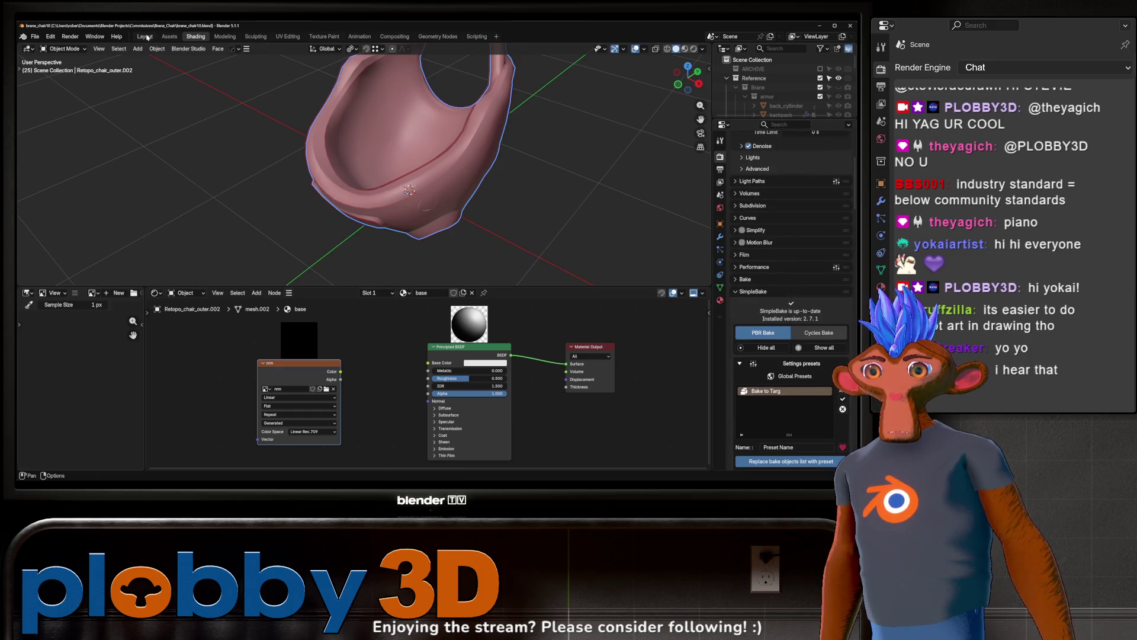
pyautogui.scroll(-10, 807, 344)
pyautogui.scroll(15, 807, 344)
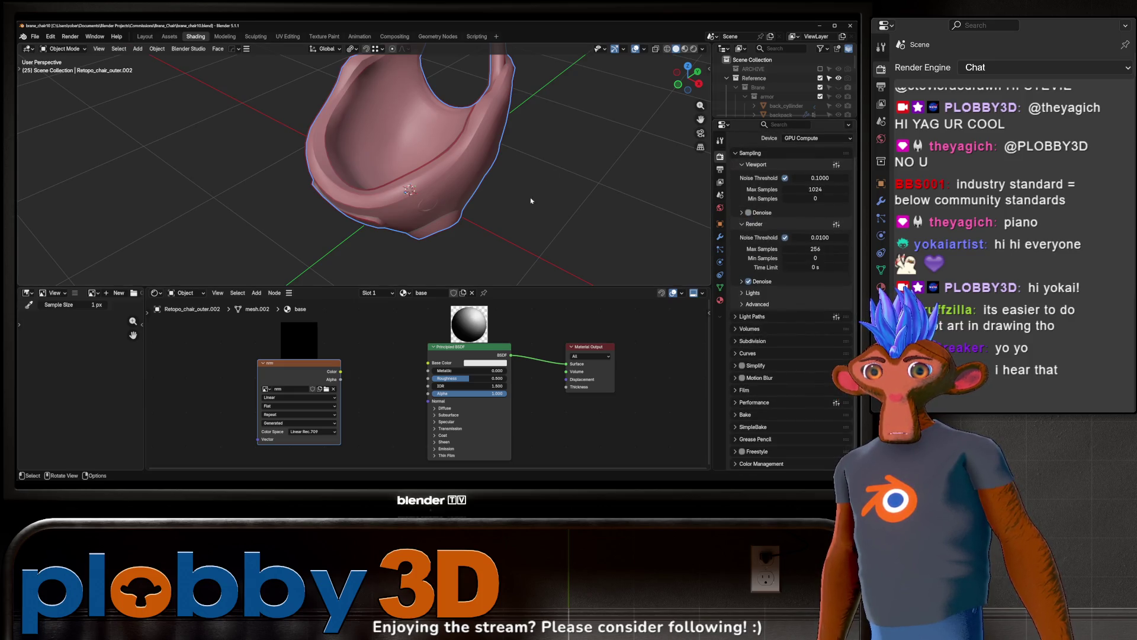
pyautogui.press('/')
pyautogui.press('/')
pyautogui.moveTo(414, 177)
pyautogui.mouseDown(button='middle')
pyautogui.moveTo(469, 173)
pyautogui.moveTo(527, 205)
pyautogui.mouseUp(button='middle')
pyautogui.scroll(-5, 780, 84)
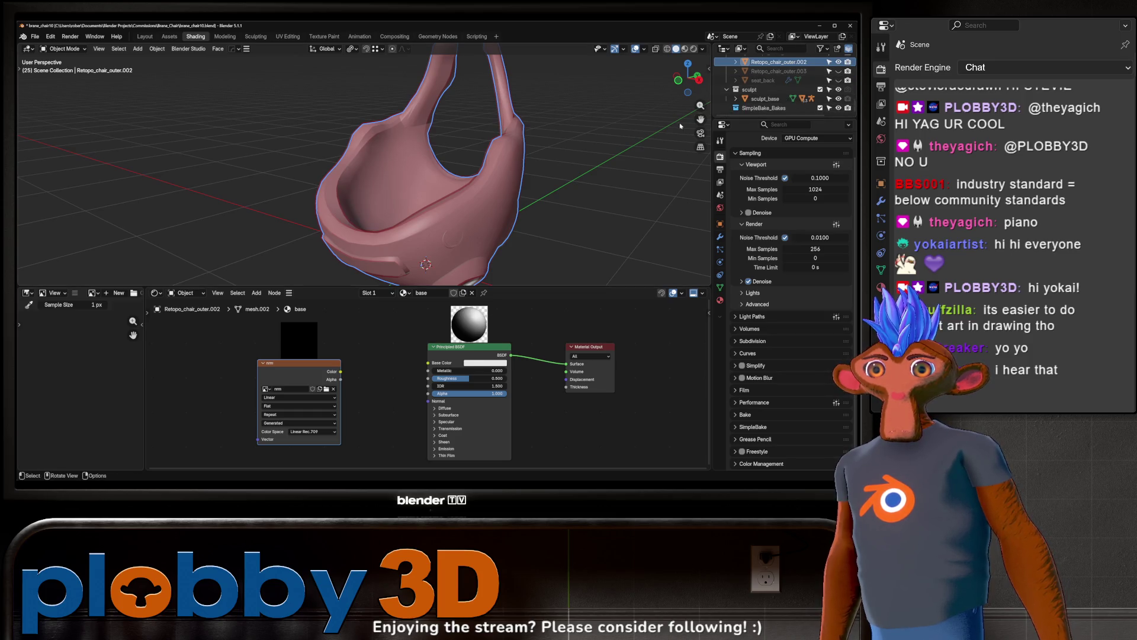
pyautogui.keyDown('ctrl'); pyautogui.click(769, 99); pyautogui.keyUp('ctrl')
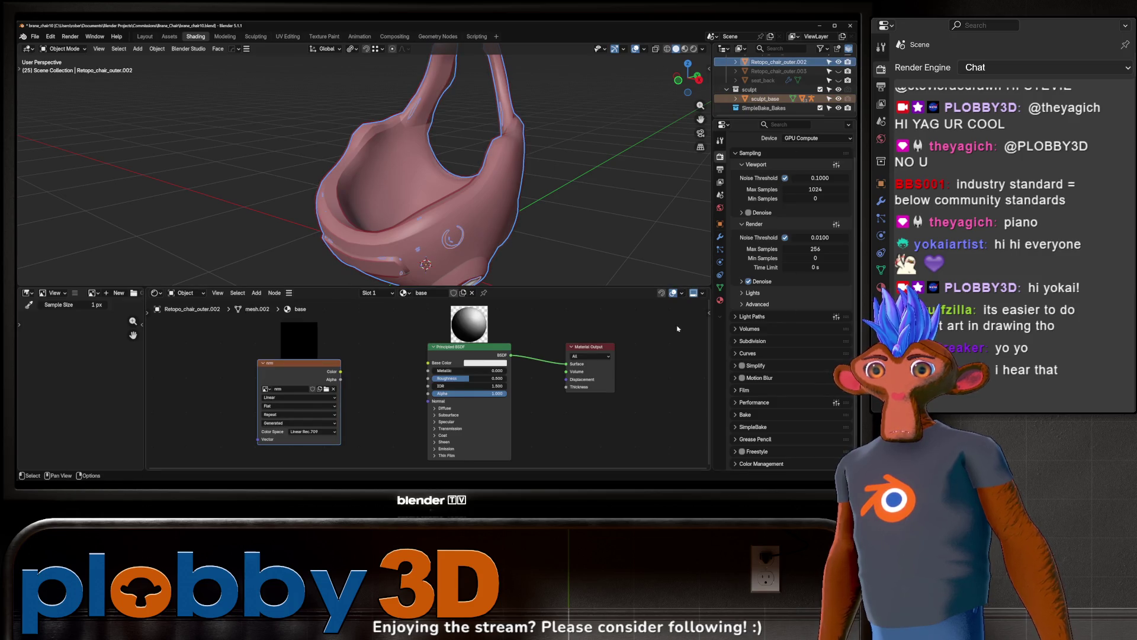
pyautogui.click(765, 414)
pyautogui.scroll(-6, 773, 393)
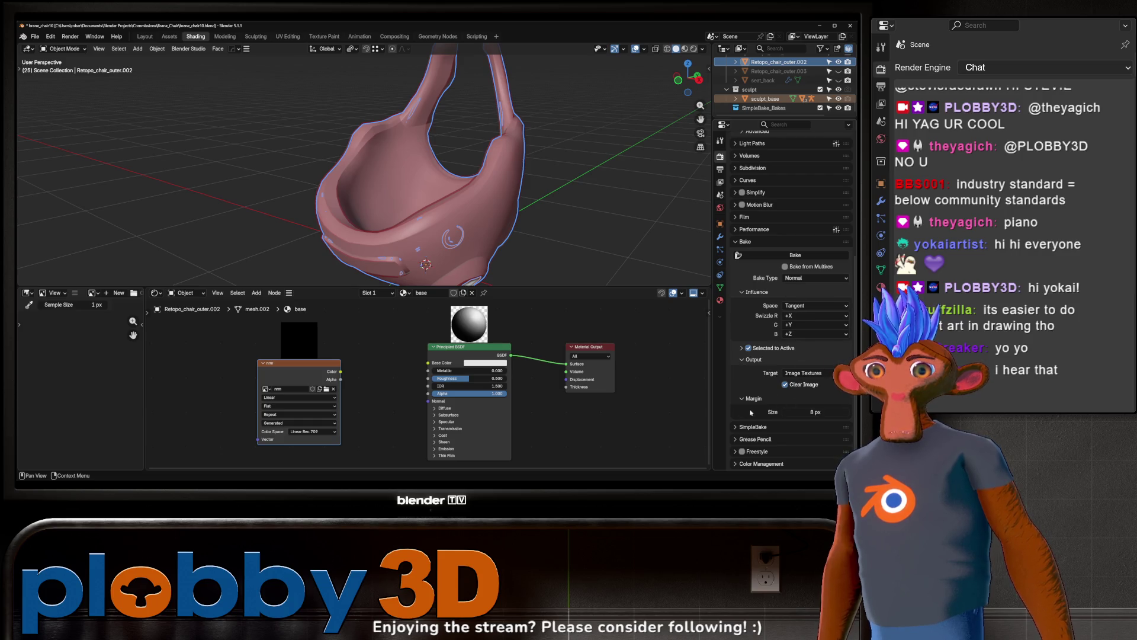
pyautogui.click(741, 348)
# - After the invalid cage error, untick Cage under Selected to Active and rerun the normal bake
pyautogui.click(804, 260)
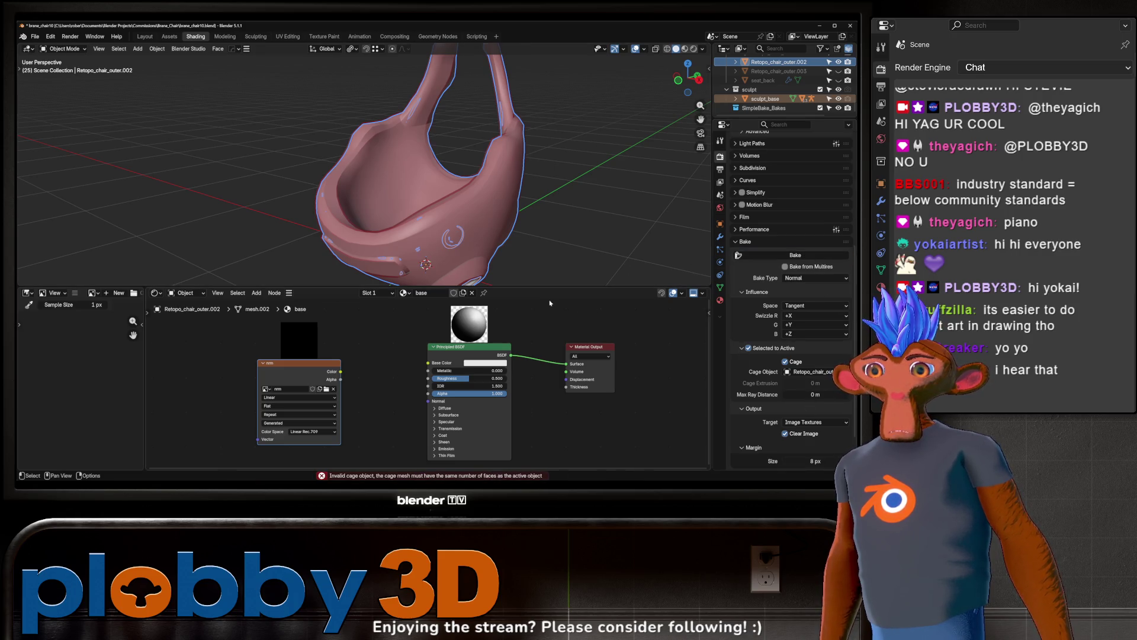
pyautogui.moveTo(486, 239)
pyautogui.mouseDown(button='middle')
pyautogui.moveTo(522, 205)
pyautogui.moveTo(499, 208)
pyautogui.mouseUp(button='middle')
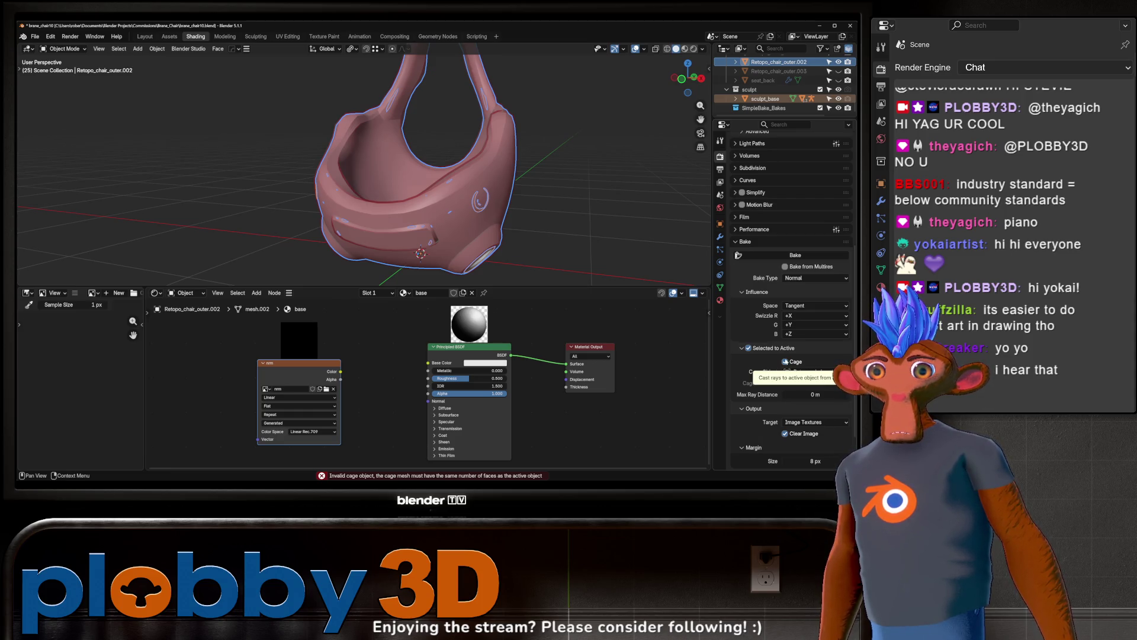
pyautogui.click(785, 361)
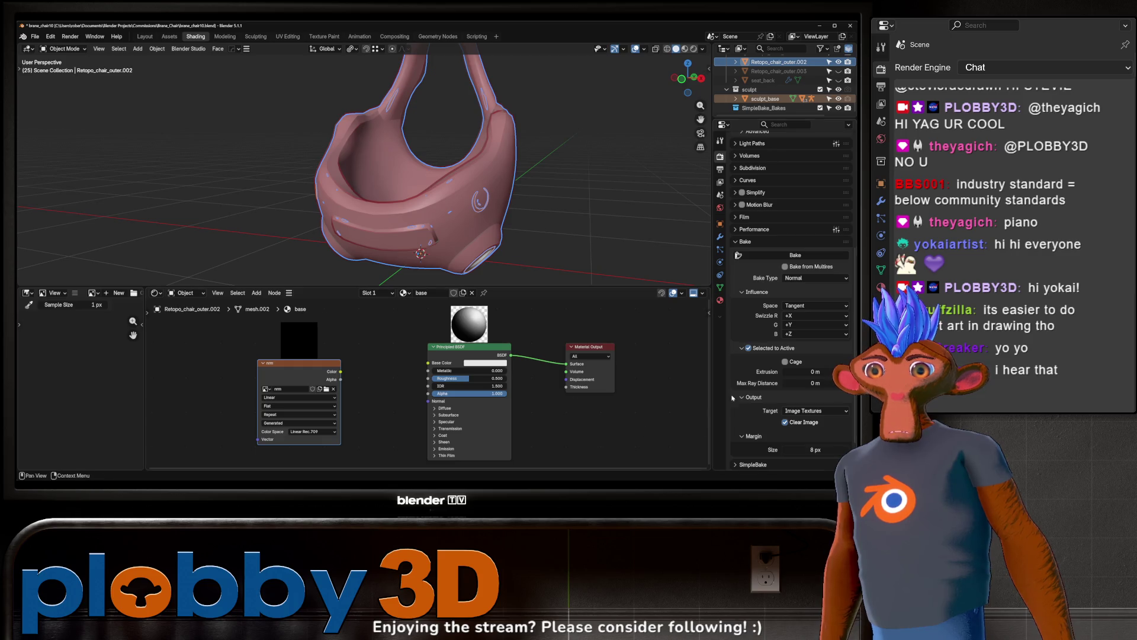
pyautogui.scroll(-1, 802, 447)
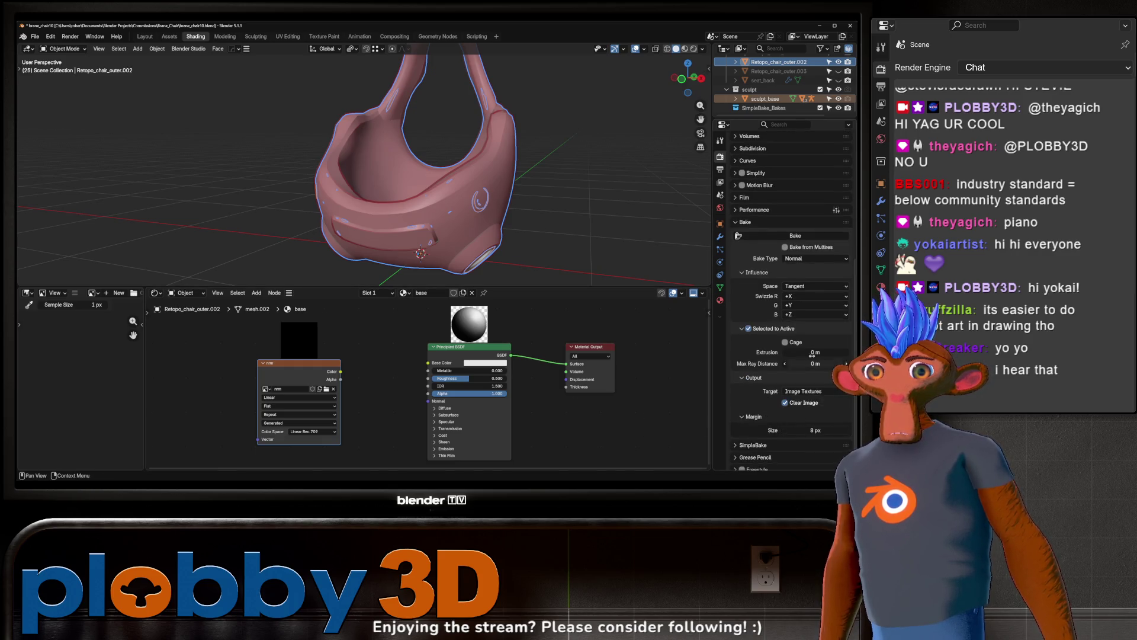
pyautogui.click(806, 233)
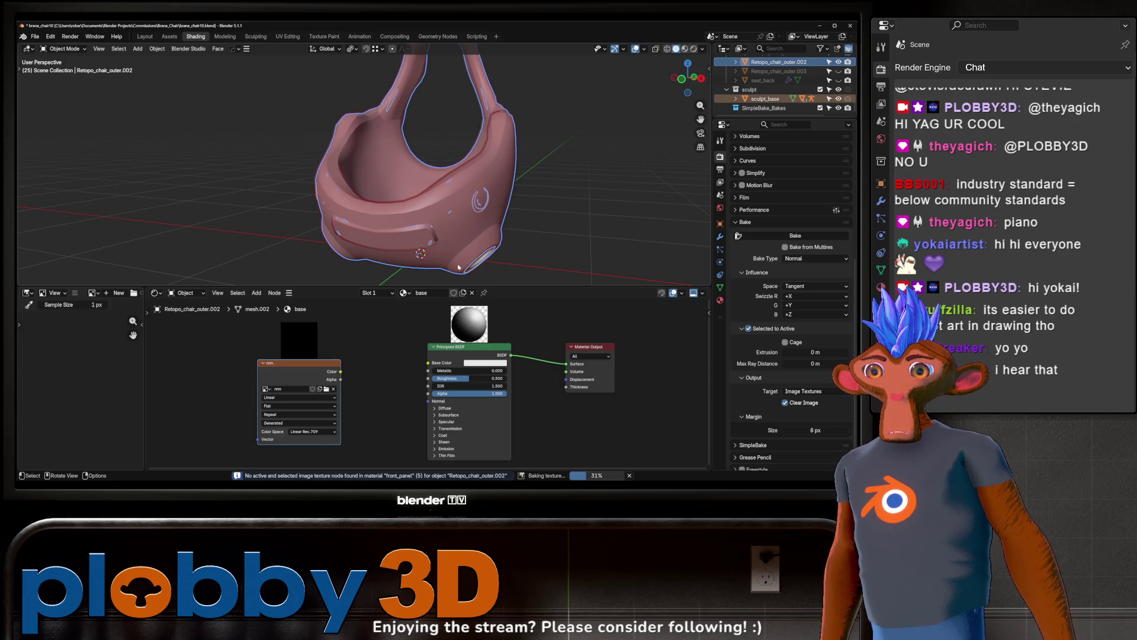
# - Save the file as brane_chair10.blend and hide sculpt_base so only the shell shows
pyautogui.scroll(-4, 58, 388)
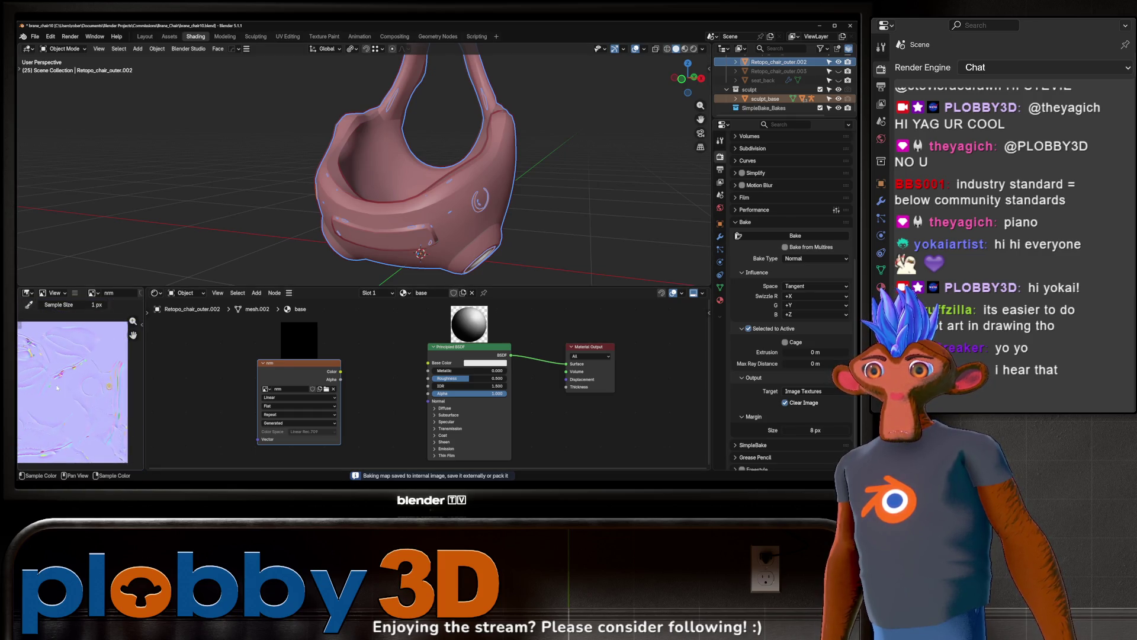
pyautogui.hotkey('ctrl', 's')
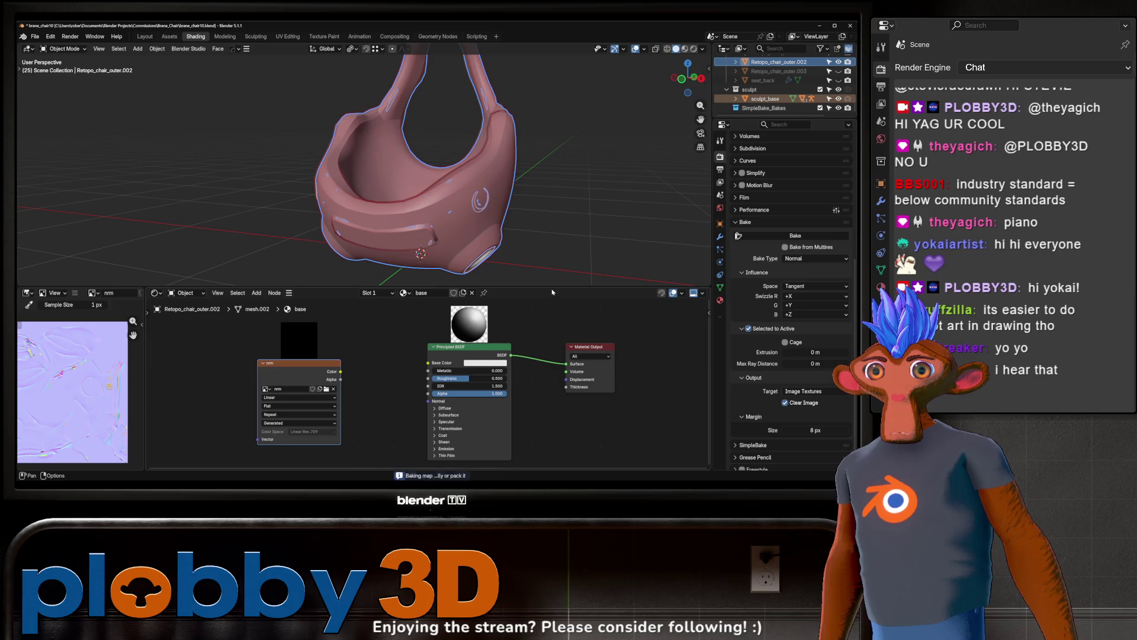
pyautogui.click(837, 109)
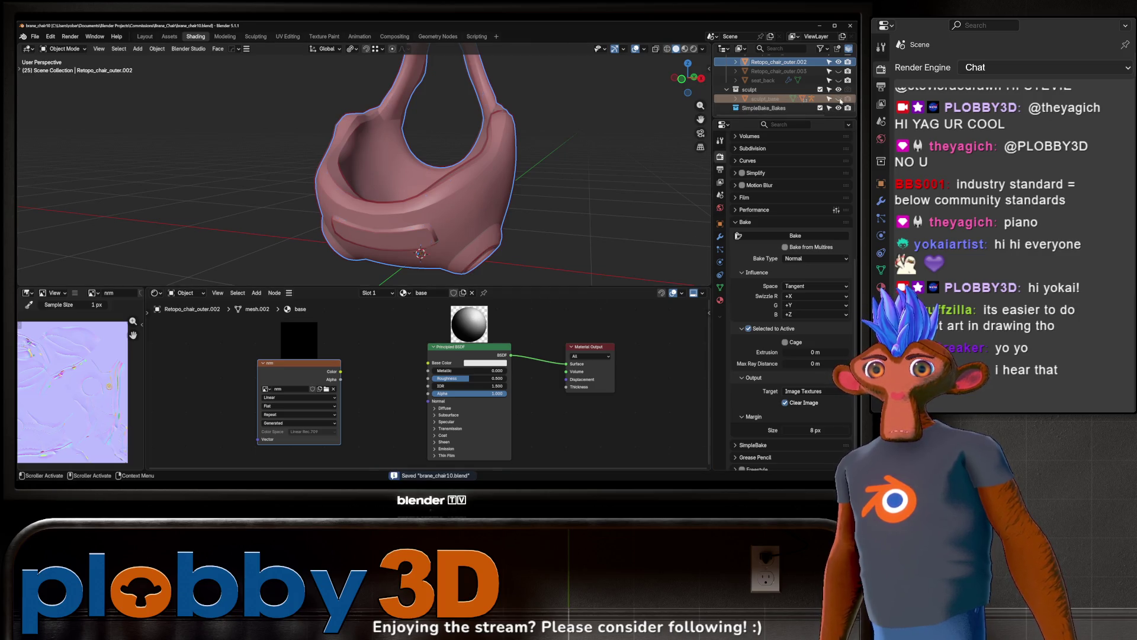
pyautogui.click(736, 62)
pyautogui.press('x')
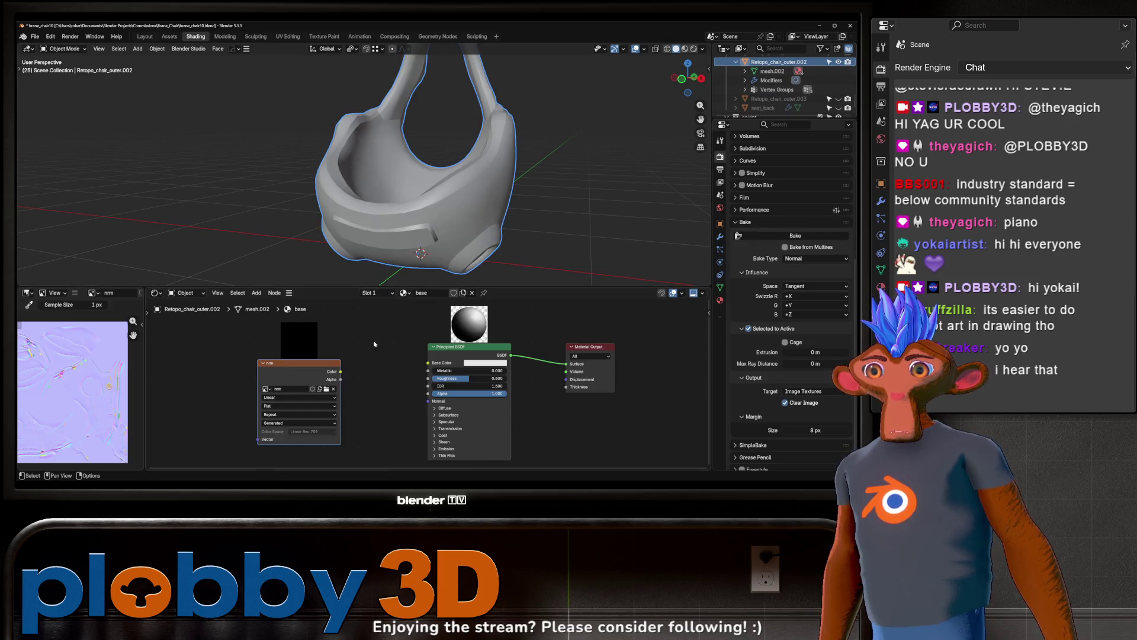
# - In Material Preview, route the nrm image through a new Normal Map node into the BSDF Normal input
pyautogui.click(684, 51)
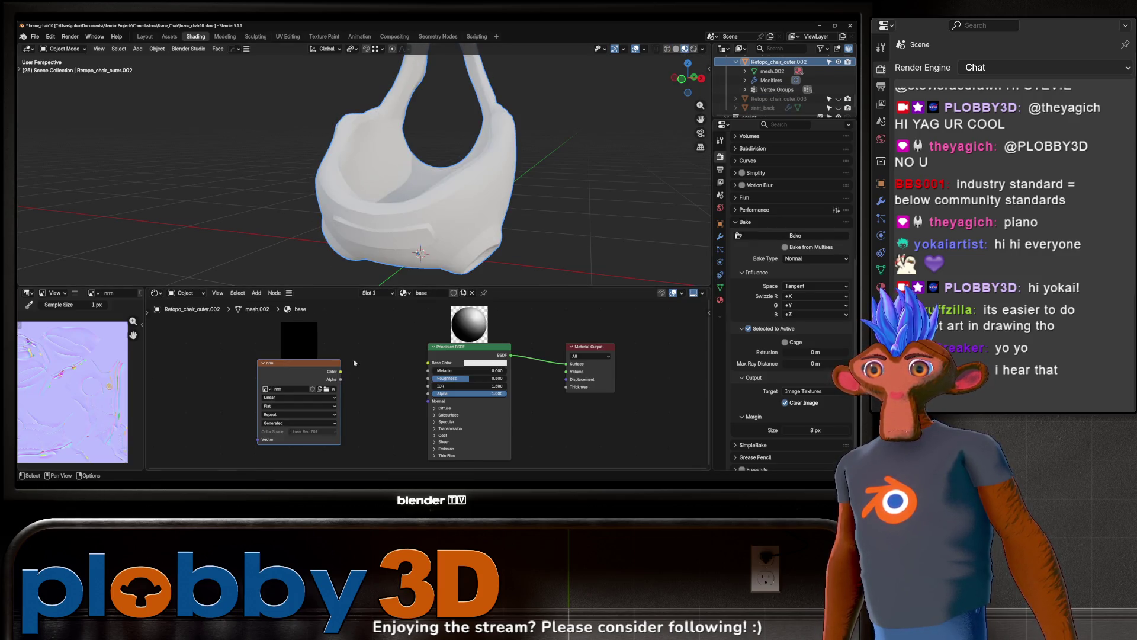
pyautogui.moveTo(342, 373); pyautogui.dragTo(427, 401)
pyautogui.moveTo(384, 219); pyautogui.dragTo(566, 208, button='middle')
pyautogui.moveTo(299, 362); pyautogui.dragTo(219, 362)
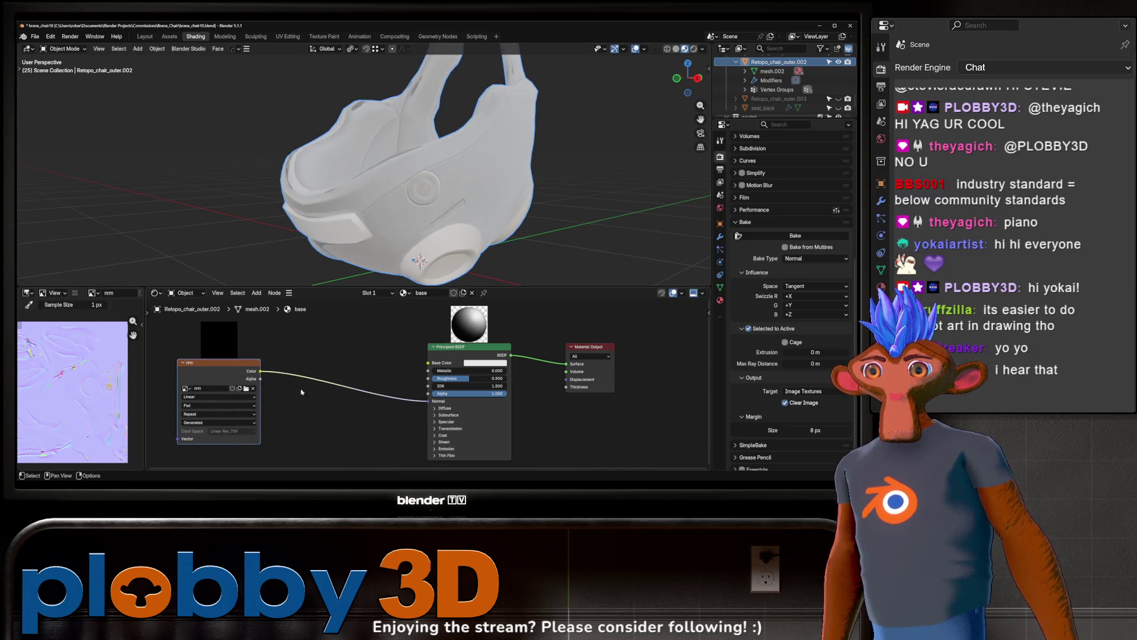
pyautogui.hotkey('shift', 'a')
pyautogui.write('normal')
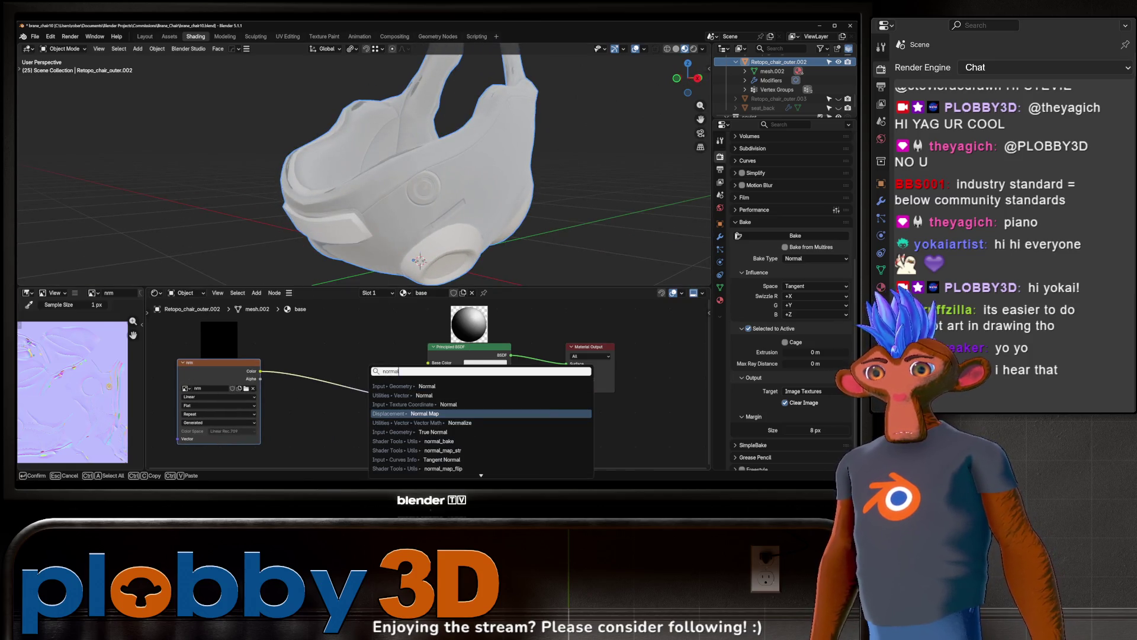
pyautogui.press('Return')
pyautogui.click(324, 368)
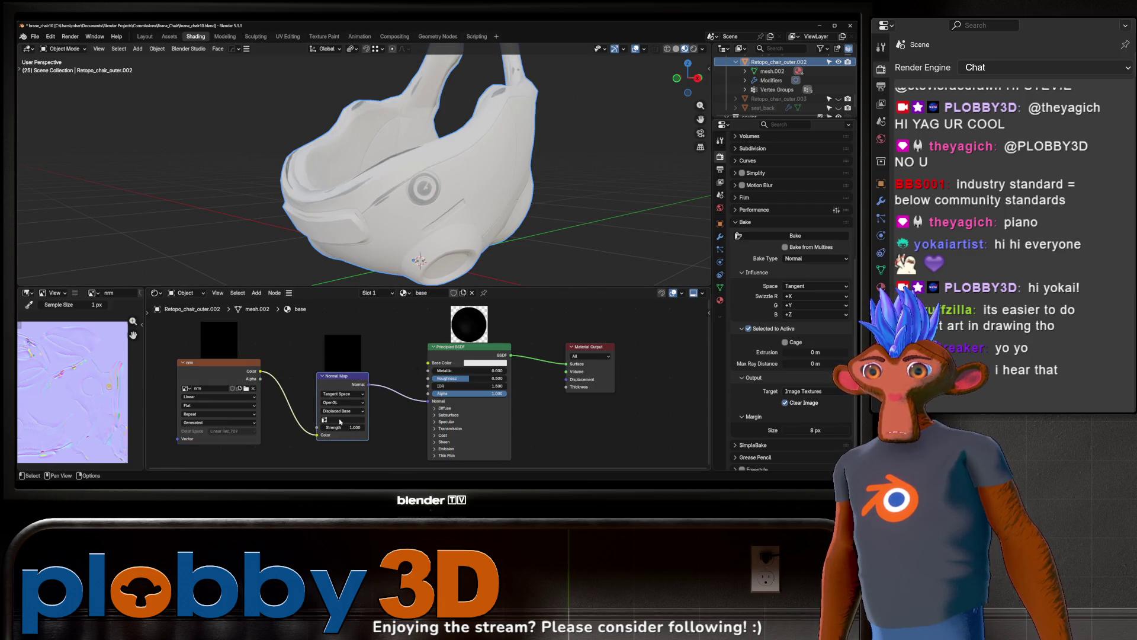
pyautogui.moveTo(219, 390); pyautogui.dragTo(353, 395, button='middle')
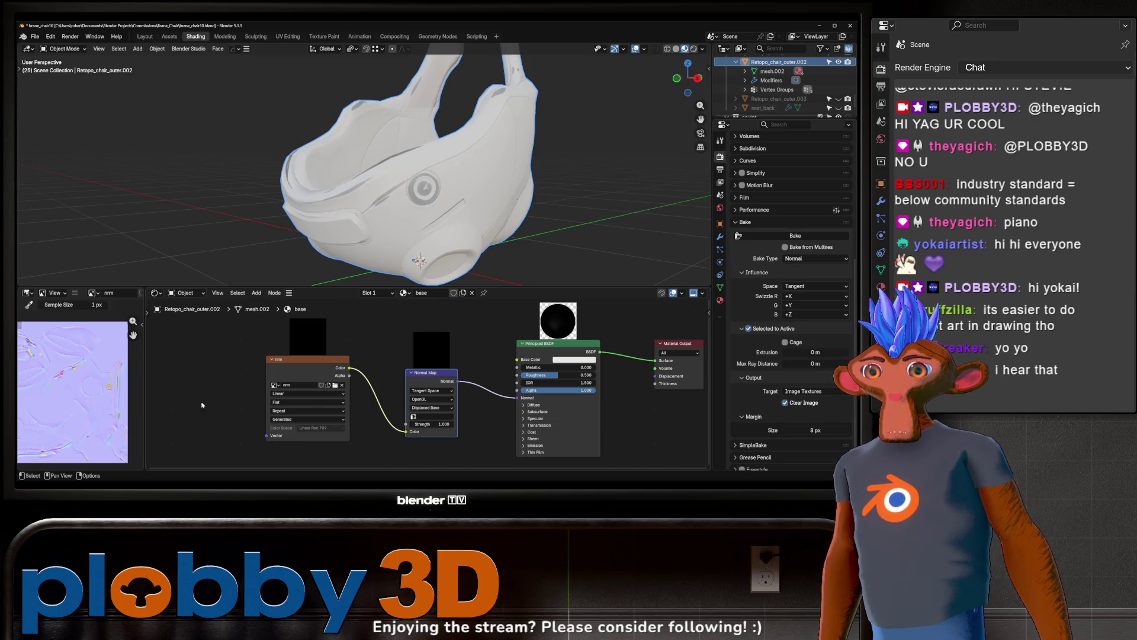
pyautogui.moveTo(405, 214)
pyautogui.mouseDown(button='middle')
pyautogui.moveTo(414, 237)
pyautogui.moveTo(397, 188)
pyautogui.moveTo(324, 187)
pyautogui.moveTo(547, 237)
pyautogui.moveTo(465, 248)
pyautogui.moveTo(485, 214)
pyautogui.moveTo(499, 212)
pyautogui.moveTo(490, 168)
pyautogui.moveTo(438, 196)
pyautogui.moveTo(445, 181)
pyautogui.moveTo(429, 172)
pyautogui.moveTo(269, 154)
pyautogui.mouseUp(button='middle')
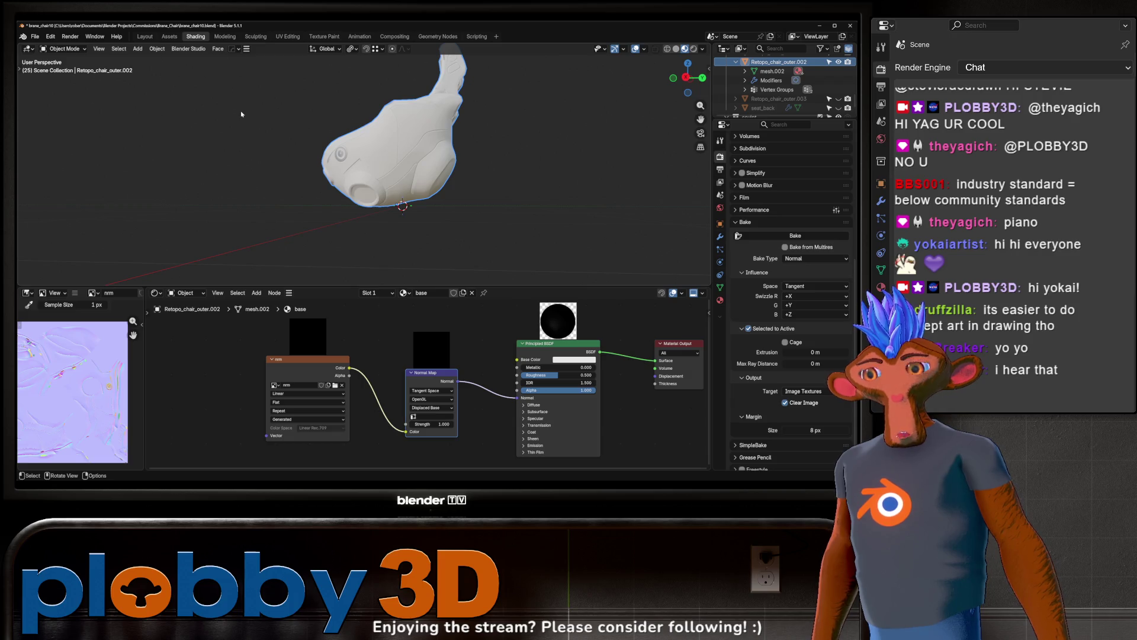
# - Delete the nrm Image Texture and Normal Map nodes, then go back to the Layout workspace
pyautogui.moveTo(309, 136)
pyautogui.mouseDown(button='middle')
pyautogui.moveTo(424, 168)
pyautogui.moveTo(486, 151)
pyautogui.moveTo(472, 205)
pyautogui.moveTo(421, 141)
pyautogui.moveTo(627, 135)
pyautogui.moveTo(531, 200)
pyautogui.mouseUp(button='middle')
pyautogui.scroll(5, 424, 167)
pyautogui.scroll(3, 457, 157)
pyautogui.scroll(-5, 457, 157)
pyautogui.press('x')
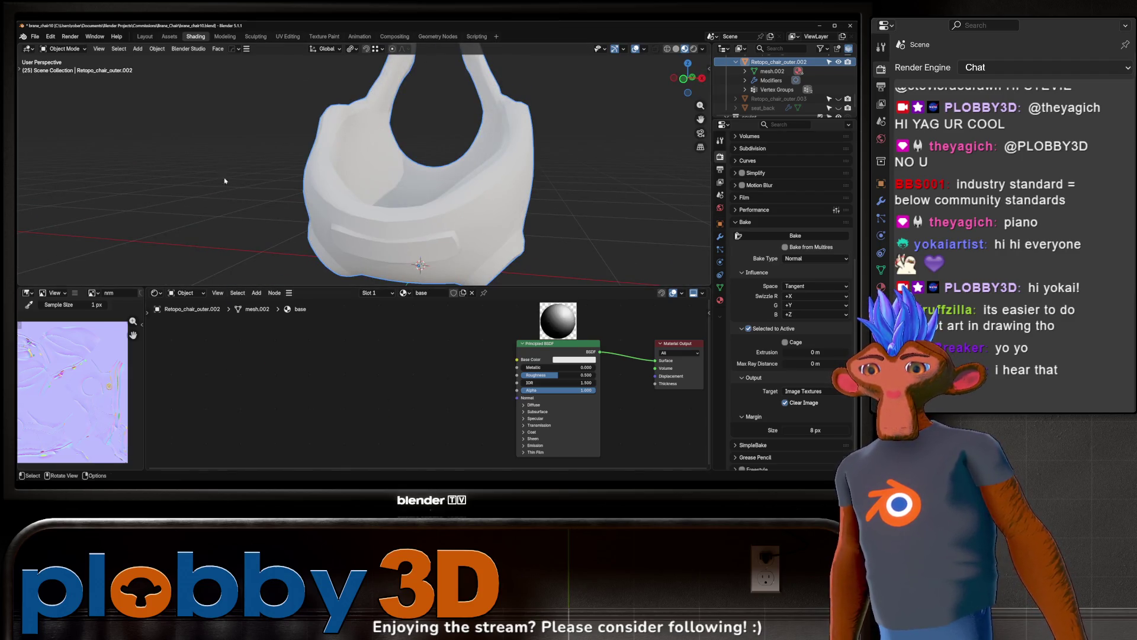
pyautogui.click(145, 36)
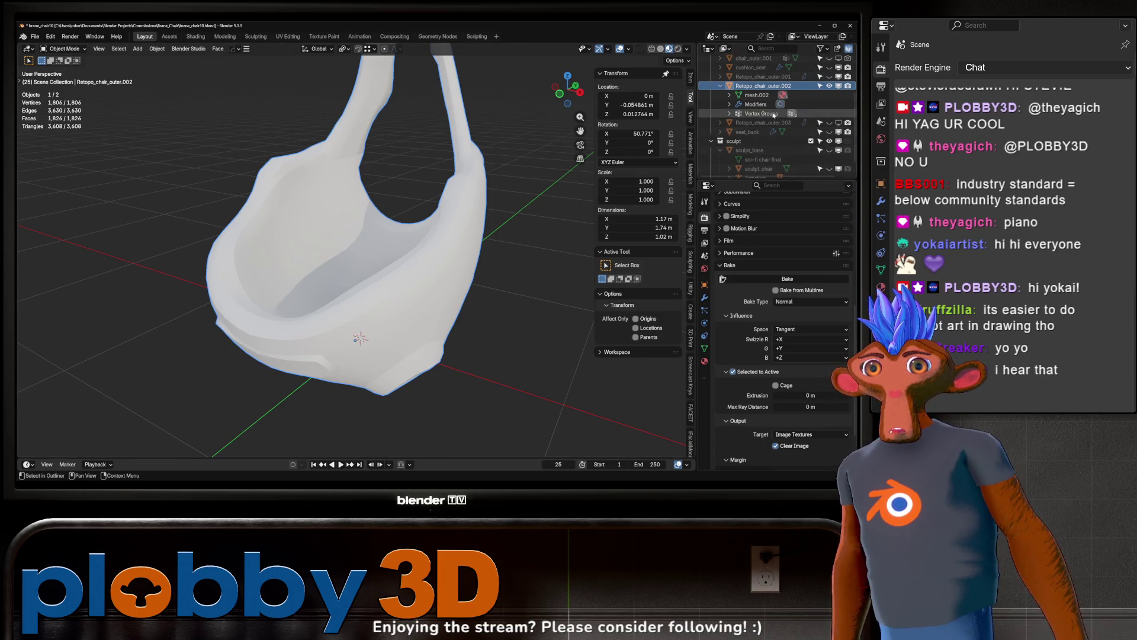
# - Unhide sculpt_base, apply its scale, and move it along X beside the chair shell
pyautogui.hotkey('alt', 'h')
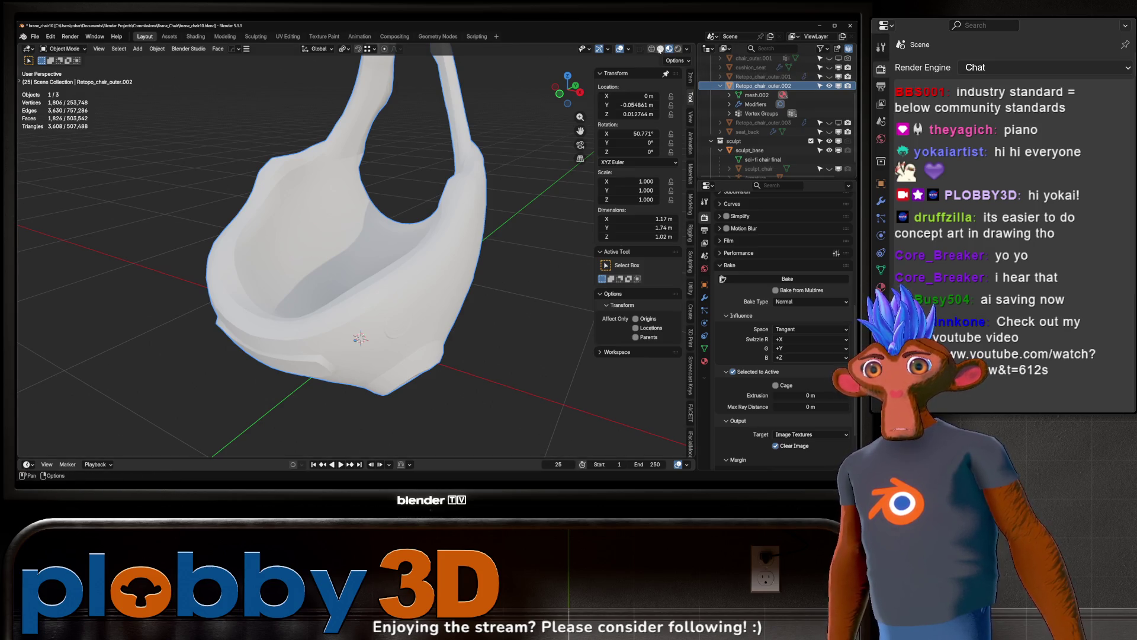
pyautogui.moveTo(264, 222); pyautogui.dragTo(439, 248, button='middle')
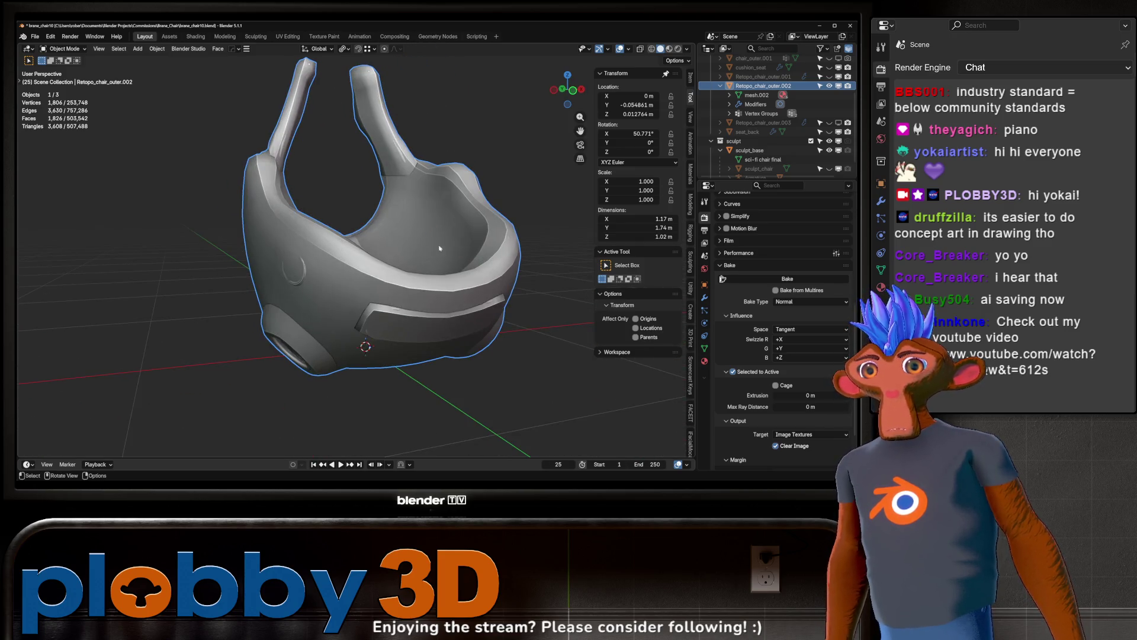
pyautogui.click(749, 151)
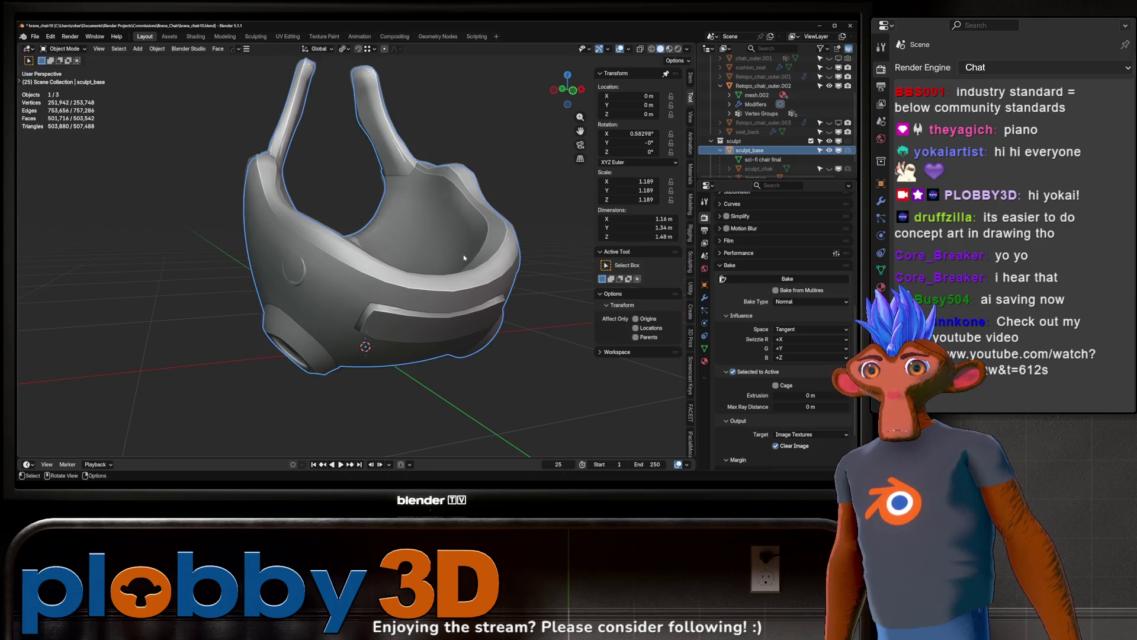
pyautogui.hotkey('ctrl', 'a')
pyautogui.click(439, 282)
pyautogui.moveTo(439, 283)
pyautogui.mouseDown(button='middle')
pyautogui.moveTo(457, 238)
pyautogui.moveTo(426, 240)
pyautogui.mouseUp(button='middle')
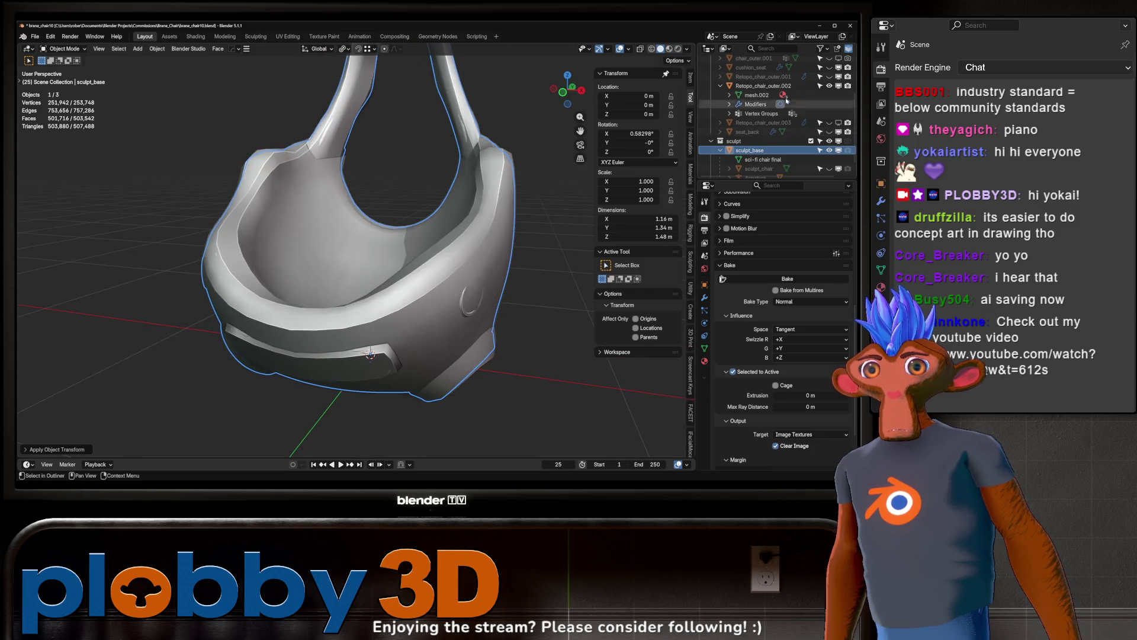
pyautogui.click(763, 86)
pyautogui.scroll(-2, 425, 237)
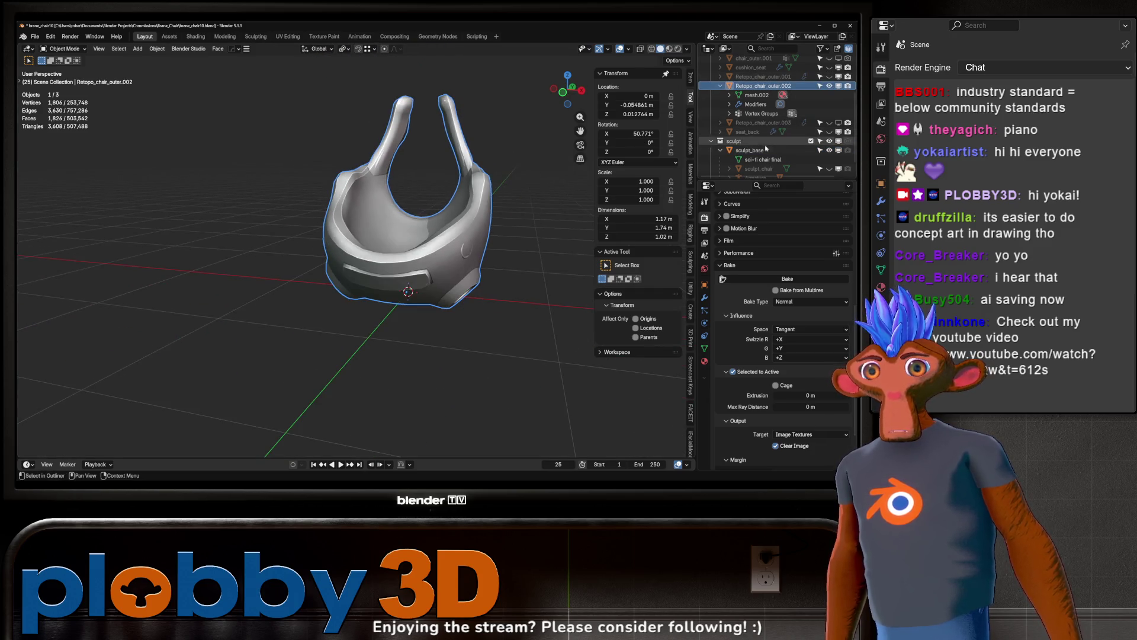
pyautogui.click(749, 149)
pyautogui.press('g')
pyautogui.press('x')
pyautogui.click(358, 211)
pyautogui.moveTo(363, 213); pyautogui.dragTo(406, 285, button='middle')
# - Rename the shell chair_outer_high, duplicate it as chair_outer_low, and hide the copy
pyautogui.click(763, 86)
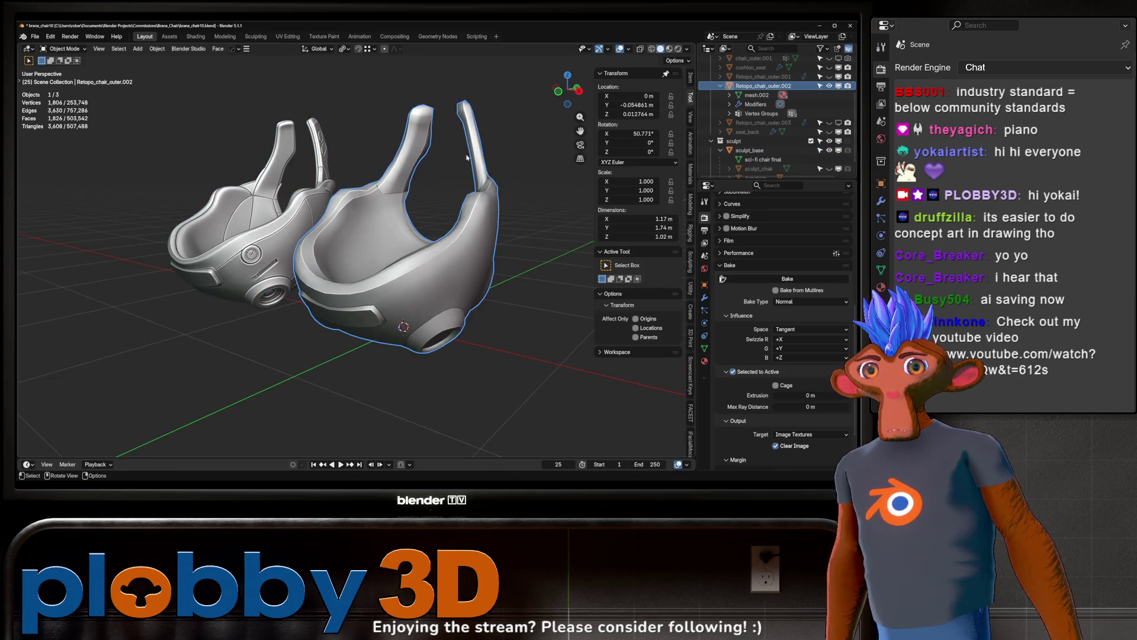
pyautogui.doubleClick(763, 86)
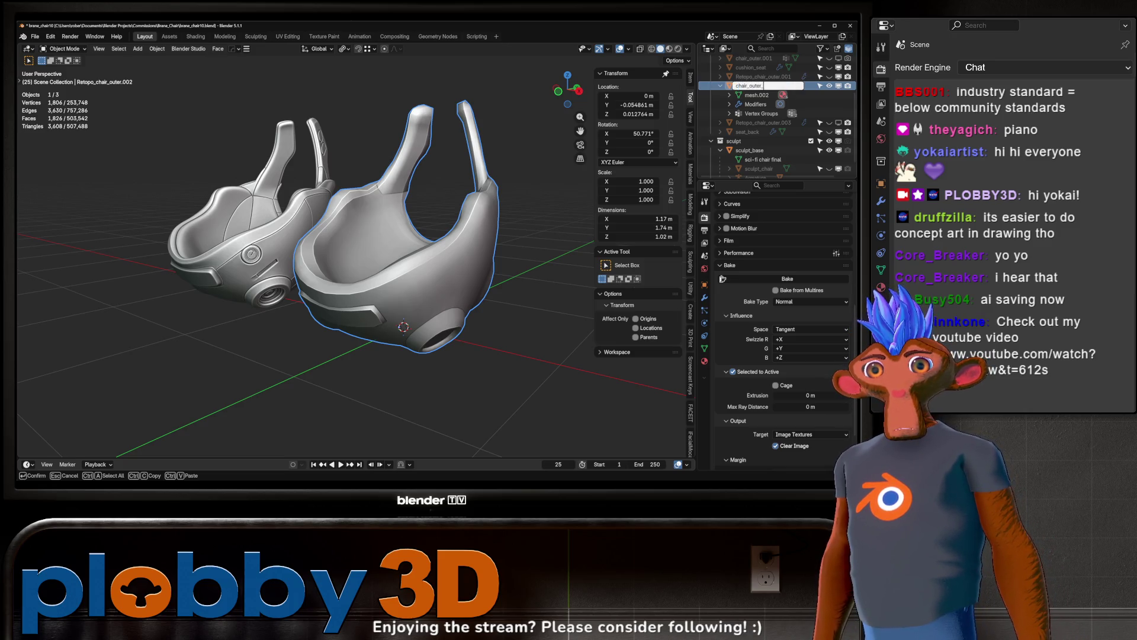
pyautogui.write('high')
pyautogui.press('Return')
pyautogui.hotkey('shift', 'd')
pyautogui.press('Escape')
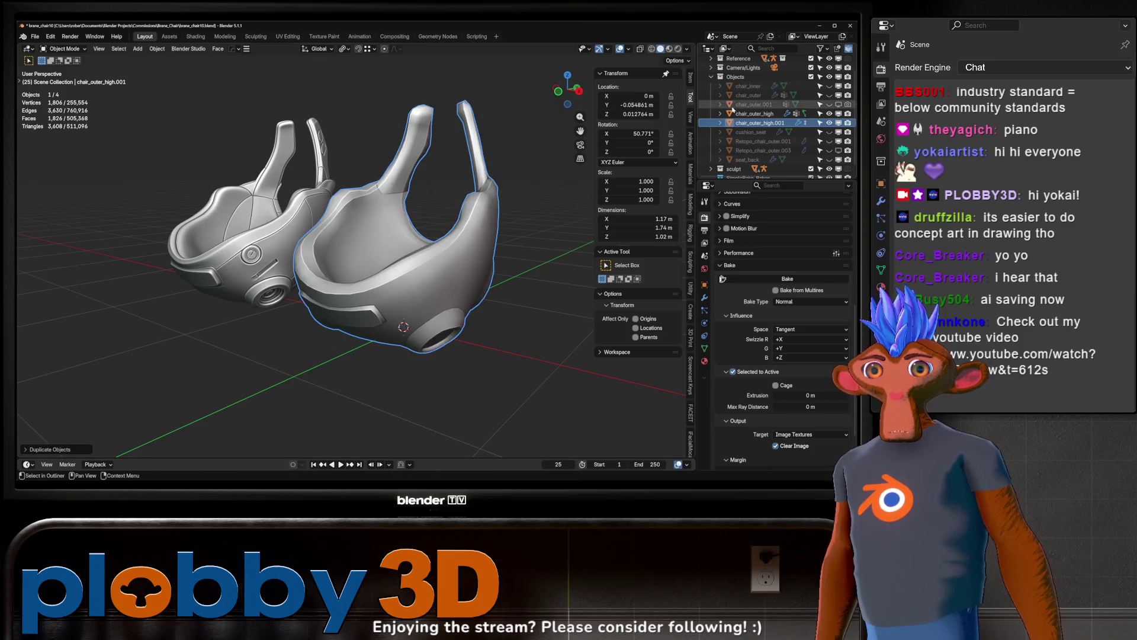
pyautogui.doubleClick(764, 122)
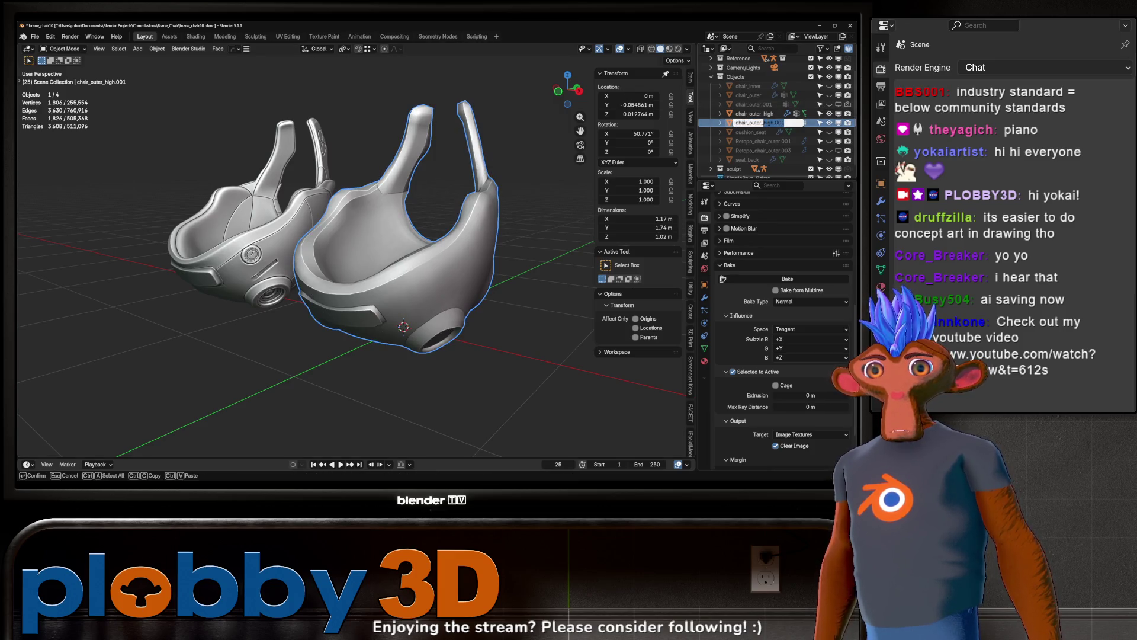
pyautogui.write('low')
pyautogui.press('Return')
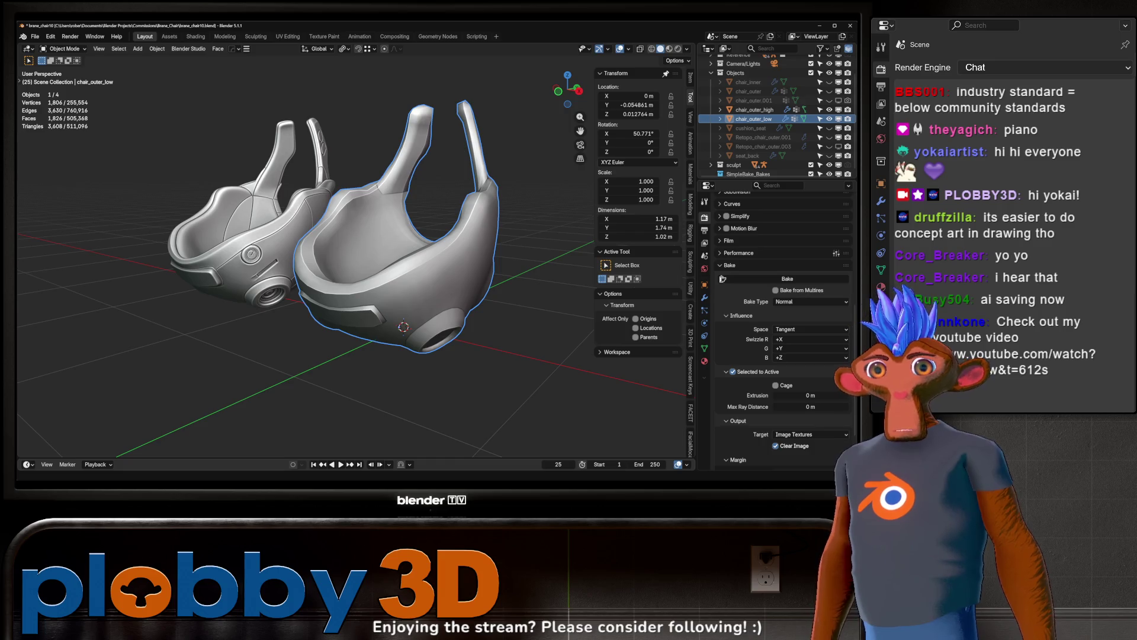
pyautogui.press('h')
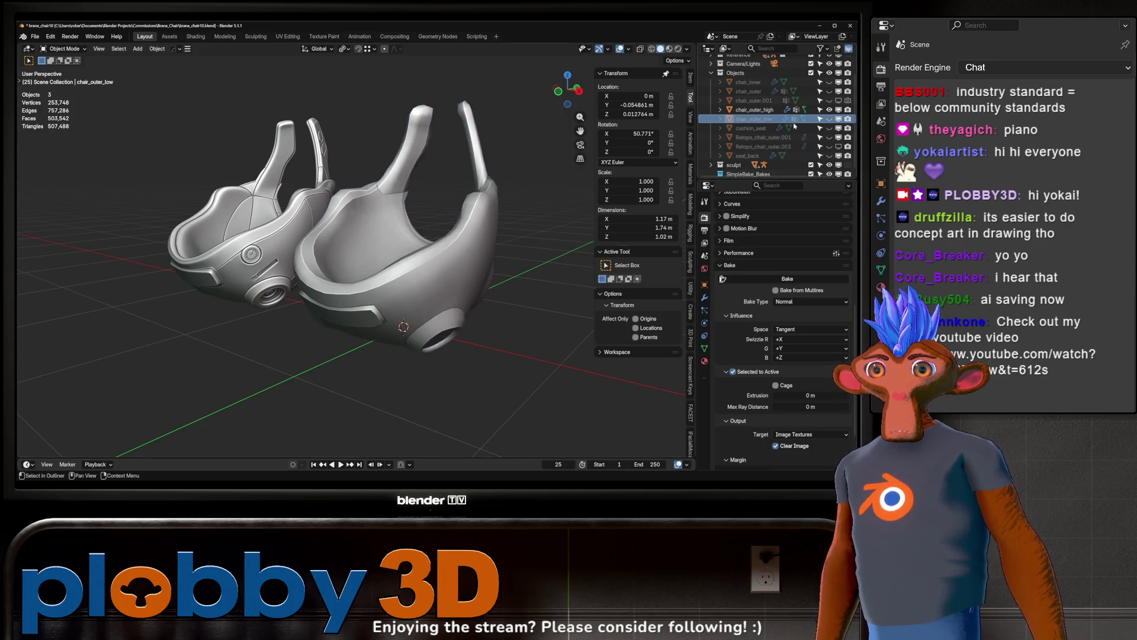
pyautogui.click(405, 297)
# - Add two subdivision levels to chair_outer_high with Ctrl+1 and Ctrl+2
pyautogui.moveTo(405, 297)
pyautogui.mouseDown(button='middle')
pyautogui.moveTo(482, 308)
pyautogui.moveTo(379, 298)
pyautogui.moveTo(361, 293)
pyautogui.moveTo(415, 289)
pyautogui.moveTo(320, 275)
pyautogui.mouseUp(button='middle')
pyautogui.scroll(4, 482, 309)
pyautogui.scroll(-3, 482, 309)
pyautogui.hotkey('ctrl', '1')
pyautogui.hotkey('ctrl', '2')
# - Grow a face selection across the long front panel strip and inset it
pyautogui.press('Tab')
pyautogui.scroll(2, 420, 291)
pyautogui.press('3')
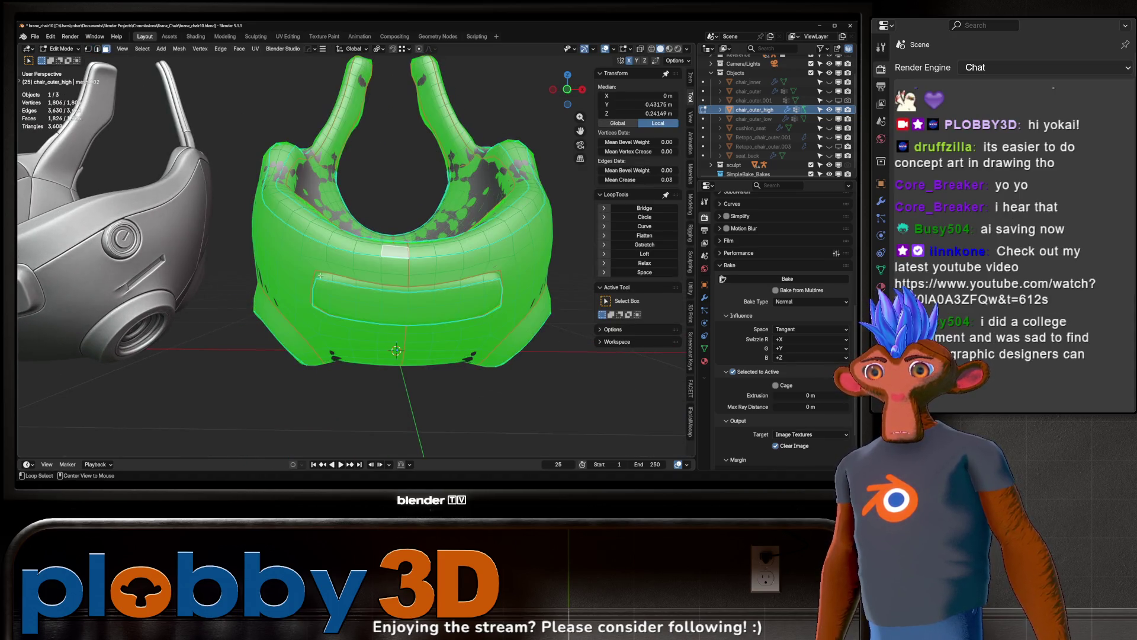
pyautogui.click(493, 302)
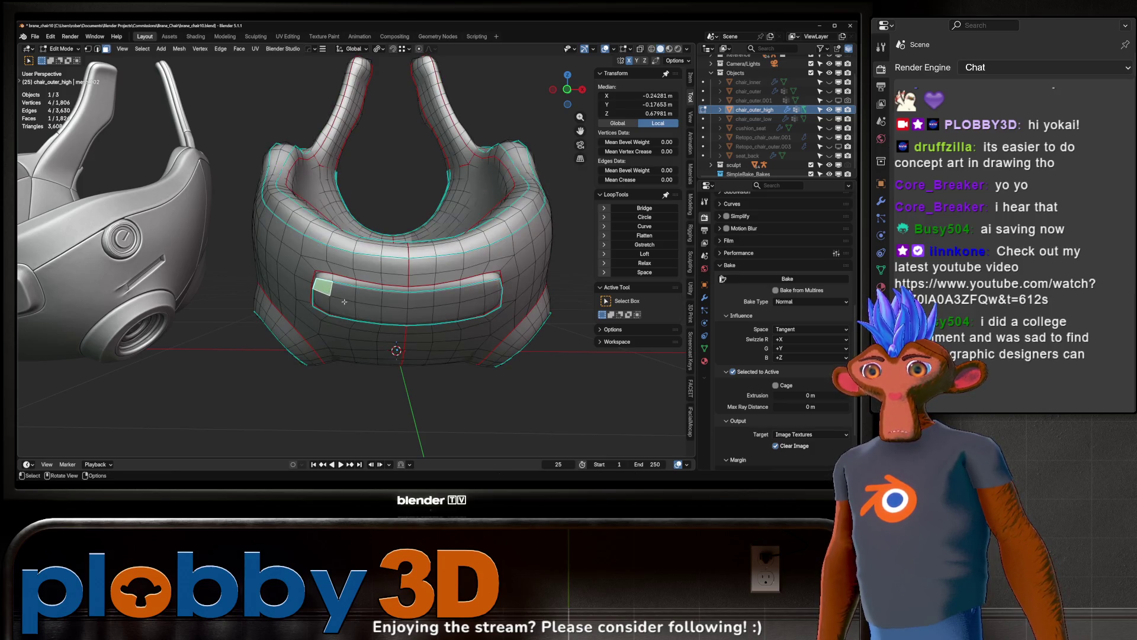
pyautogui.press('ctrl+KP_Add')
pyautogui.press('ctrl+KP_Add')
pyautogui.press('ctrl+KP_Add')
pyautogui.press('i')
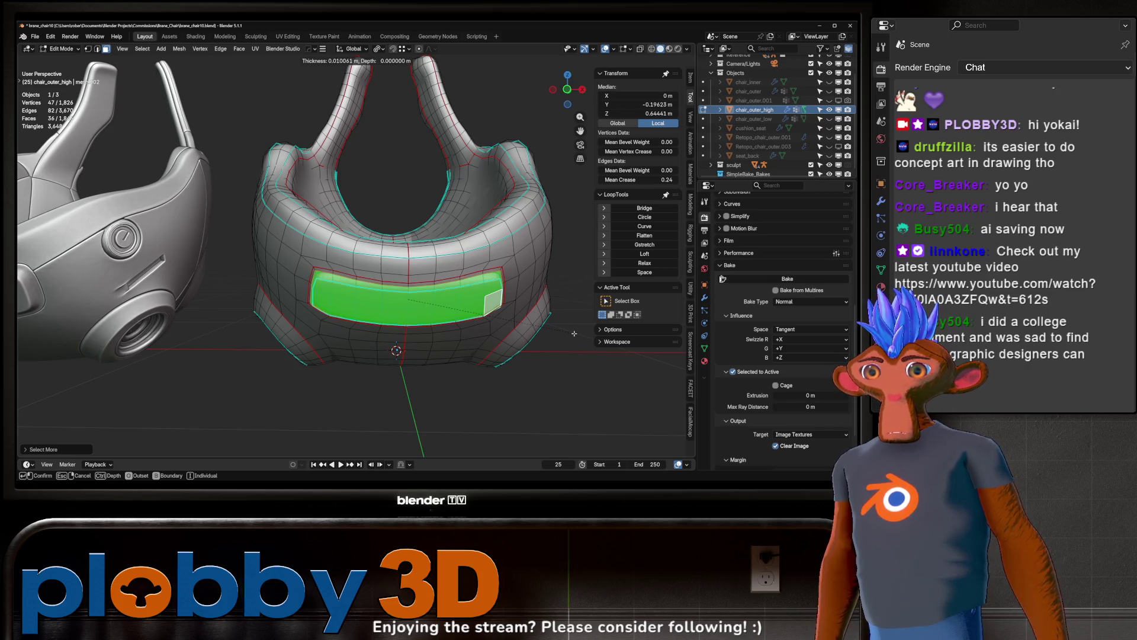
pyautogui.click(548, 352)
# - Inspect the inset front panel from below and the front, then enter Sculpt Mode
pyautogui.moveTo(548, 352); pyautogui.dragTo(412, 261, button='middle')
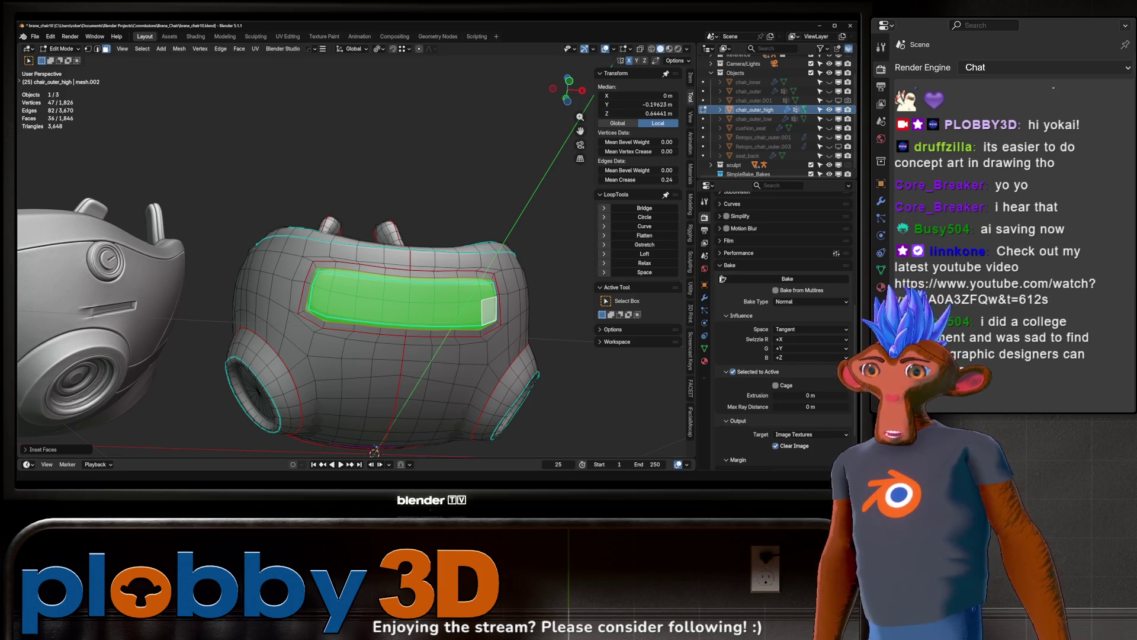
pyautogui.scroll(5, 300, 346)
pyautogui.moveTo(332, 331)
pyautogui.mouseDown(button='middle')
pyautogui.moveTo(300, 346)
pyautogui.moveTo(267, 278)
pyautogui.mouseUp(button='middle')
pyautogui.scroll(-5, 301, 346)
pyautogui.scroll(3, 260, 272)
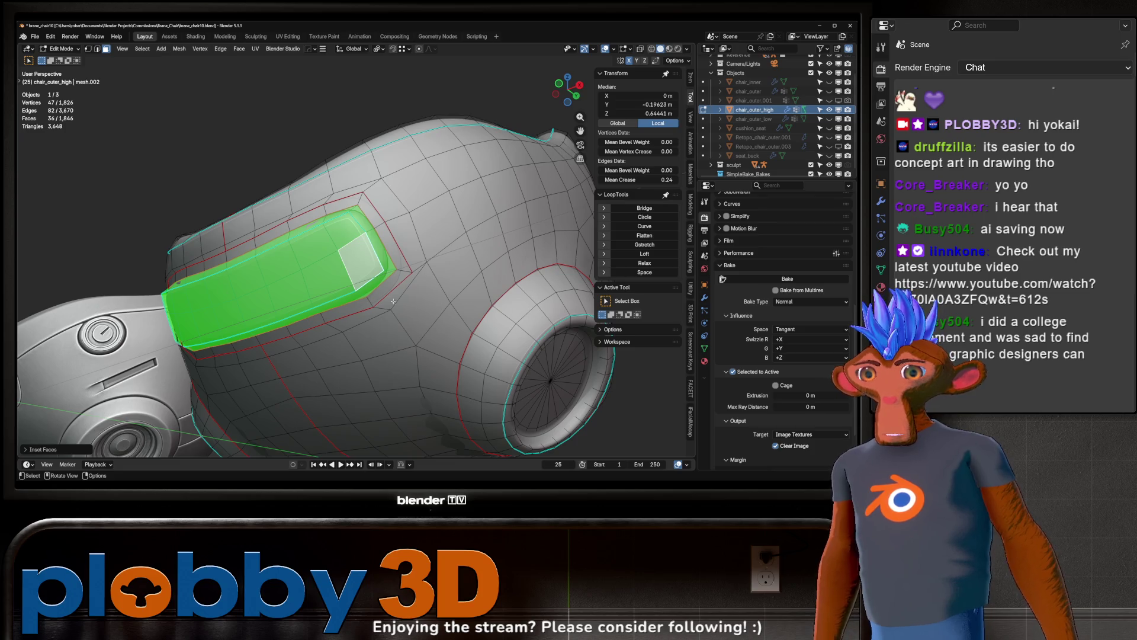
pyautogui.scroll(-3, 452, 309)
pyautogui.moveTo(452, 309)
pyautogui.mouseDown(button='middle')
pyautogui.moveTo(278, 264)
pyautogui.moveTo(317, 280)
pyautogui.mouseUp(button='middle')
pyautogui.scroll(2, 289, 321)
pyautogui.moveTo(290, 321); pyautogui.dragTo(353, 313, button='middle')
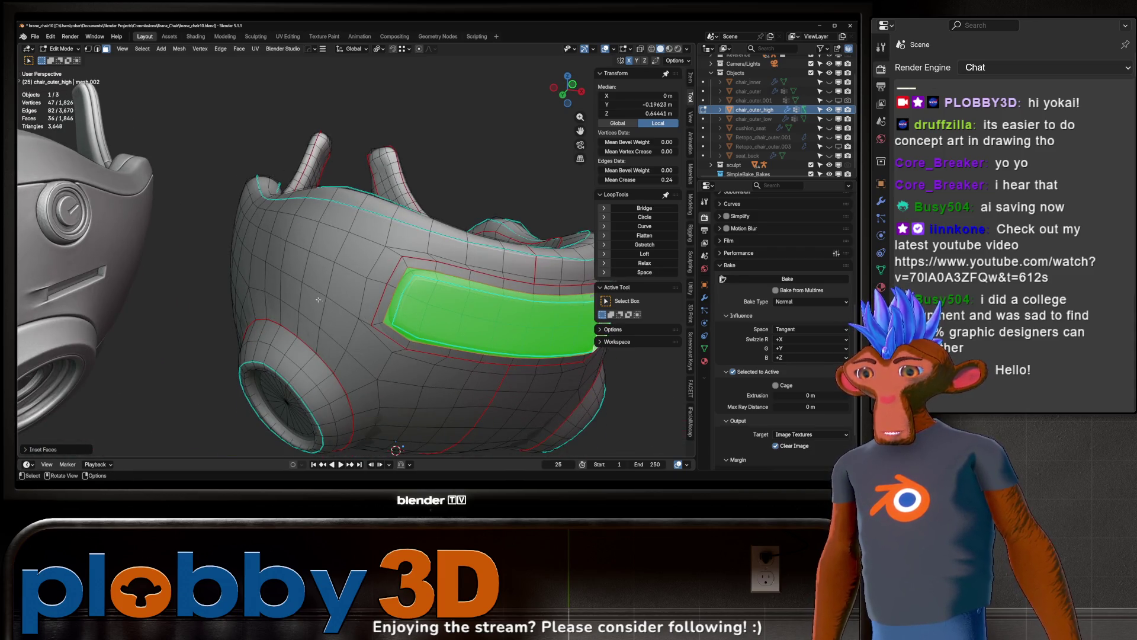
pyautogui.hotkey('ctrl', 'Tab')
pyautogui.click(433, 417)
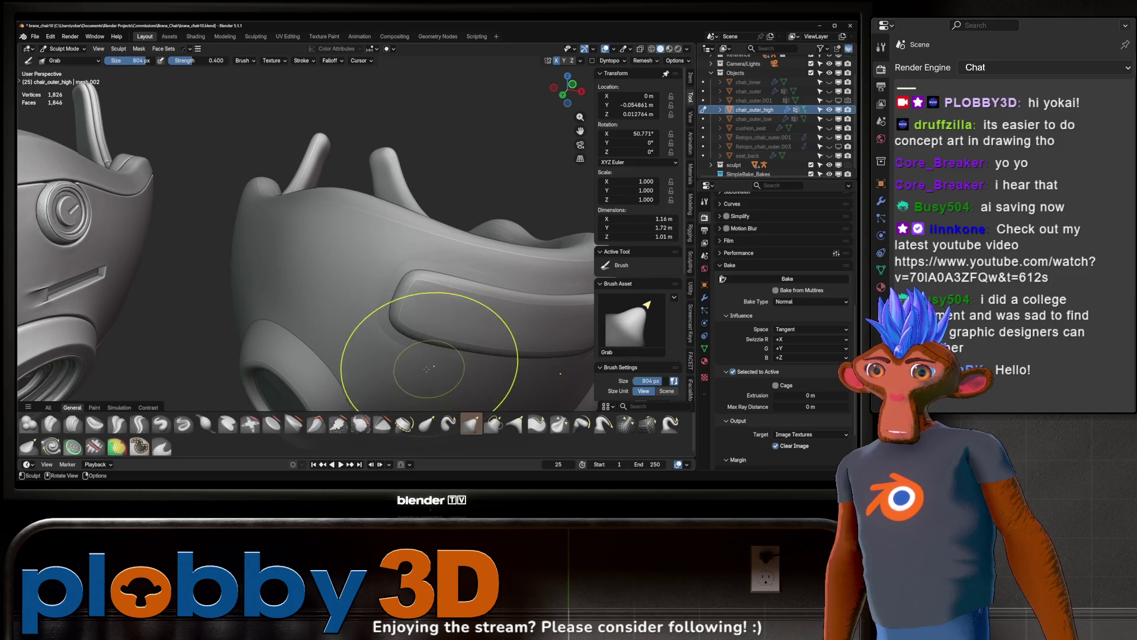
# - Give the face loop around the inset panel a thinner inset
pyautogui.press('Tab')
pyautogui.keyDown('alt'); pyautogui.click(377, 325); pyautogui.keyUp('alt')
pyautogui.moveTo(376, 325); pyautogui.dragTo(340, 337, button='middle')
pyautogui.press('i')
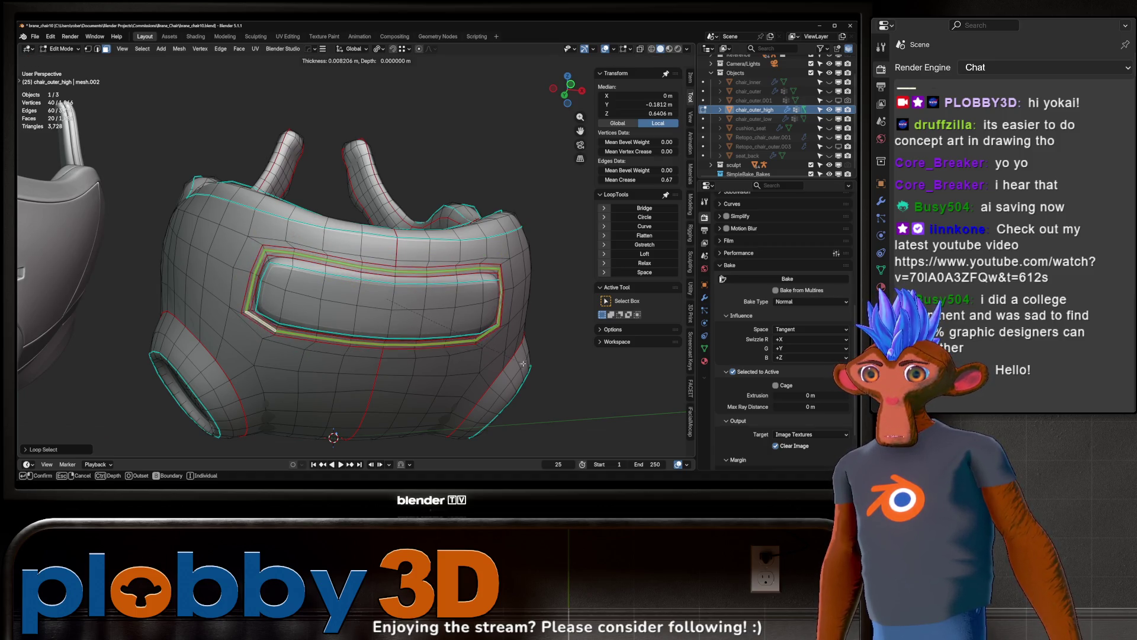
pyautogui.click(480, 360)
# - Extrude the loop inward into a recessed groove and inset the groove again
pyautogui.press('e')
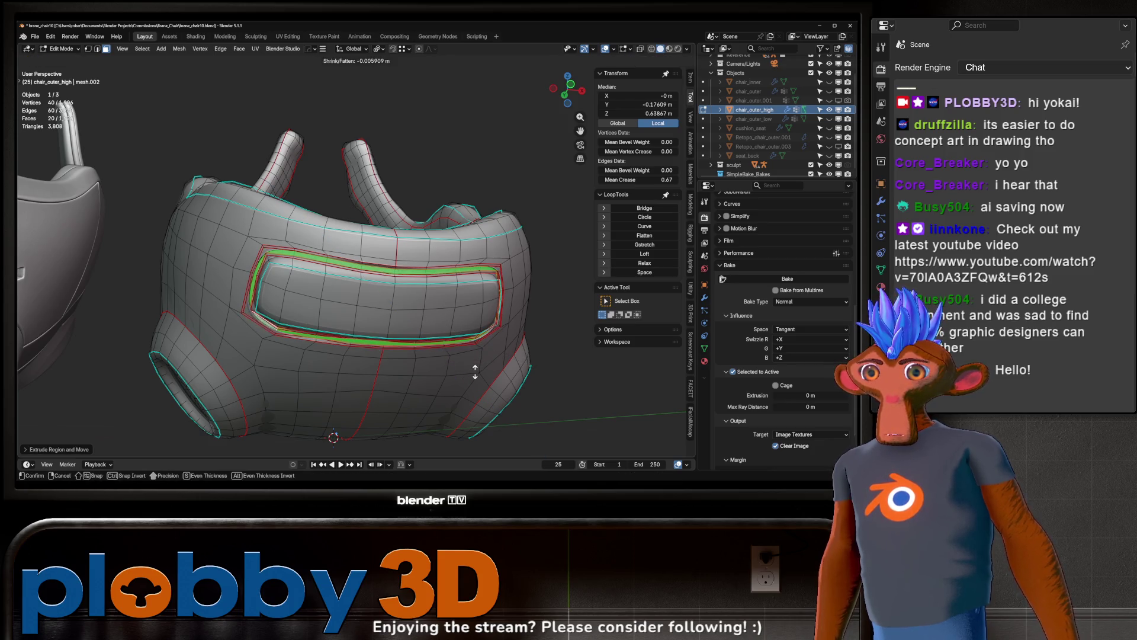
pyautogui.click(474, 378)
pyautogui.scroll(4, 322, 300)
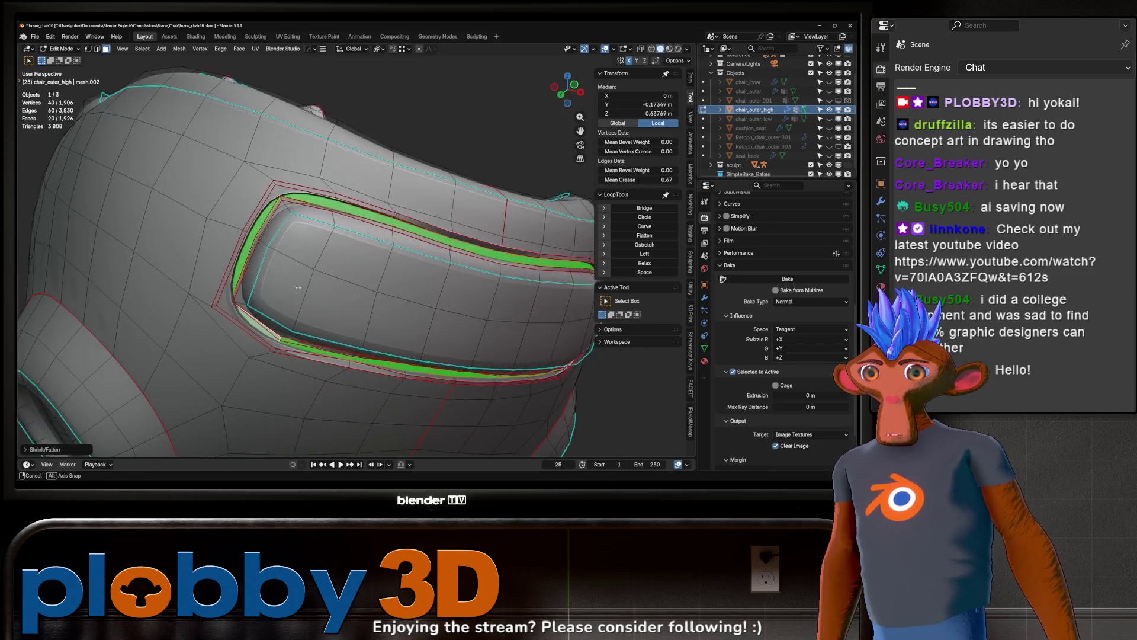
pyautogui.press('i')
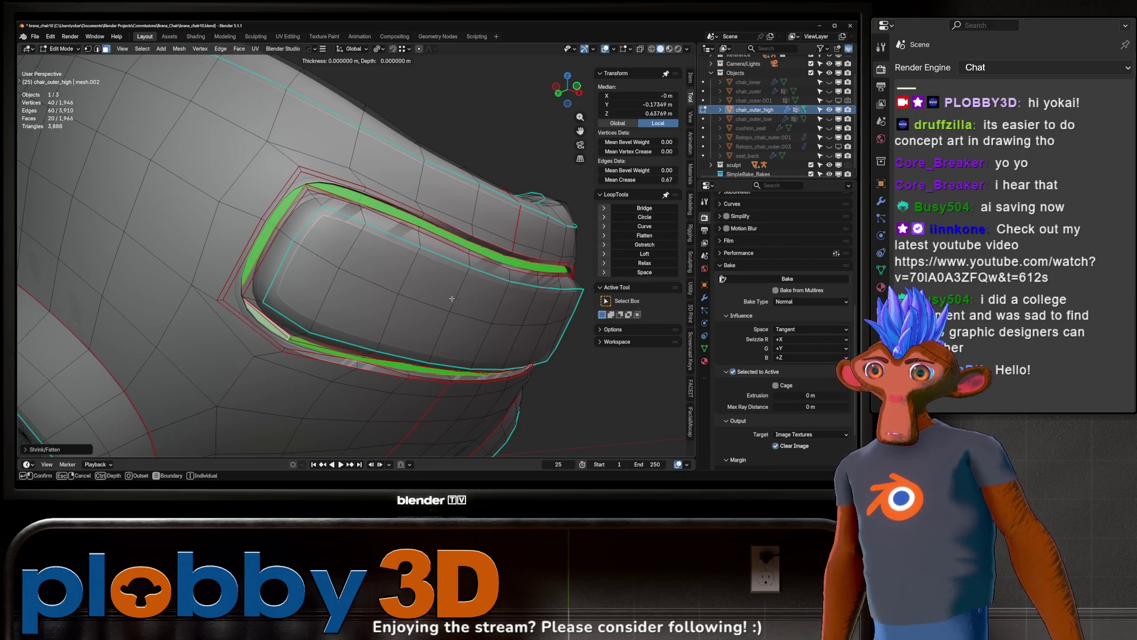
pyautogui.click(448, 299)
# - Clear sharp marks from all 3910 edges of chair_outer_high
pyautogui.hotkey('ctrl', 'Tab')
pyautogui.scroll(-5, 393, 279)
pyautogui.moveTo(393, 279)
pyautogui.mouseDown(button='middle')
pyautogui.moveTo(290, 299)
pyautogui.moveTo(330, 279)
pyautogui.mouseUp(button='middle')
pyautogui.press('Tab')
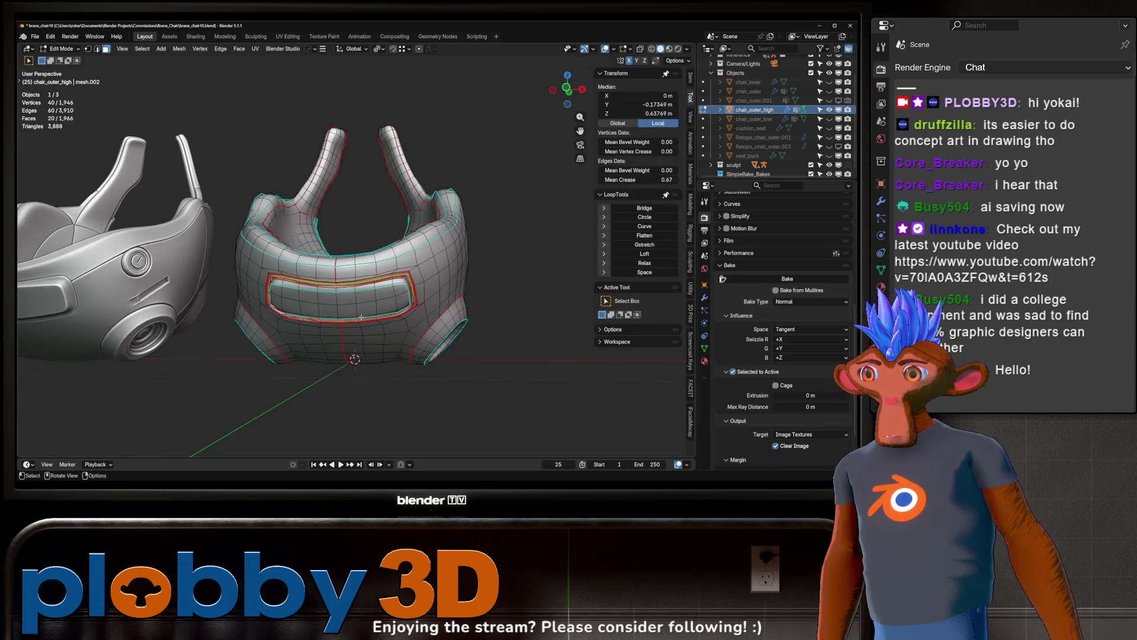
pyautogui.press('a')
pyautogui.press('Tab')
pyautogui.moveTo(363, 305)
pyautogui.mouseDown(button='middle')
pyautogui.moveTo(330, 241)
pyautogui.moveTo(379, 260)
pyautogui.moveTo(318, 253)
pyautogui.mouseUp(button='middle')
pyautogui.scroll(2, 330, 241)
pyautogui.scroll(-5, 320, 224)
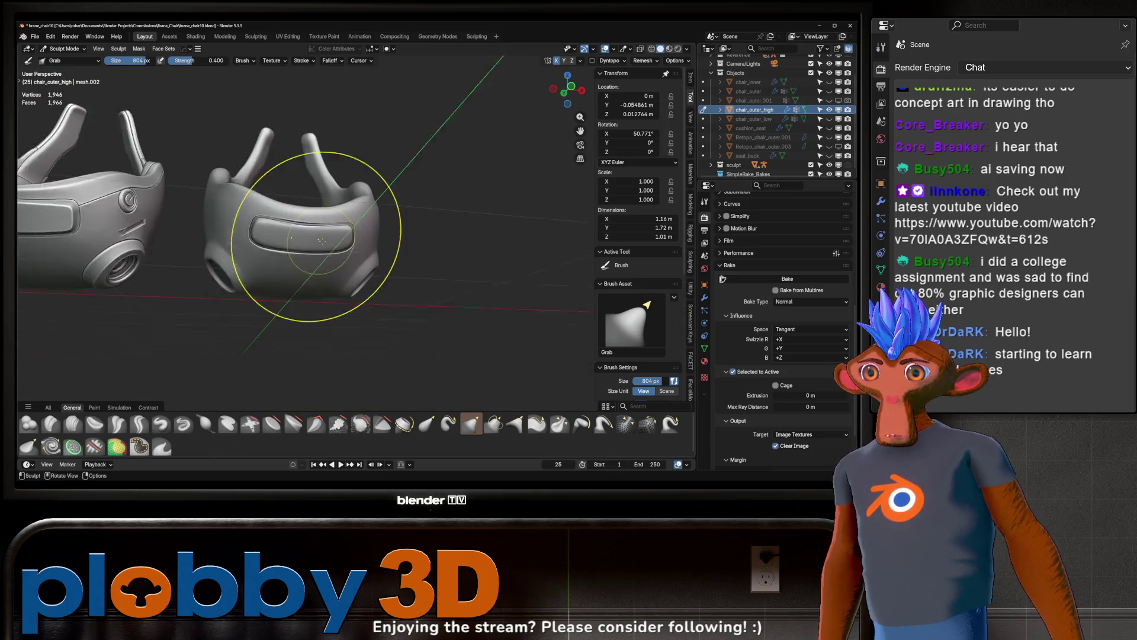
pyautogui.moveTo(300, 254)
pyautogui.mouseDown(button='middle')
pyautogui.moveTo(285, 244)
pyautogui.moveTo(287, 279)
pyautogui.moveTo(290, 260)
pyautogui.mouseUp(button='middle')
pyautogui.press('Tab')
pyautogui.click(283, 265)
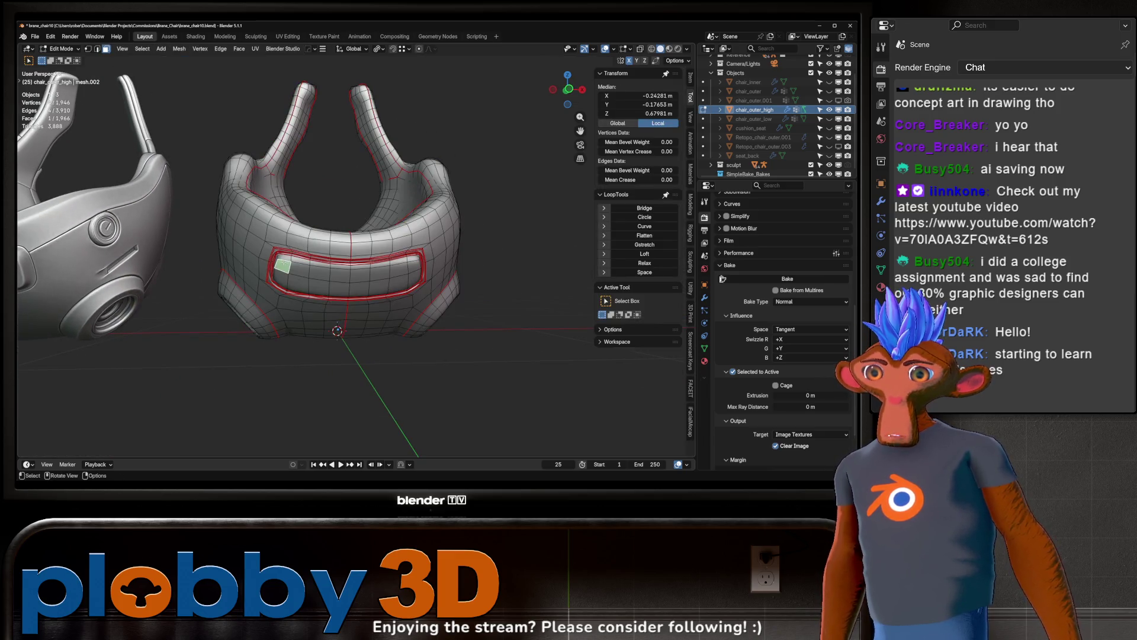
# - Fill the selection across the inner panel faces and inset them to add another border
pyautogui.keyDown('ctrl'); pyautogui.keyDown('shift'); pyautogui.click(405, 287); pyautogui.keyUp('shift'); pyautogui.keyUp('ctrl')
pyautogui.press('KP_Decimal')
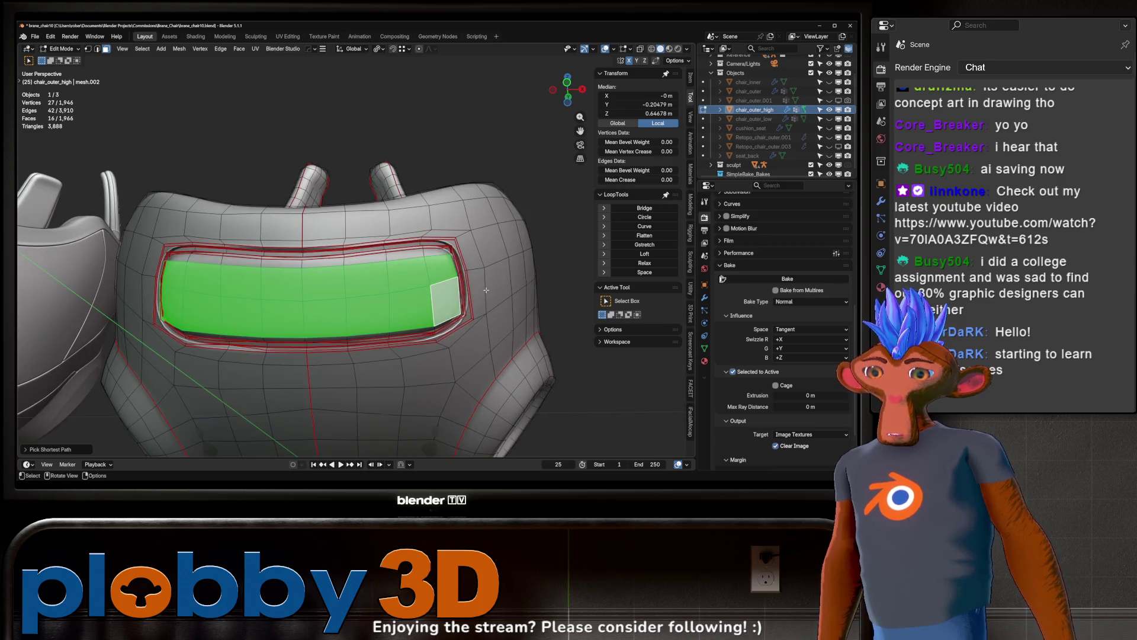
pyautogui.press('i')
pyautogui.click(469, 297)
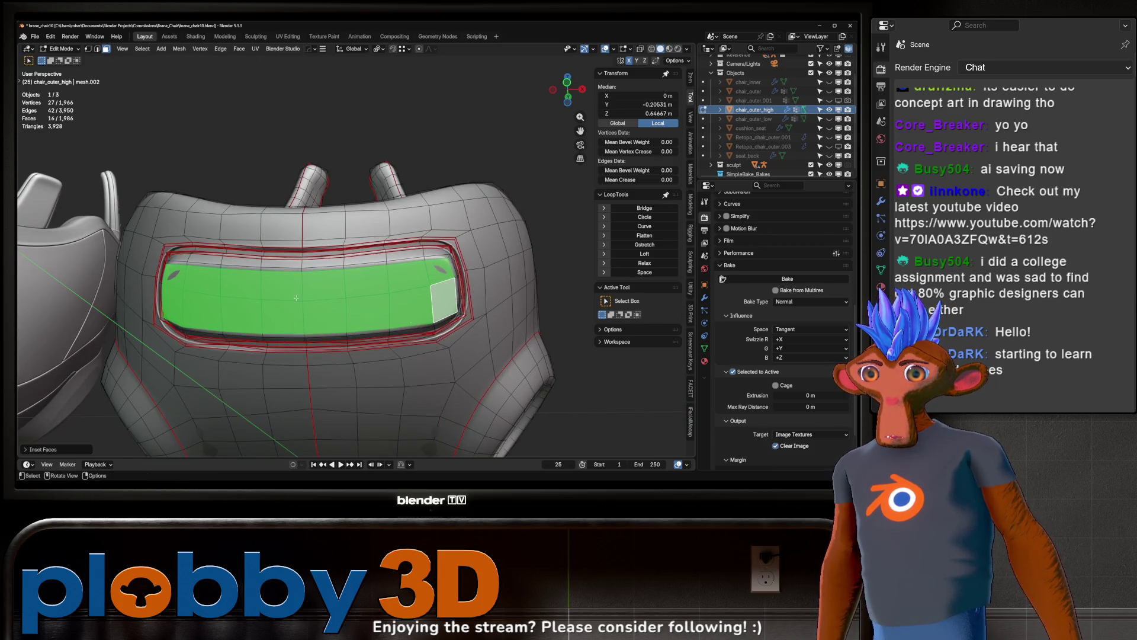
pyautogui.hotkey('ctrl', 'Tab')
# - Review the smoothed panel and groove and show the two-level subdivision modifier settings
pyautogui.moveTo(241, 266)
pyautogui.mouseDown(button='middle')
pyautogui.moveTo(372, 318)
pyautogui.moveTo(356, 249)
pyautogui.moveTo(385, 223)
pyautogui.mouseUp(button='middle')
pyautogui.hotkey('ctrl', 'Tab')
pyautogui.moveTo(379, 273); pyautogui.dragTo(342, 293, button='middle')
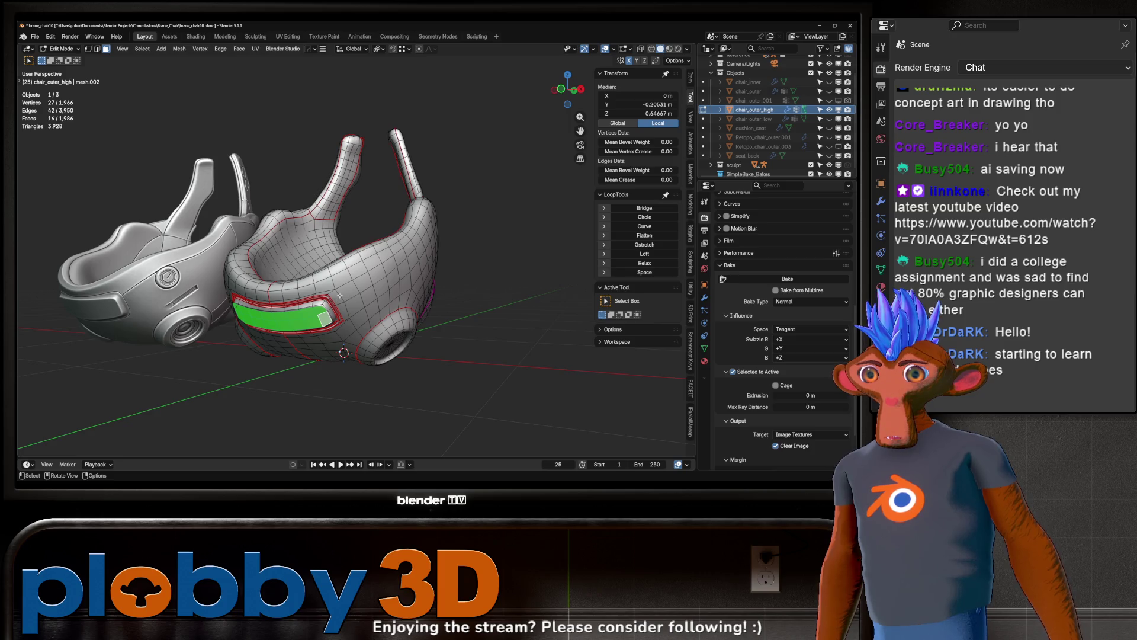
pyautogui.keyDown('alt'); pyautogui.click(340, 295); pyautogui.keyUp('alt')
pyautogui.moveTo(339, 294)
pyautogui.mouseDown(button='middle')
pyautogui.moveTo(382, 280)
pyautogui.moveTo(334, 291)
pyautogui.moveTo(353, 279)
pyautogui.moveTo(524, 328)
pyautogui.mouseUp(button='middle')
pyautogui.hotkey('ctrl', 'Tab')
pyautogui.scroll(-4, 332, 293)
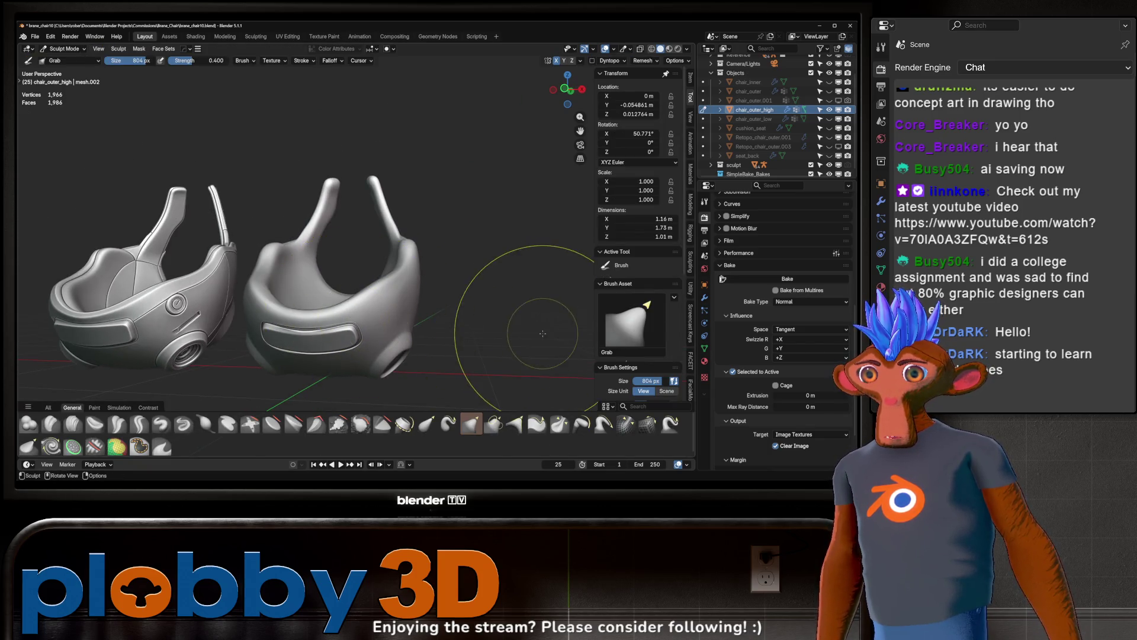
pyautogui.click(705, 298)
pyautogui.scroll(3, 318, 355)
# - Crease the shell's lower rim edge loops and raise the subdivision preview to 3
pyautogui.moveTo(314, 312)
pyautogui.mouseDown(button='middle')
pyautogui.moveTo(332, 279)
pyautogui.moveTo(311, 262)
pyautogui.mouseUp(button='middle')
pyautogui.press('Tab')
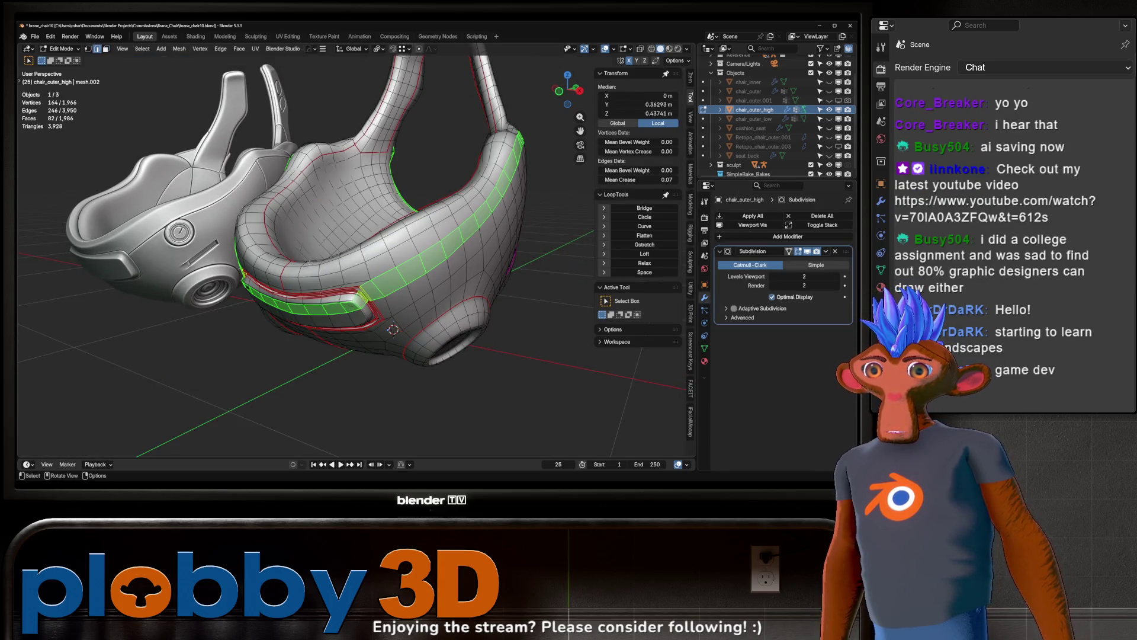
pyautogui.keyDown('alt'); pyautogui.click(314, 272); pyautogui.keyUp('alt')
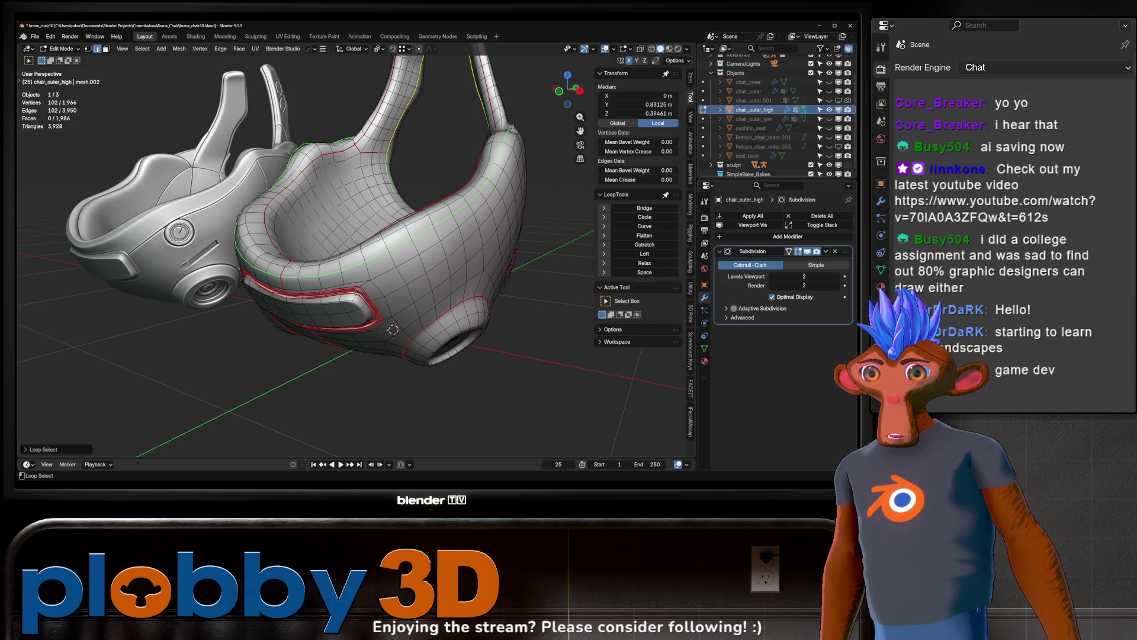
pyautogui.keyDown('alt'); pyautogui.click(295, 266); pyautogui.keyUp('alt')
pyautogui.hotkey('shift', 'e')
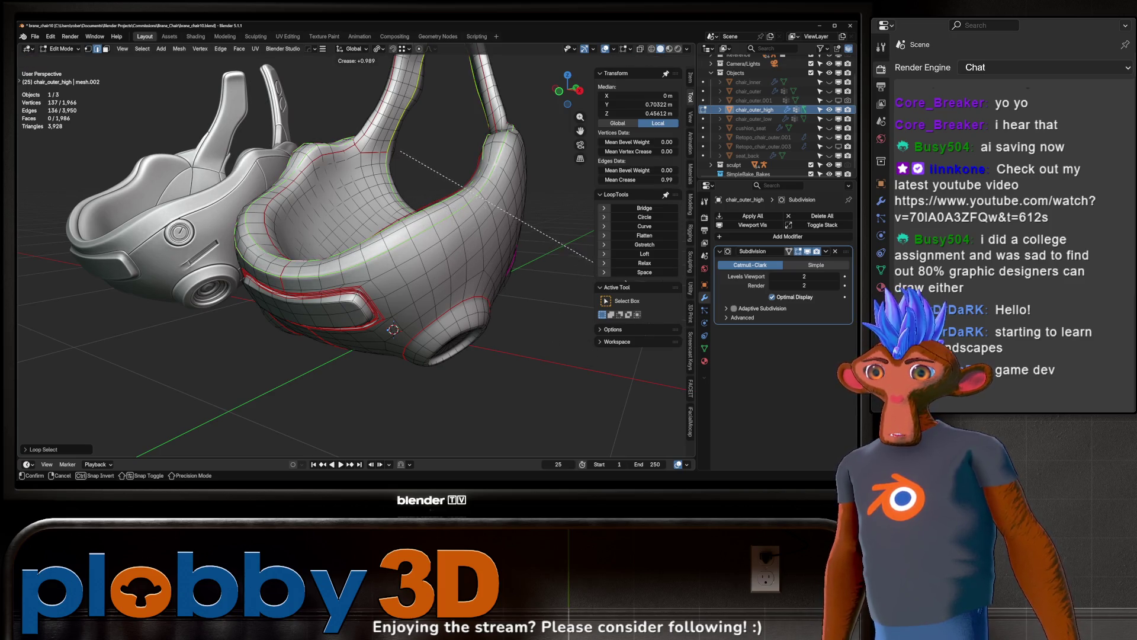
pyautogui.click(577, 428)
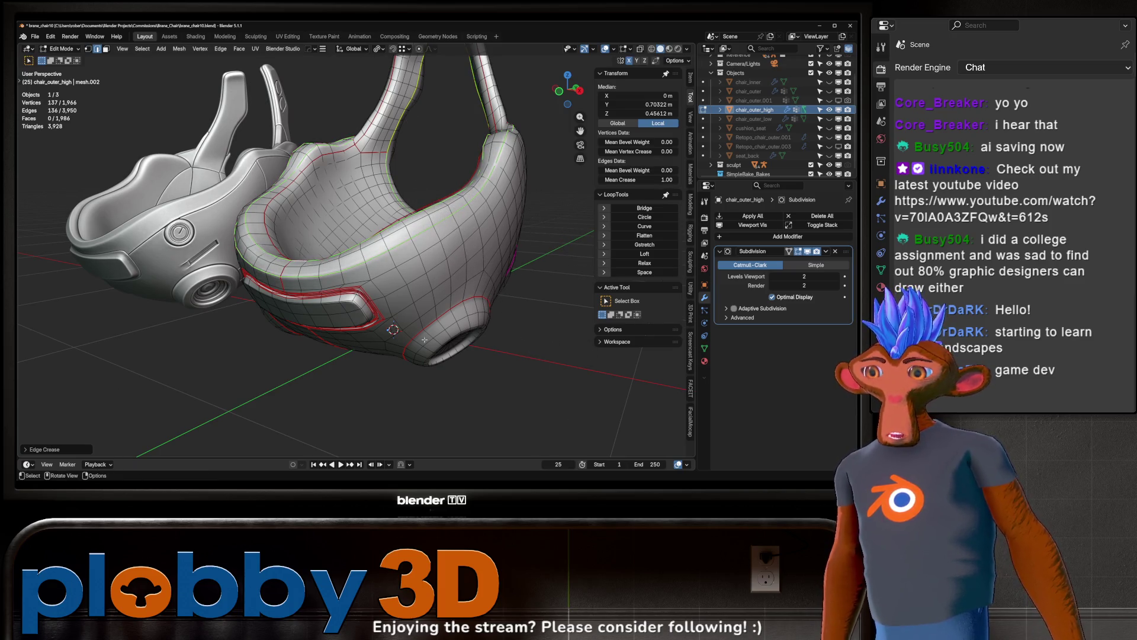
pyautogui.hotkey('ctrl', 'Tab')
pyautogui.hotkey('ctrl', '3')
# - Crease the edge loop around the front slot
pyautogui.moveTo(383, 241); pyautogui.dragTo(341, 287, button='middle')
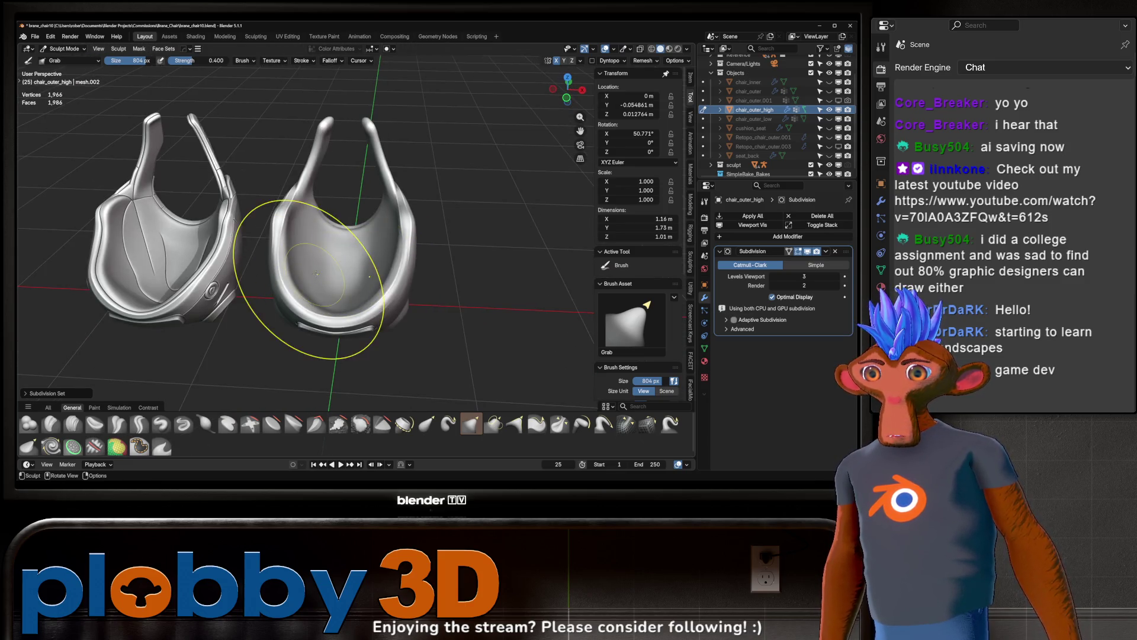
pyautogui.press('Tab')
pyautogui.scroll(3, 287, 265)
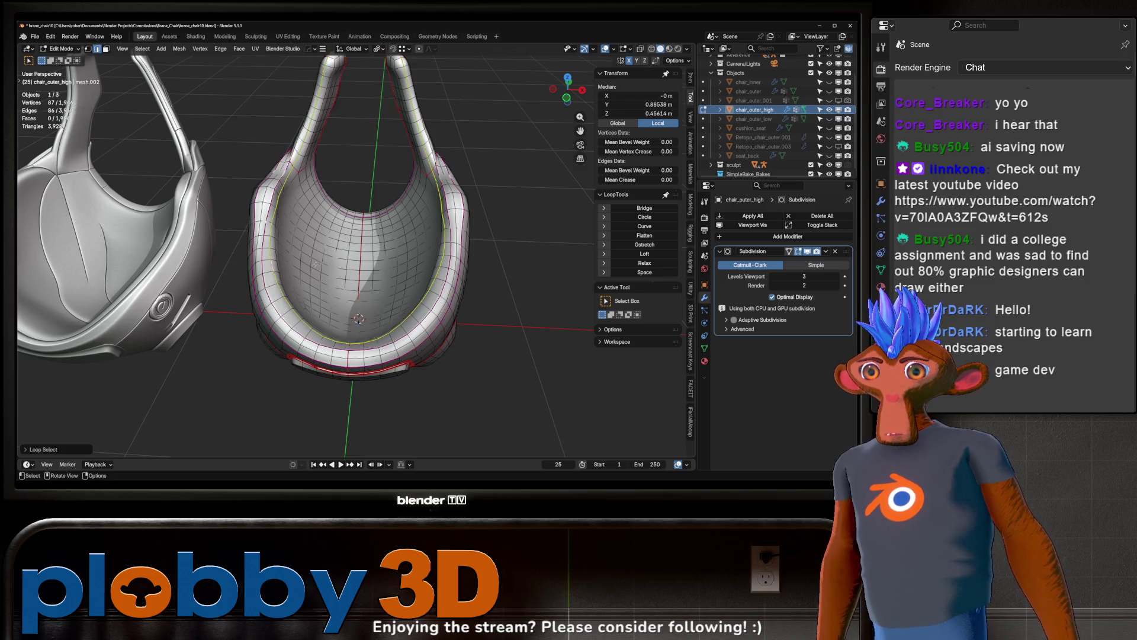
pyautogui.press('Tab')
pyautogui.scroll(-3, 279, 219)
pyautogui.moveTo(279, 219)
pyautogui.mouseDown(button='middle')
pyautogui.moveTo(296, 237)
pyautogui.moveTo(278, 284)
pyautogui.mouseUp(button='middle')
pyautogui.scroll(5, 279, 309)
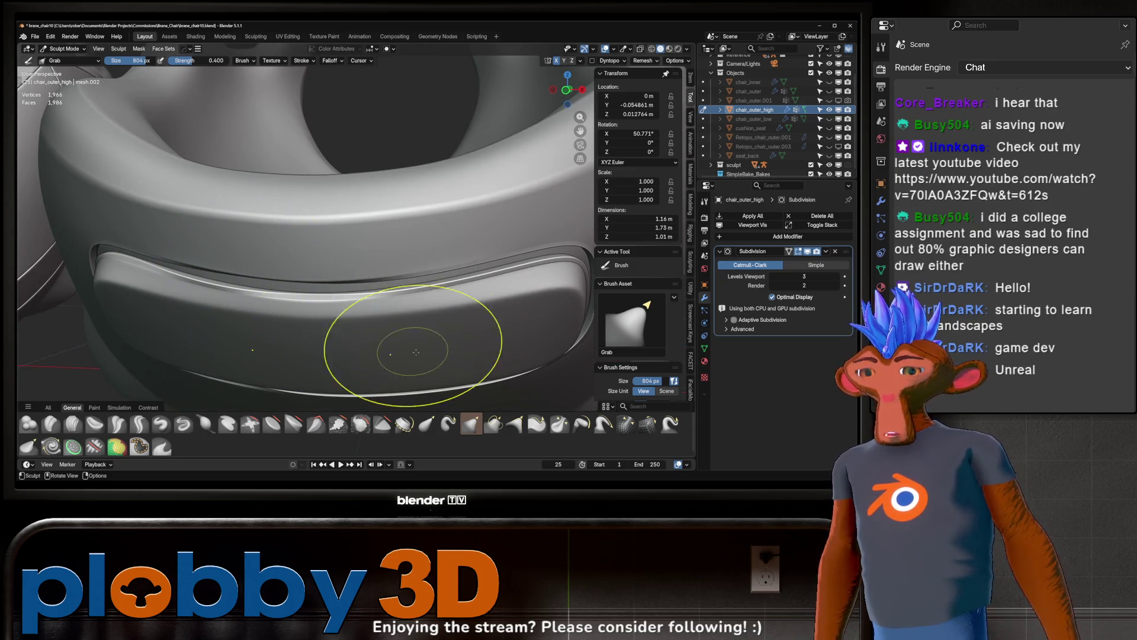
pyautogui.press('z')
pyautogui.press('Tab')
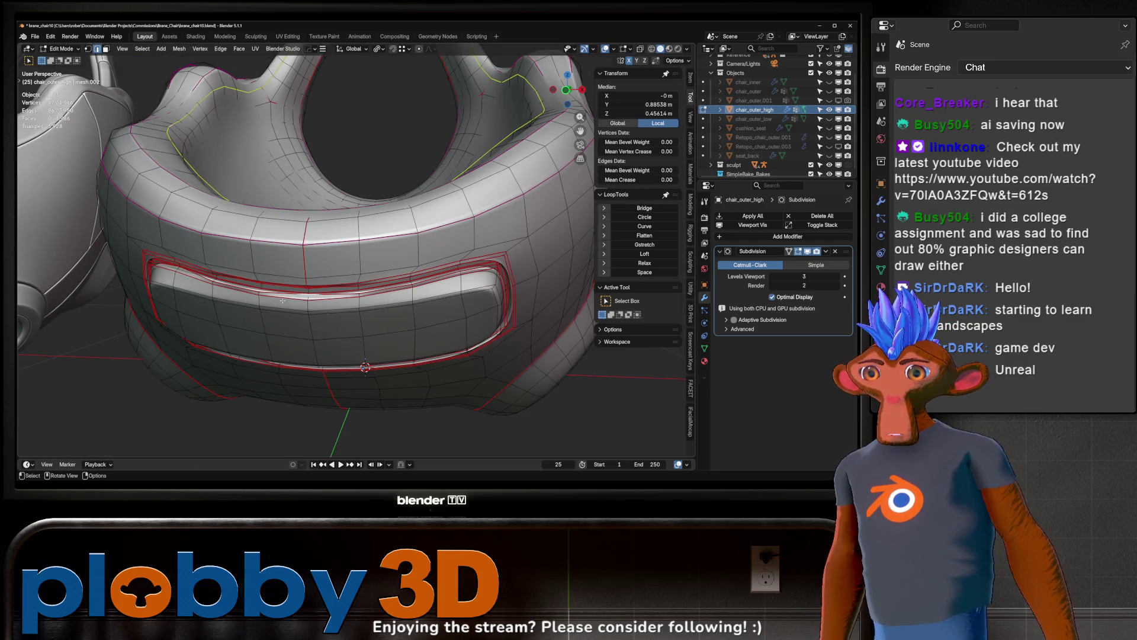
pyautogui.keyDown('alt'); pyautogui.click(172, 274); pyautogui.keyUp('alt')
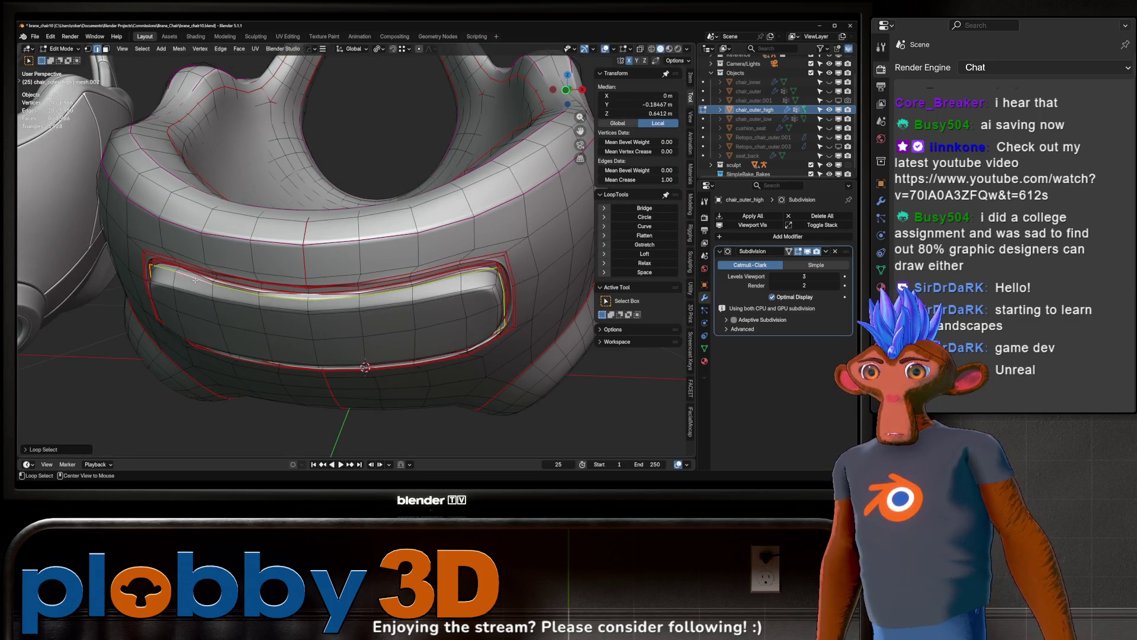
pyautogui.moveTo(172, 275); pyautogui.dragTo(332, 296, button='middle')
pyautogui.hotkey('shift', 'e')
pyautogui.click(524, 306)
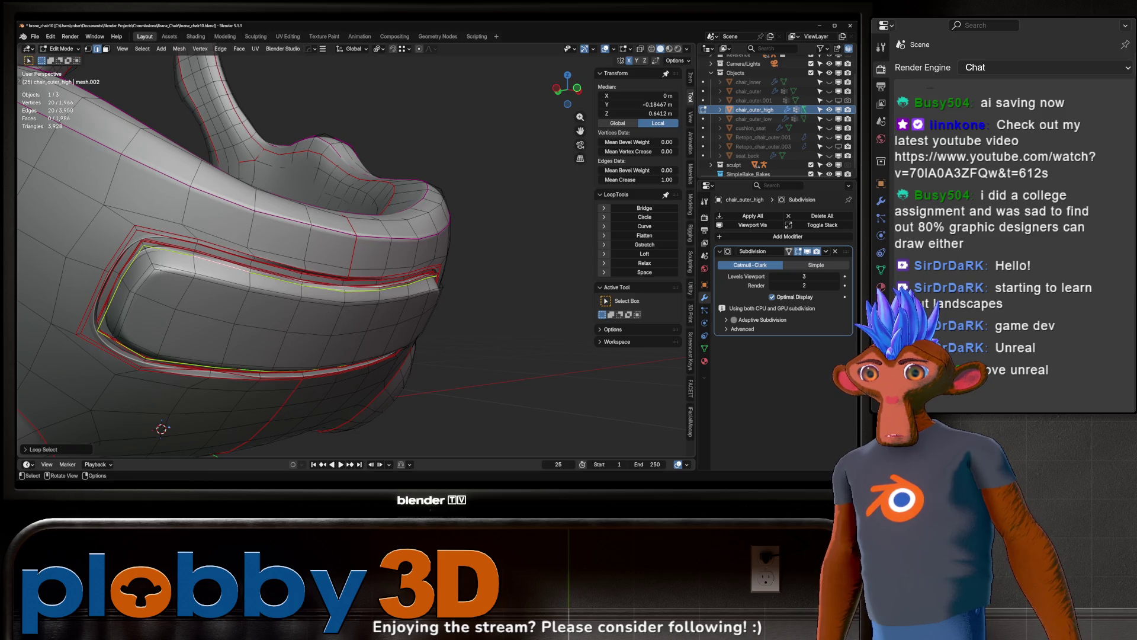
# - Set the slot's groove loops to crease 1.00 and preview them in Sculpt Mode
pyautogui.scroll(2, 149, 244)
pyautogui.hotkey('shift', 'e')
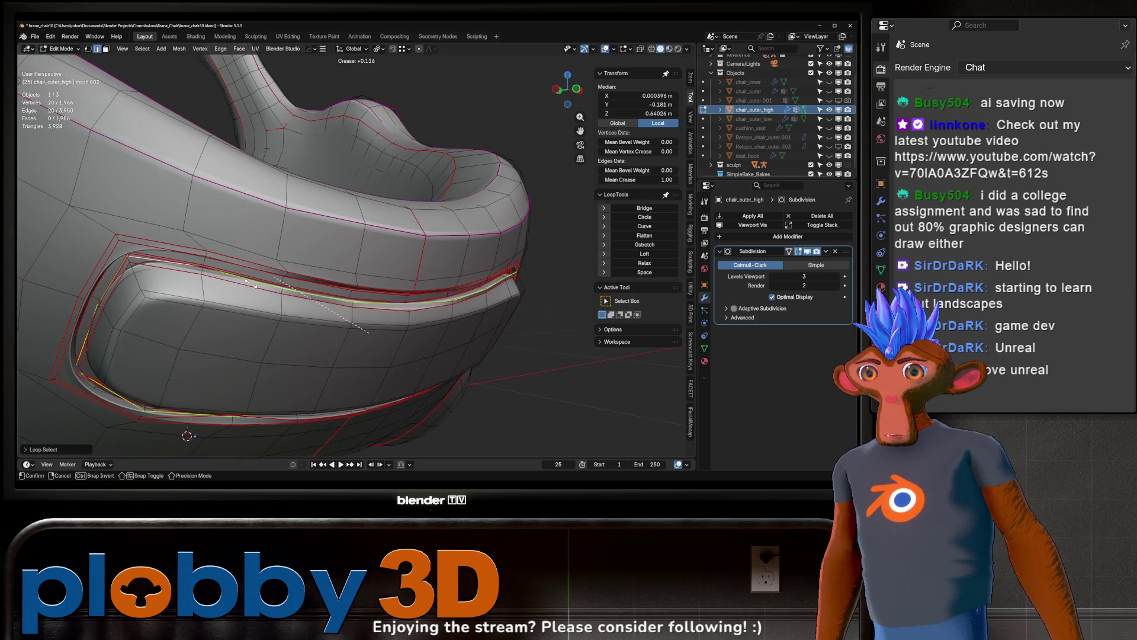
pyautogui.click(484, 254)
pyautogui.moveTo(639, 179); pyautogui.dragTo(638, 179)
pyautogui.keyDown('alt'); pyautogui.click(181, 261); pyautogui.keyUp('alt')
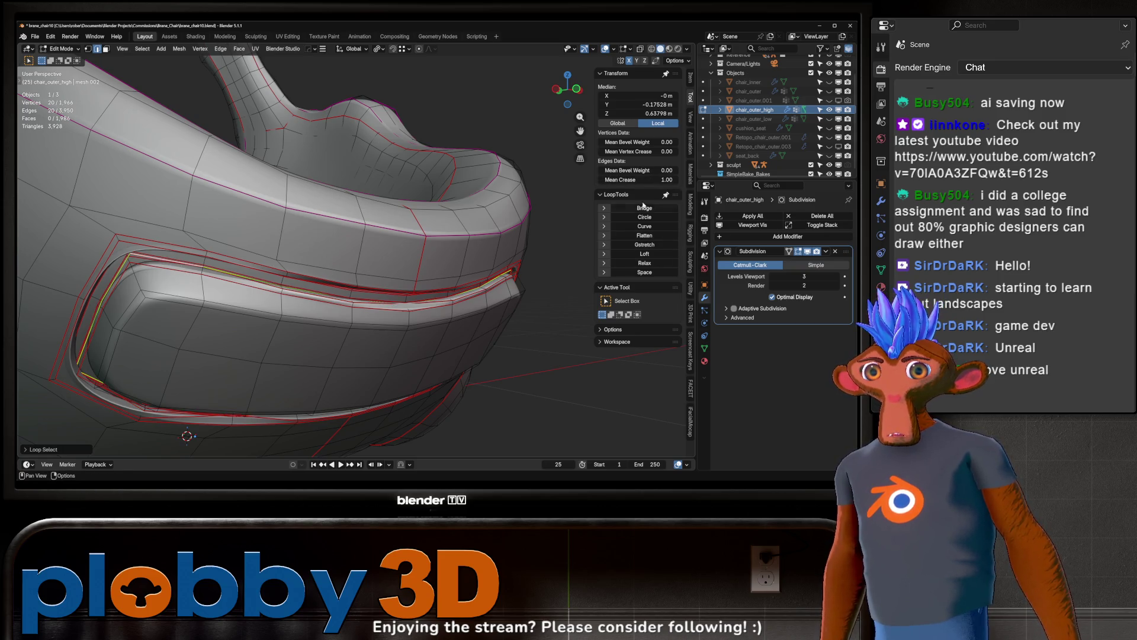
pyautogui.moveTo(639, 180); pyautogui.dragTo(638, 179)
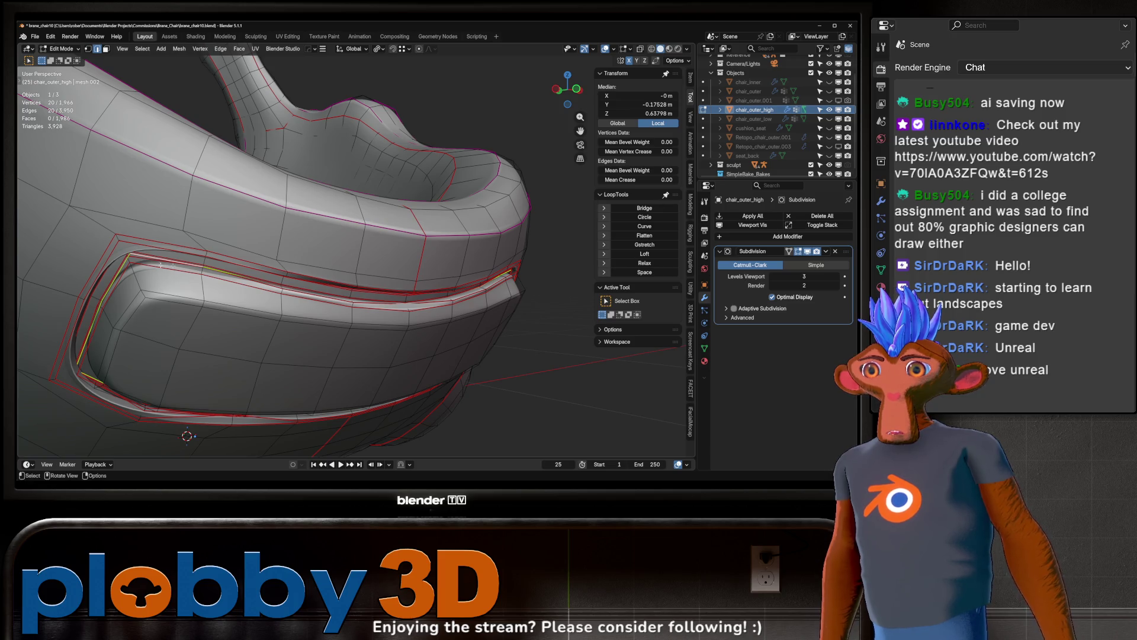
pyautogui.keyDown('alt'); pyautogui.click(490, 300); pyautogui.keyUp('alt')
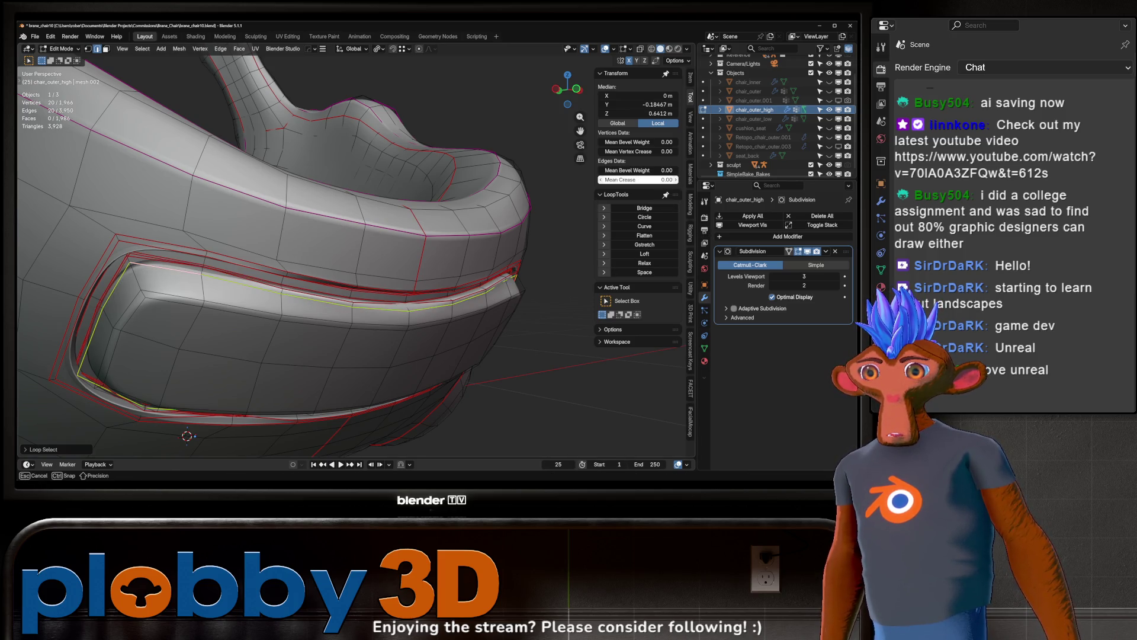
pyautogui.moveTo(355, 267)
pyautogui.mouseDown(button='middle')
pyautogui.moveTo(385, 255)
pyautogui.moveTo(380, 213)
pyautogui.moveTo(254, 208)
pyautogui.moveTo(357, 246)
pyautogui.moveTo(414, 236)
pyautogui.moveTo(266, 279)
pyautogui.moveTo(248, 250)
pyautogui.mouseUp(button='middle')
pyautogui.hotkey('ctrl', 'Tab')
pyautogui.scroll(-3, 329, 254)
pyautogui.scroll(3, 432, 274)
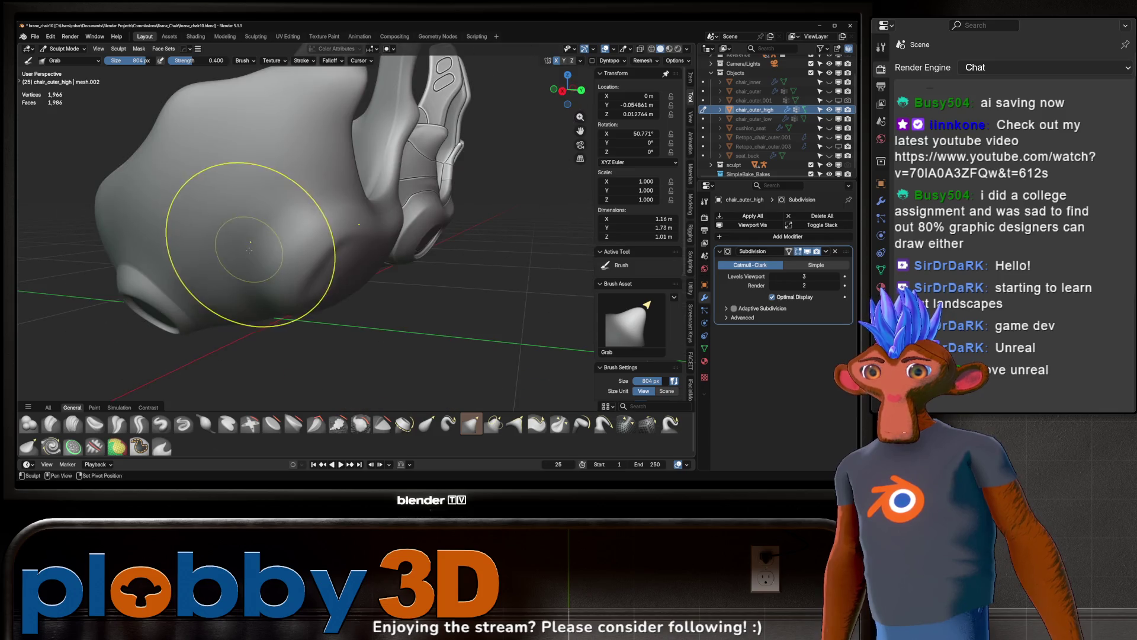
# - Grid Fill the face loop on the shell's outer side into a panel
pyautogui.press('Tab')
pyautogui.moveTo(246, 207)
pyautogui.mouseDown(button='middle')
pyautogui.moveTo(257, 238)
pyautogui.moveTo(241, 241)
pyautogui.moveTo(279, 255)
pyautogui.moveTo(209, 244)
pyautogui.mouseUp(button='middle')
pyautogui.press('Tab')
pyautogui.press('Tab')
pyautogui.keyDown('alt'); pyautogui.click(279, 256); pyautogui.keyUp('alt')
pyautogui.press('Tab')
pyautogui.press('Tab')
pyautogui.hotkey('alt', 'a')
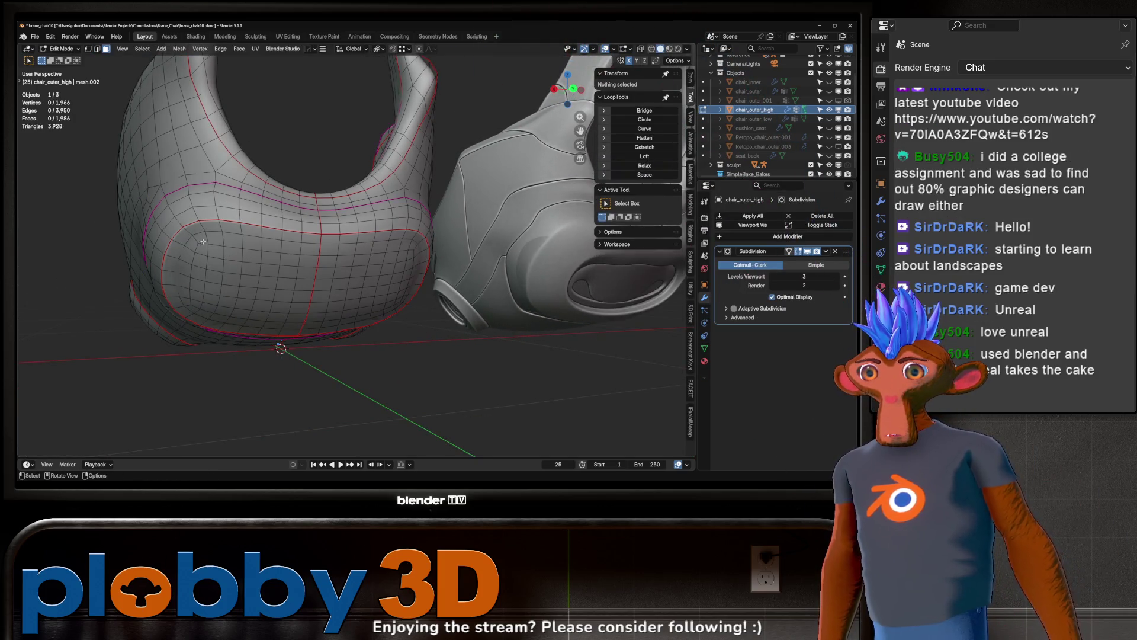
pyautogui.keyDown('alt'); pyautogui.click(197, 241); pyautogui.keyUp('alt')
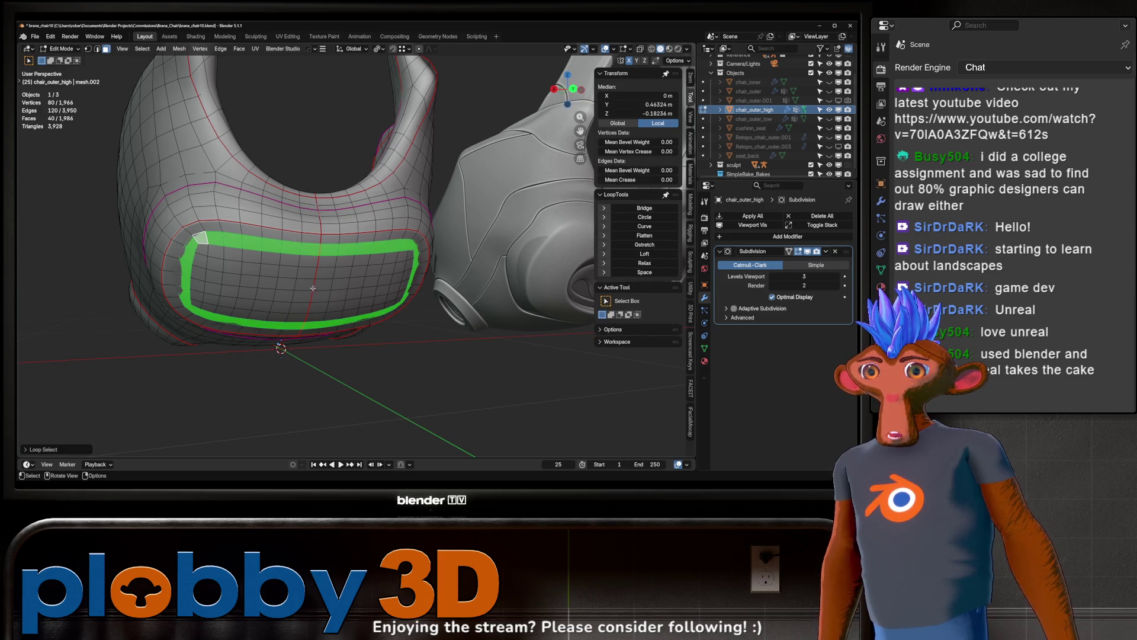
pyautogui.keyDown('shift'); pyautogui.click(216, 252); pyautogui.keyUp('shift')
pyautogui.keyDown('shift'); pyautogui.click(201, 253); pyautogui.keyUp('shift')
pyautogui.moveTo(202, 254)
pyautogui.mouseDown(button='middle')
pyautogui.moveTo(411, 304)
pyautogui.moveTo(367, 332)
pyautogui.moveTo(336, 328)
pyautogui.moveTo(437, 302)
pyautogui.mouseUp(button='middle')
pyautogui.keyDown('ctrl'); pyautogui.keyDown('shift'); pyautogui.click(414, 292); pyautogui.keyUp('shift'); pyautogui.keyUp('ctrl')
pyautogui.scroll(2, 406, 313)
pyautogui.press('q')
pyautogui.click(402, 320)
# - Extrude the grid panel faces and scale them down slightly into an inset
pyautogui.press('e')
pyautogui.click(341, 328)
pyautogui.press('s')
pyautogui.click(438, 305)
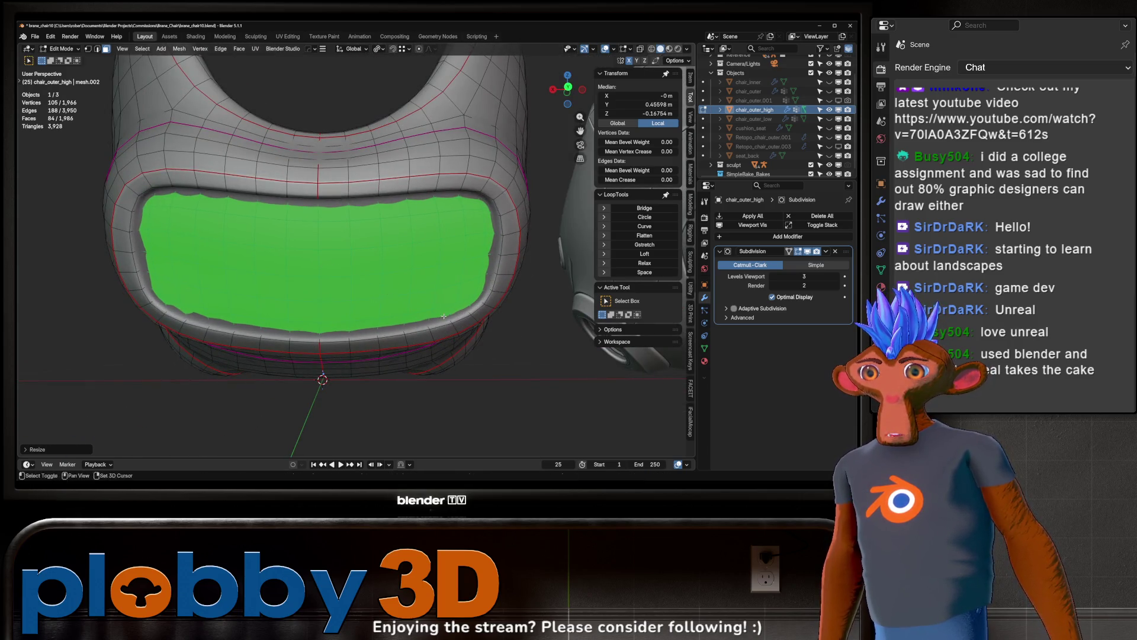
pyautogui.press('q')
pyautogui.press('Escape')
pyautogui.press('Tab')
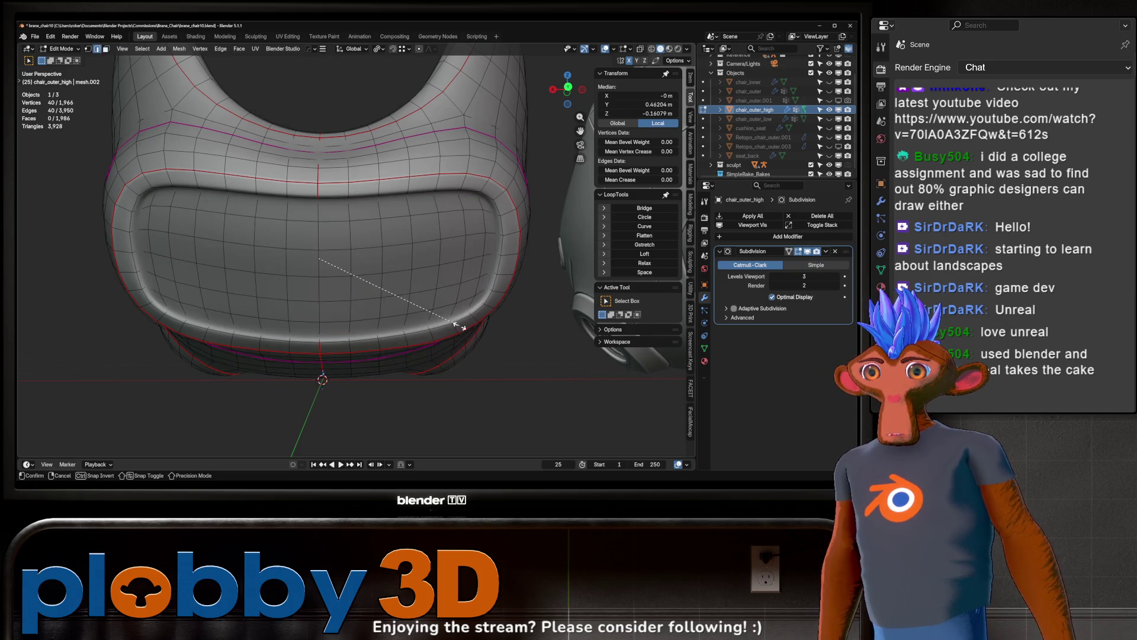
pyautogui.hotkey('ctrl', 'Tab')
# - Crease the seat's top rim edge loops to about 0.69
pyautogui.moveTo(218, 316)
pyautogui.mouseDown(button='middle')
pyautogui.moveTo(364, 316)
pyautogui.moveTo(355, 253)
pyautogui.moveTo(355, 271)
pyautogui.mouseUp(button='middle')
pyautogui.press('Tab')
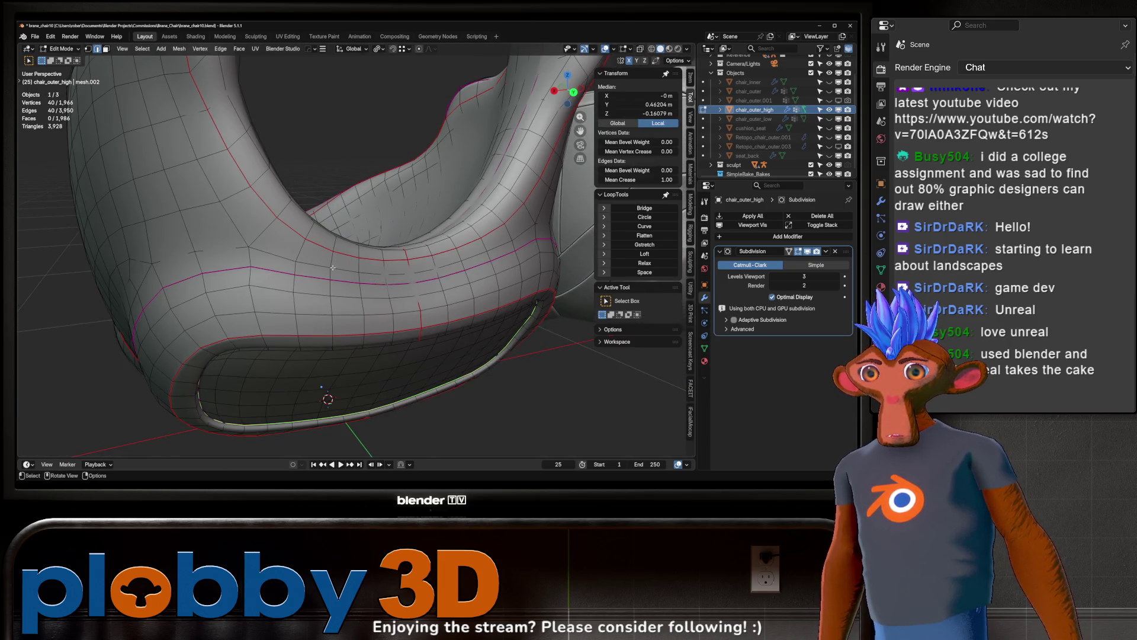
pyautogui.keyDown('alt'); pyautogui.click(285, 227); pyautogui.keyUp('alt')
pyautogui.scroll(-5, 294, 236)
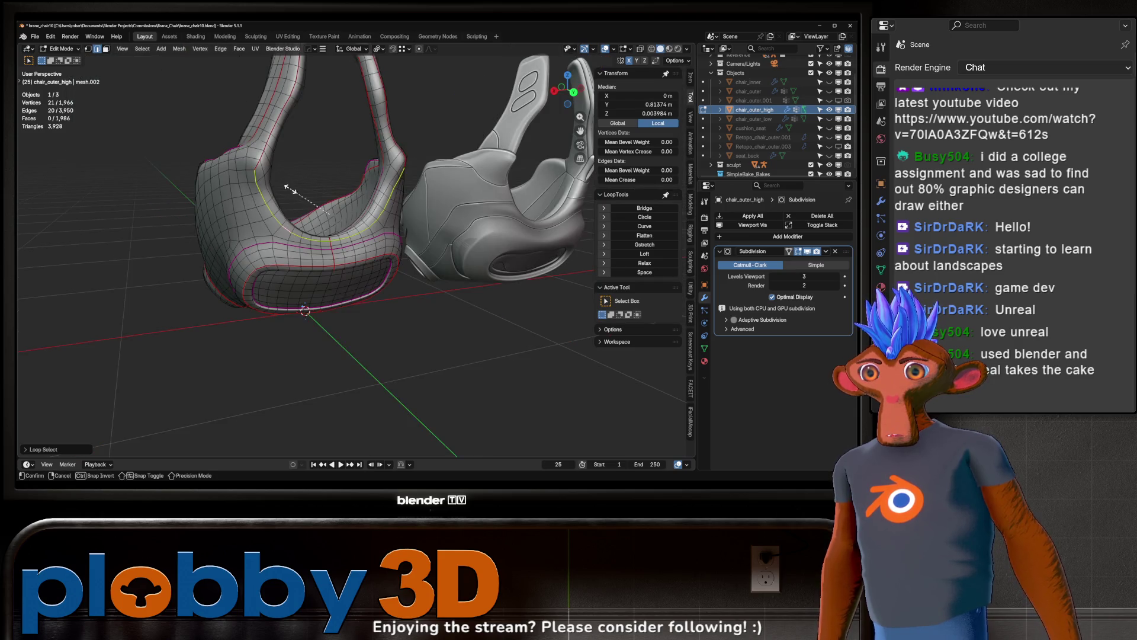
pyautogui.rightClick(317, 218)
pyautogui.keyDown('alt'); pyautogui.click(255, 164); pyautogui.keyUp('alt')
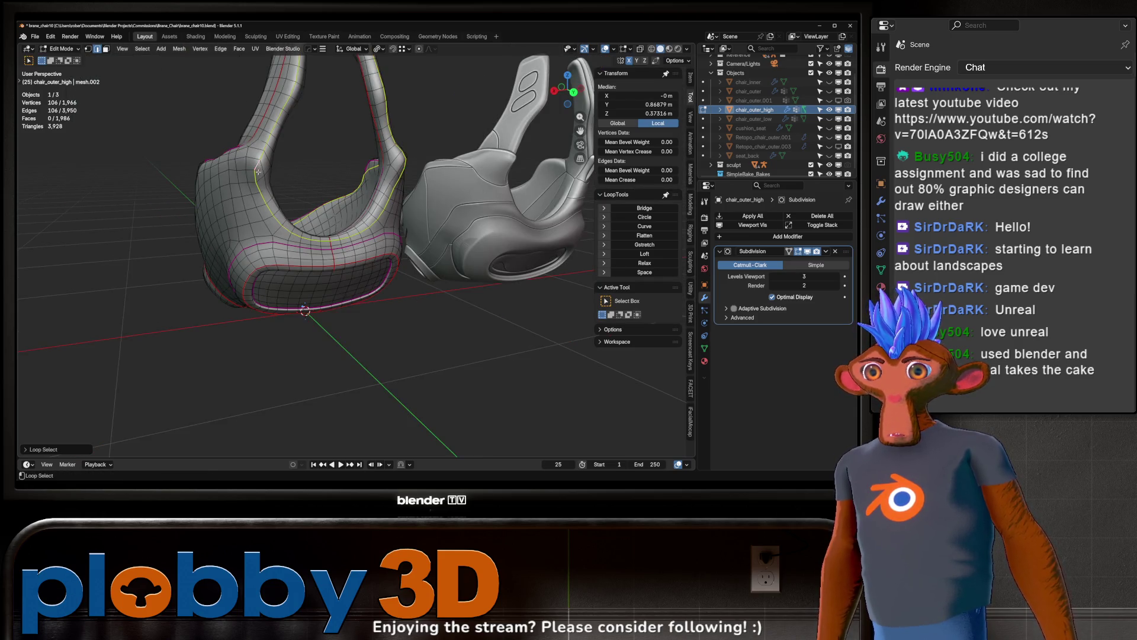
pyautogui.scroll(3, 255, 164)
pyautogui.moveTo(255, 164); pyautogui.dragTo(194, 258, button='middle')
pyautogui.hotkey('shift', 'e')
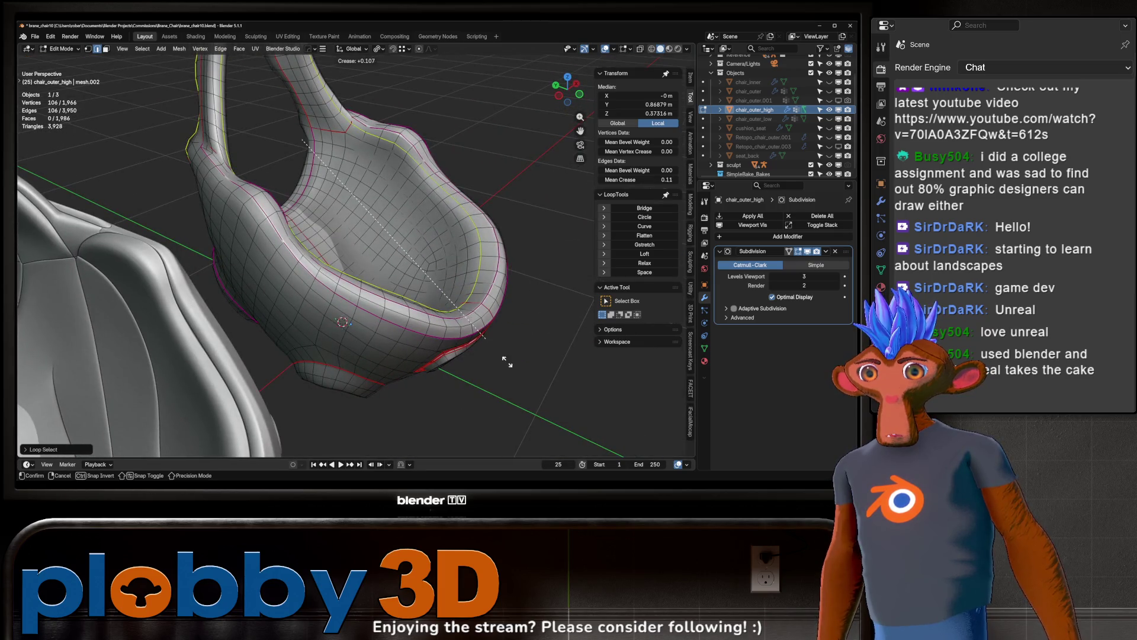
pyautogui.click(562, 453)
pyautogui.hotkey('ctrl', 'Tab')
pyautogui.scroll(-3, 426, 178)
pyautogui.moveTo(426, 178)
pyautogui.mouseDown(button='middle')
pyautogui.moveTo(329, 171)
pyautogui.moveTo(429, 234)
pyautogui.mouseUp(button='middle')
pyautogui.scroll(5, 444, 216)
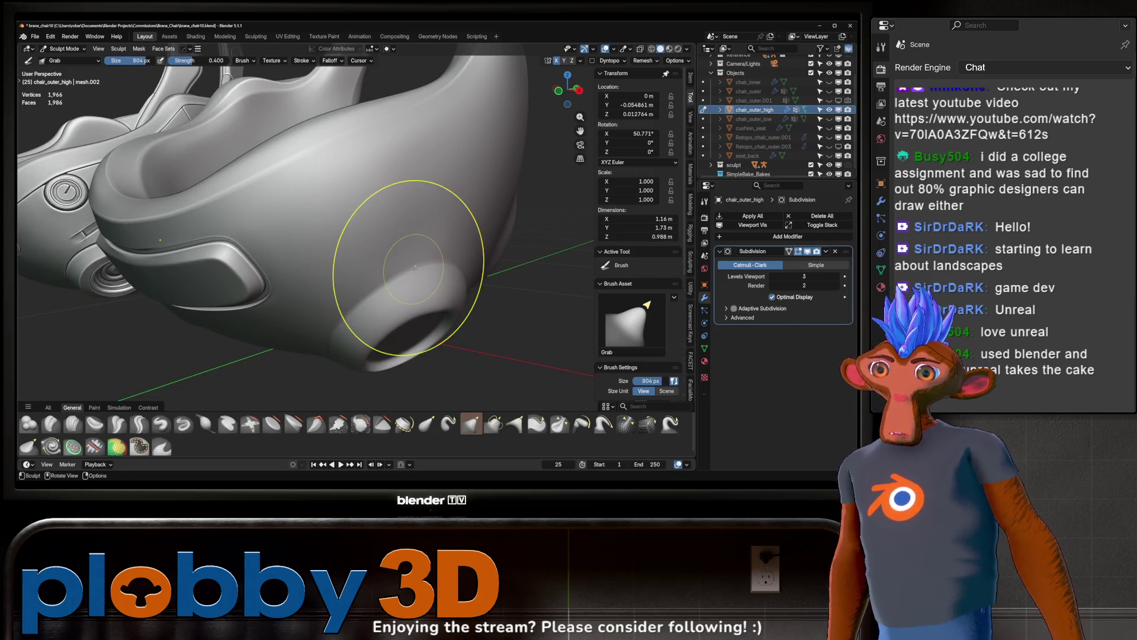
pyautogui.press('Tab')
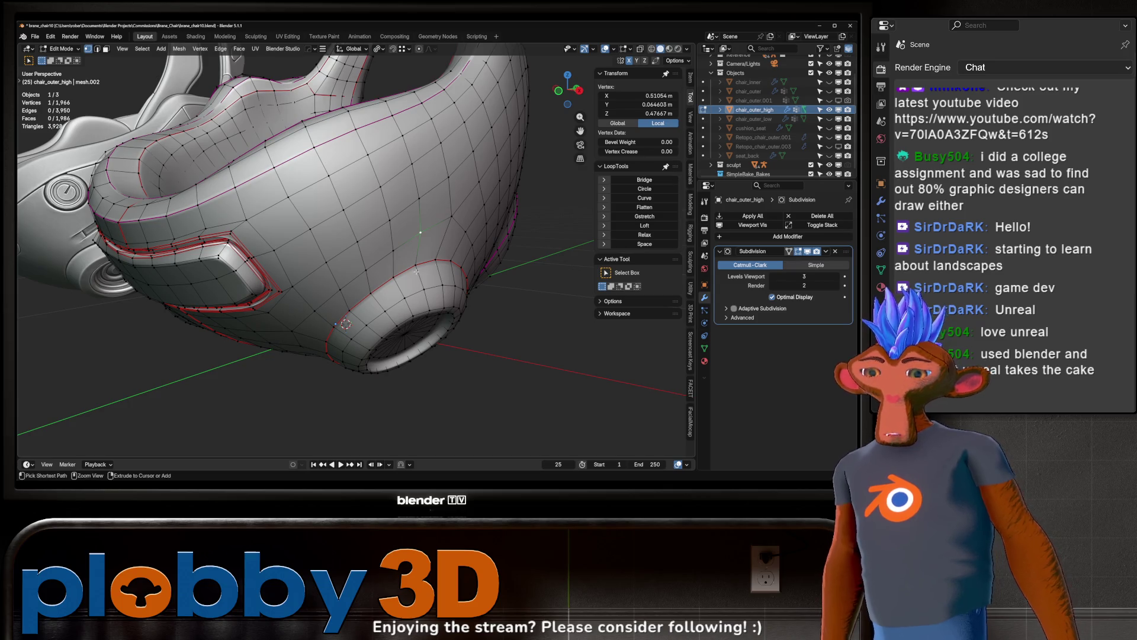
# - Select the whole mirrored shell, enable on-cage display, and apply LoopTools Curve to even its curvature
pyautogui.hotkey('ctrl', 'shift', 'm')
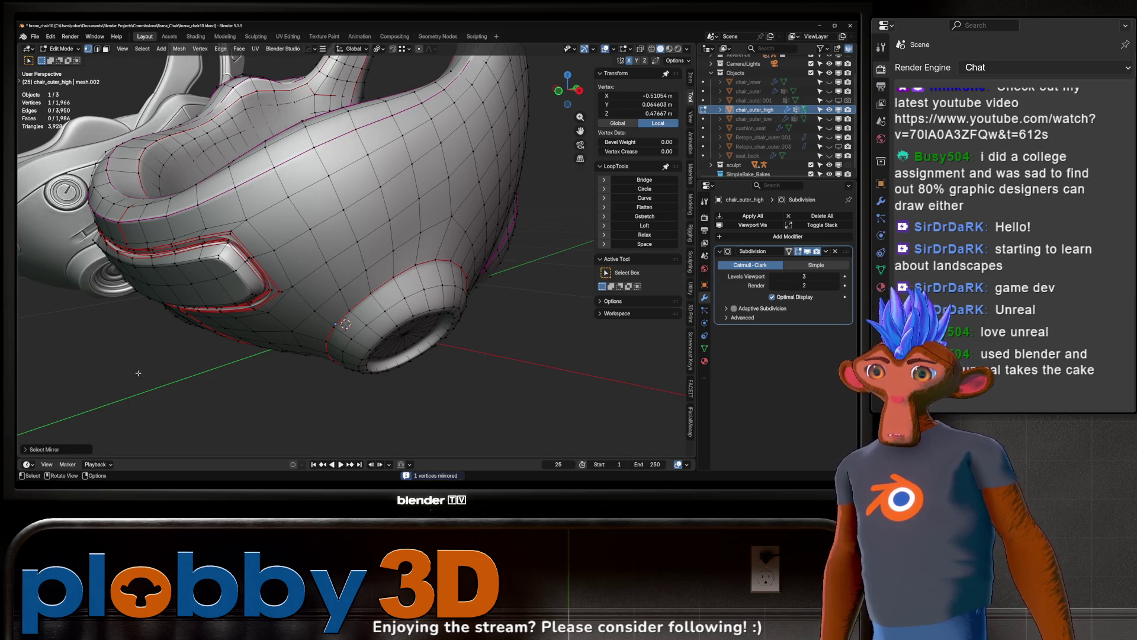
pyautogui.click(55, 450)
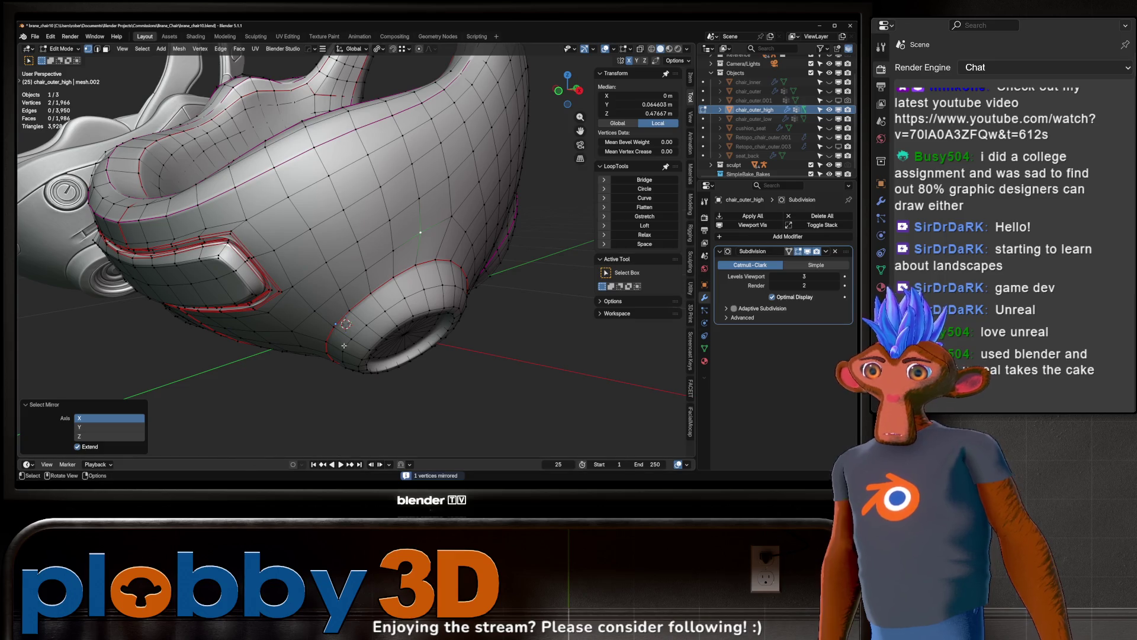
pyautogui.hotkey('ctrl', 'i')
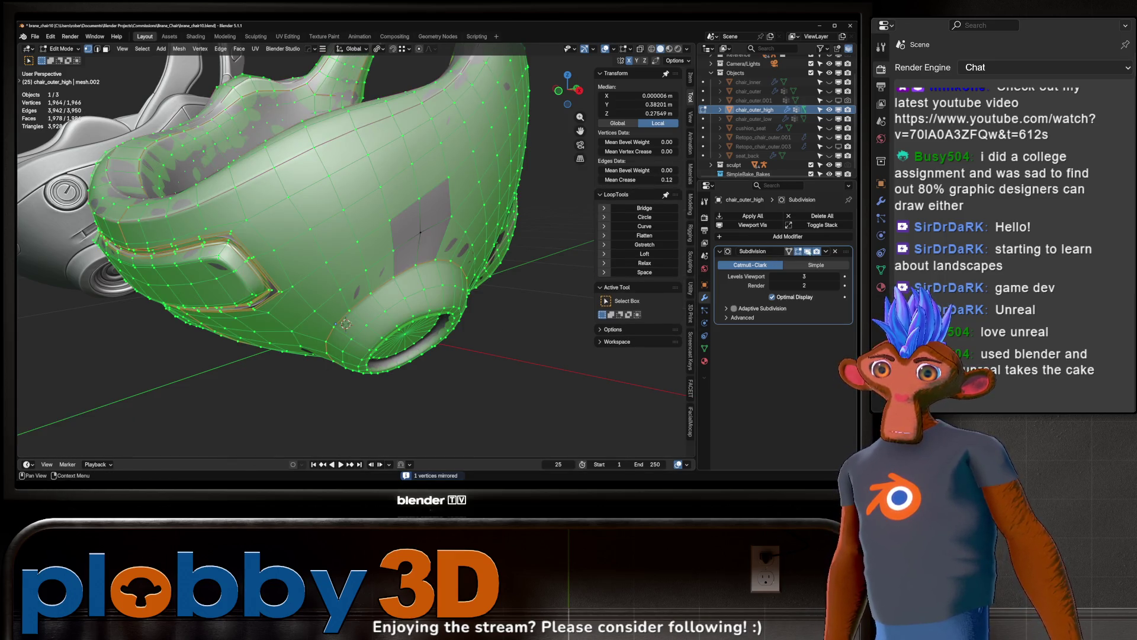
pyautogui.click(807, 251)
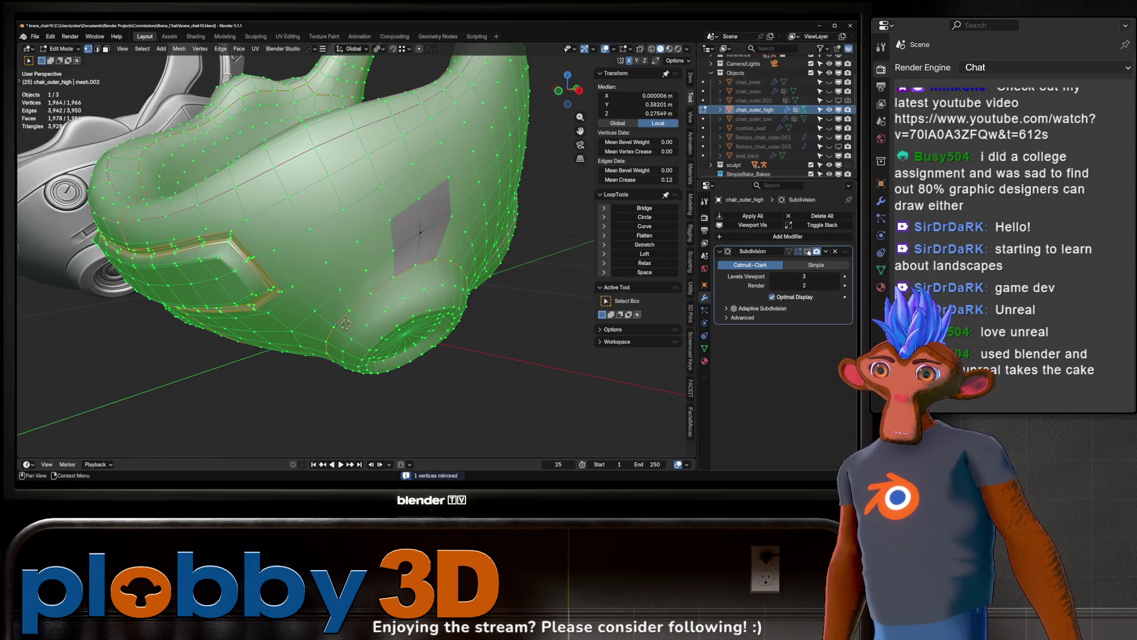
pyautogui.click(653, 228)
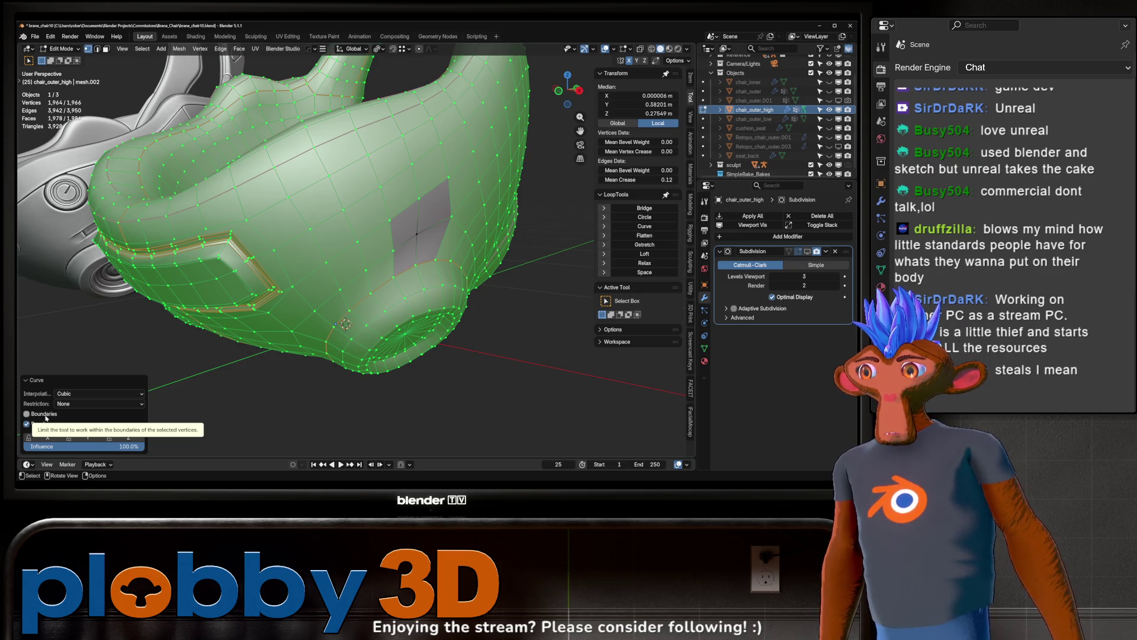
pyautogui.moveTo(196, 267)
pyautogui.mouseDown(button='middle')
pyautogui.moveTo(355, 225)
pyautogui.moveTo(413, 228)
pyautogui.mouseUp(button='middle')
# - Mark an edge loop along the shell as sharp, then return to sculpting
pyautogui.hotkey('ctrl', 'Tab')
pyautogui.press('Tab')
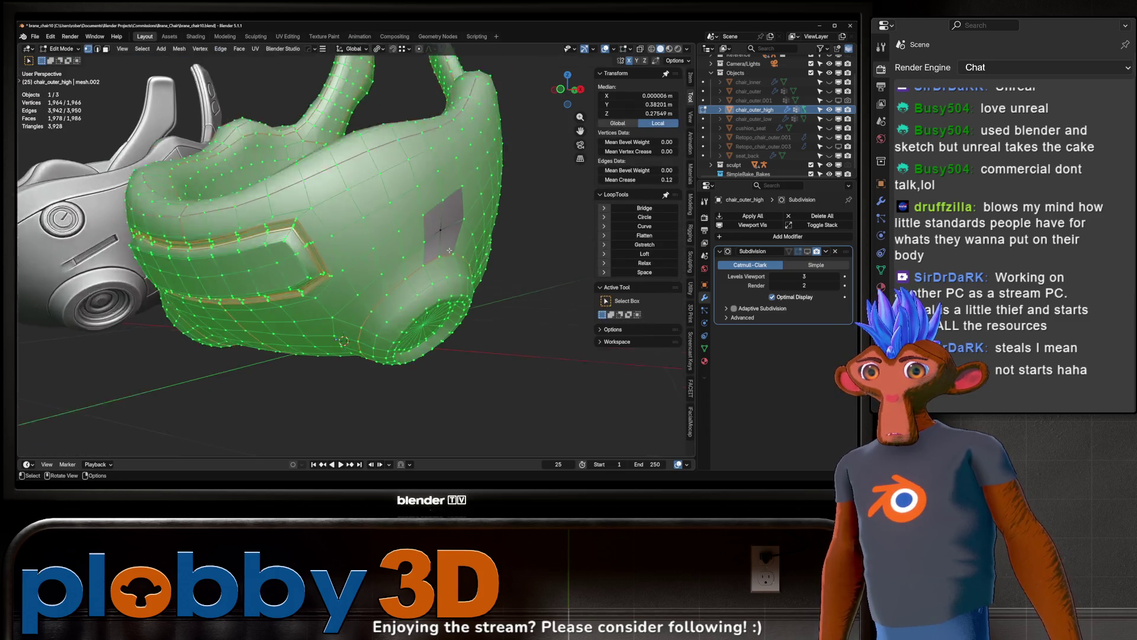
pyautogui.scroll(3, 413, 228)
pyautogui.keyDown('alt'); pyautogui.click(476, 284); pyautogui.keyUp('alt')
pyautogui.hotkey('ctrl', 'e')
pyautogui.press('Tab')
pyautogui.scroll(-5, 475, 309)
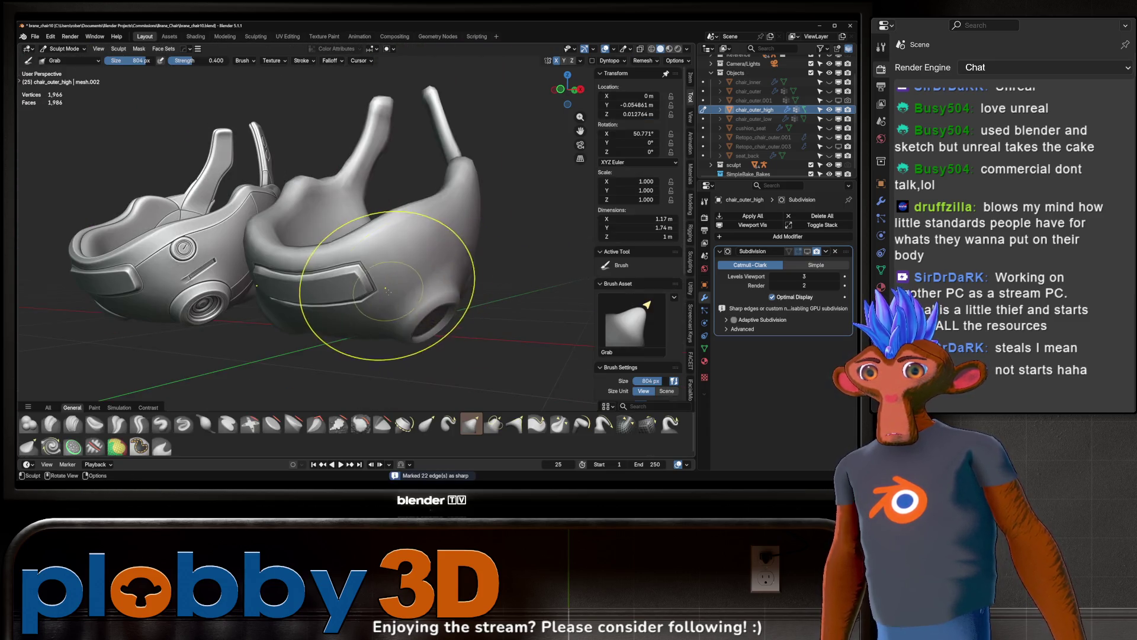
# - Crease the currently selected edges of the shell
pyautogui.press('Tab')
pyautogui.hotkey('shift', 'e')
pyautogui.press('Return')
pyautogui.press('Tab')
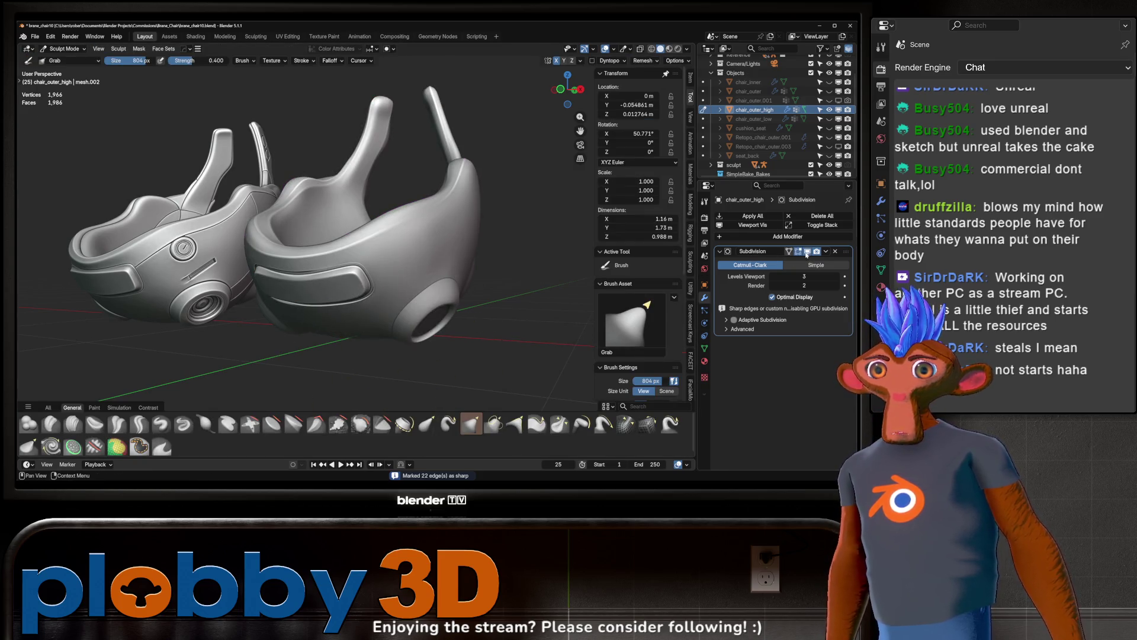
# - Fully crease the edge loop around the side eye hole and mark it sharp
pyautogui.scroll(3, 367, 266)
pyautogui.moveTo(367, 267); pyautogui.dragTo(341, 320, button='middle')
pyautogui.press('Tab')
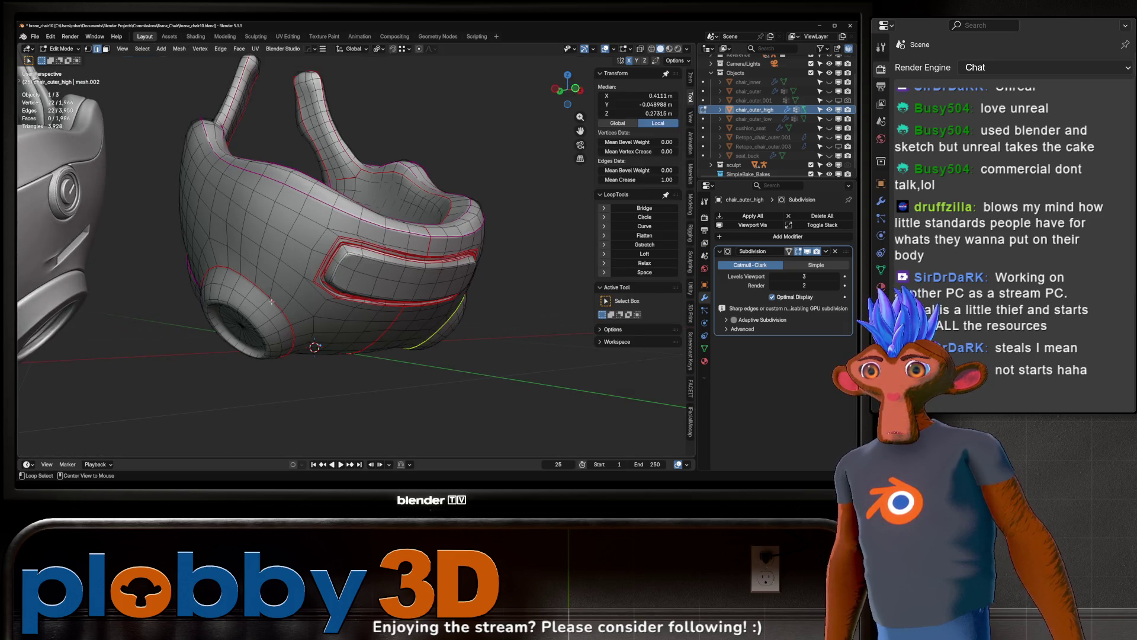
pyautogui.keyDown('alt'); pyautogui.click(290, 328); pyautogui.keyUp('alt')
pyautogui.hotkey('shift', 'e')
pyautogui.press('Return')
pyautogui.press('Tab')
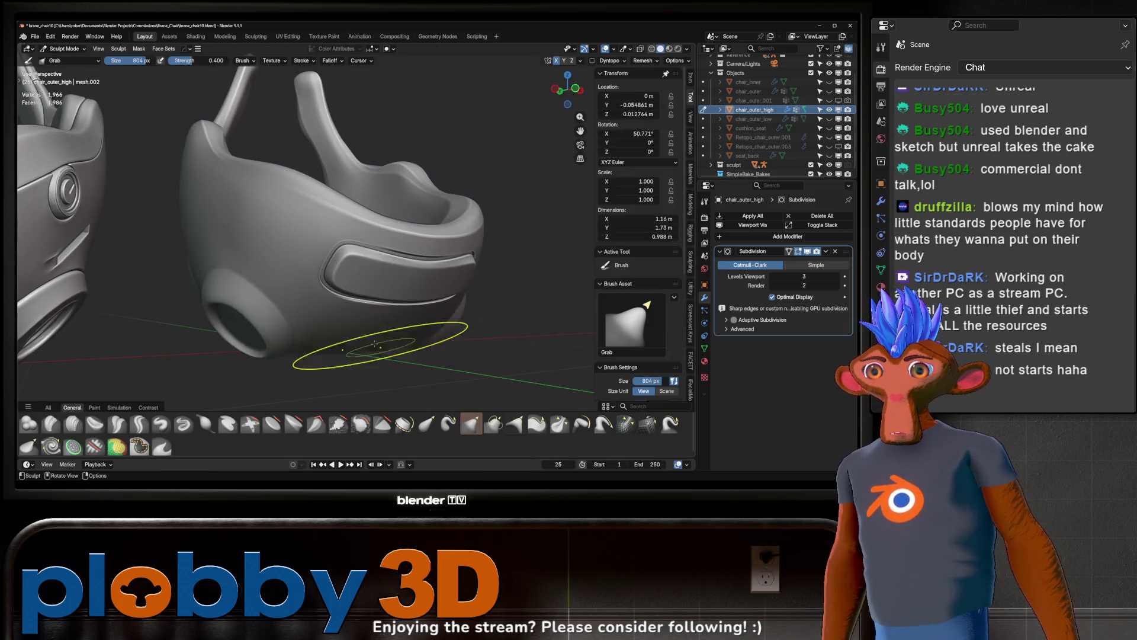
pyautogui.scroll(-3, 331, 296)
pyautogui.scroll(3, 332, 296)
pyautogui.press('Tab')
pyautogui.press('2')
# - Inset the eye hole's inner disk faces and smooth their vertices
pyautogui.press('Tab')
pyautogui.scroll(-3, 328, 318)
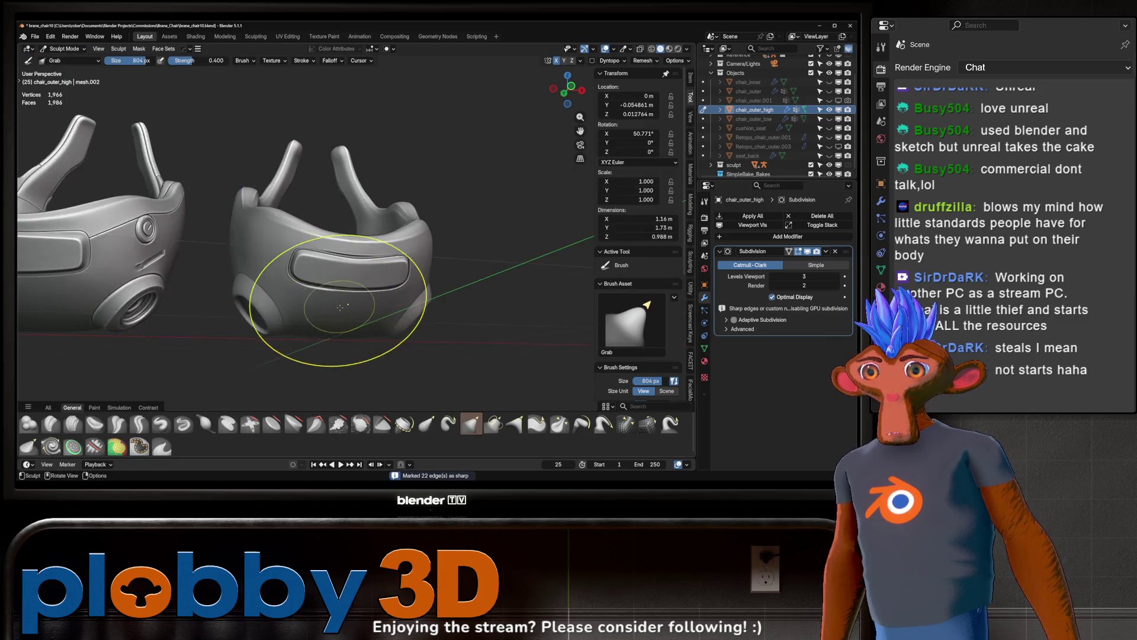
pyautogui.moveTo(355, 320)
pyautogui.mouseDown(button='middle')
pyautogui.moveTo(471, 343)
pyautogui.moveTo(450, 350)
pyautogui.mouseUp(button='middle')
pyautogui.scroll(4, 526, 296)
pyautogui.press('Tab')
pyautogui.press('3')
pyautogui.keyDown('alt'); pyautogui.click(353, 330); pyautogui.keyUp('alt')
pyautogui.press('i')
pyautogui.click(474, 354)
pyautogui.press('q')
pyautogui.click(474, 353)
pyautogui.moveTo(473, 354); pyautogui.dragTo(432, 302, button='middle')
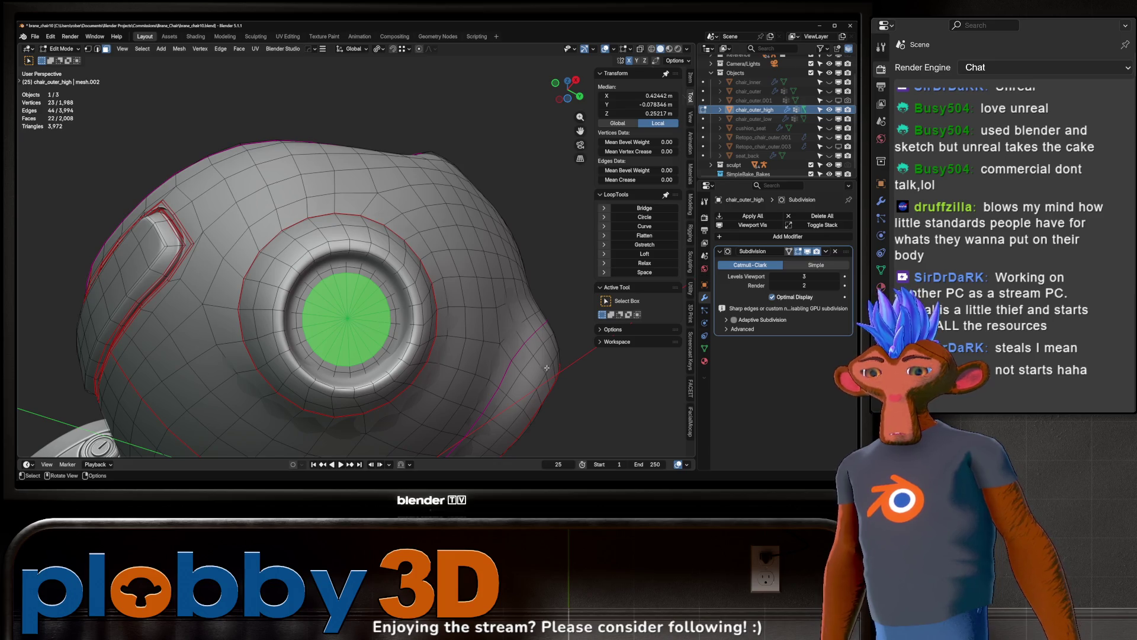
pyautogui.moveTo(549, 368)
pyautogui.mouseDown(button='middle')
pyautogui.moveTo(392, 298)
pyautogui.moveTo(348, 299)
pyautogui.moveTo(335, 329)
pyautogui.mouseUp(button='middle')
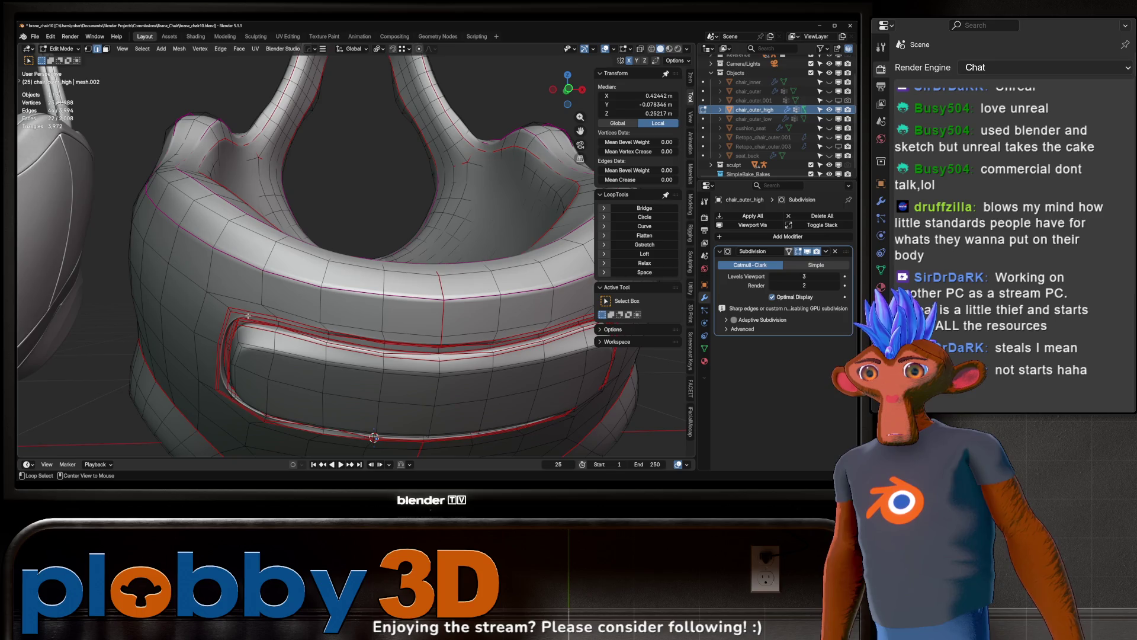
# - Set the front panel loop's Mean Crease to 0 and preview the shape in sculpting
pyautogui.keyDown('alt'); pyautogui.click(247, 315); pyautogui.keyUp('alt')
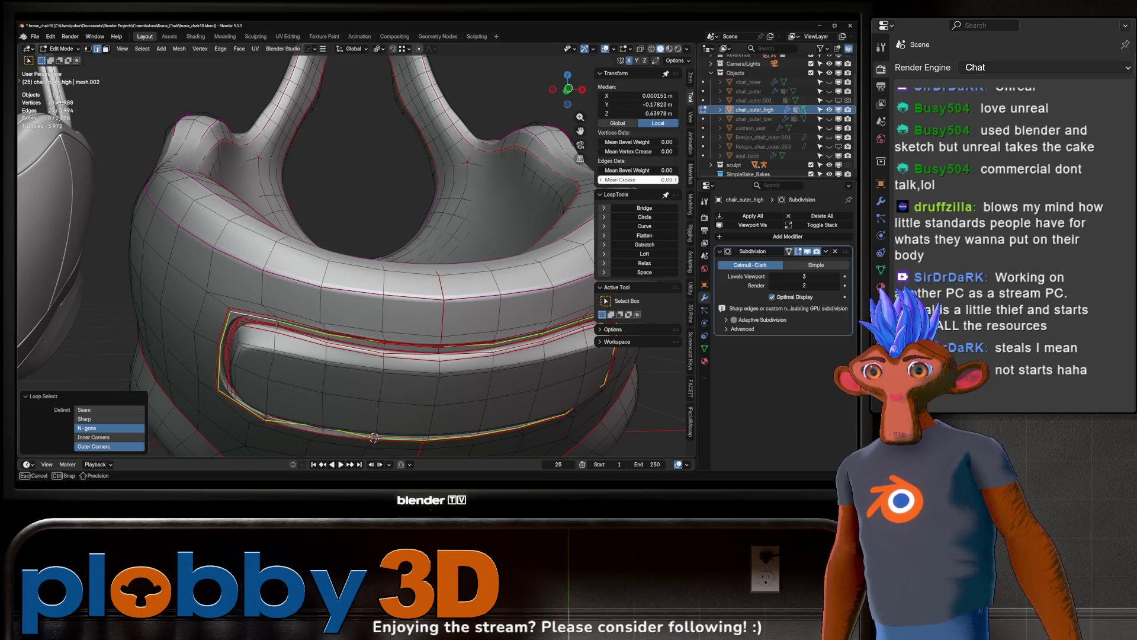
pyautogui.moveTo(663, 179); pyautogui.dragTo(662, 183)
pyautogui.press('Tab')
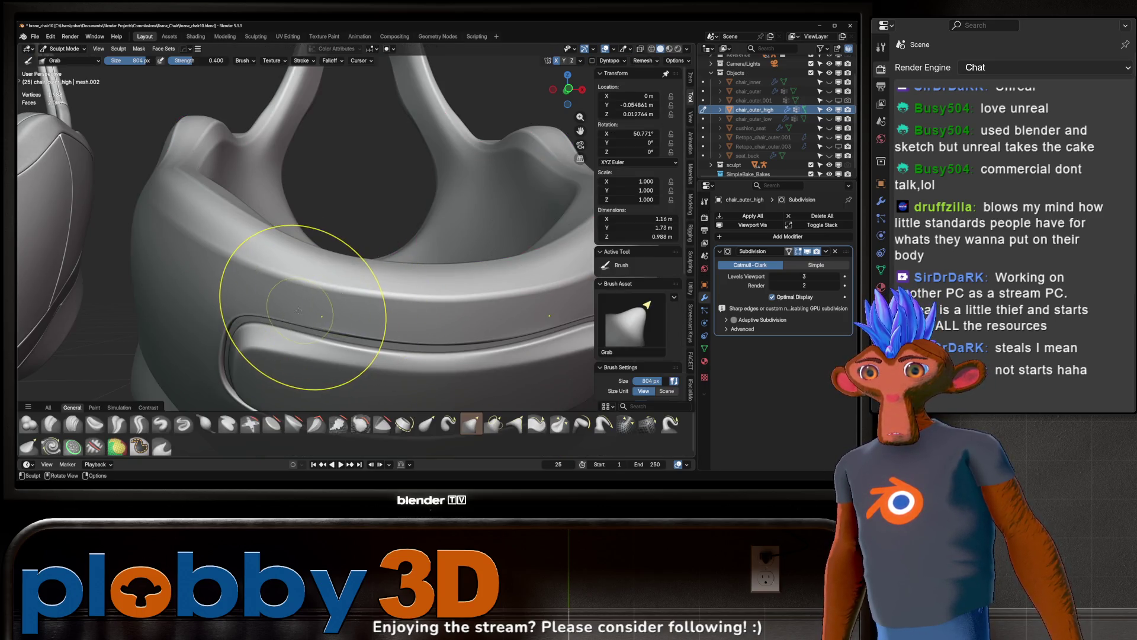
pyautogui.scroll(-5, 317, 304)
pyautogui.moveTo(482, 317); pyautogui.dragTo(303, 310, button='middle')
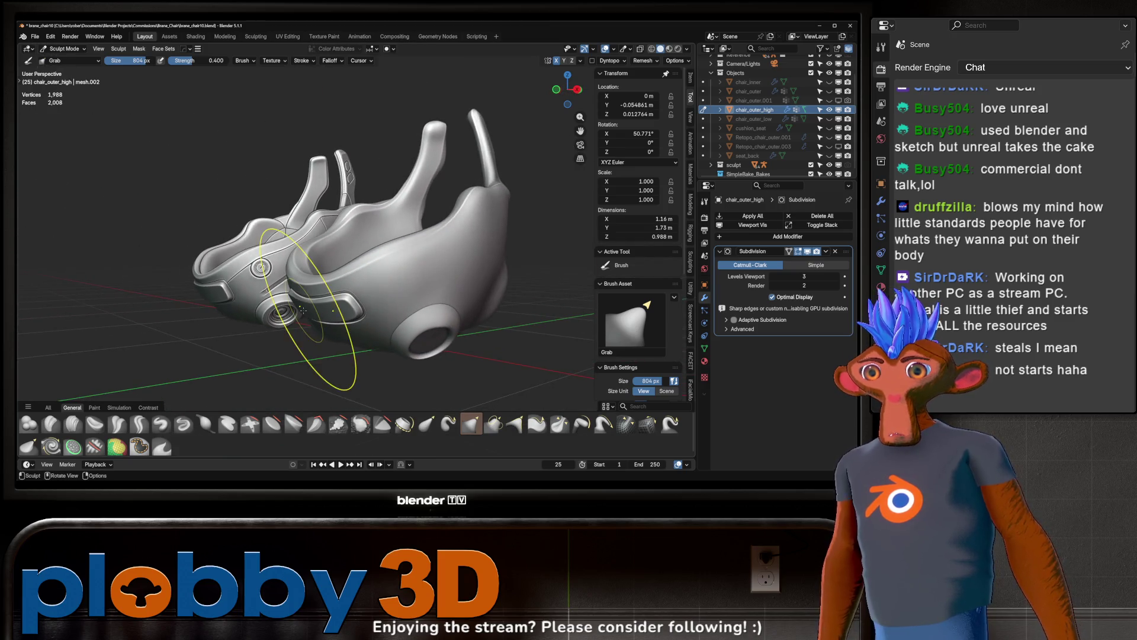
pyautogui.moveTo(382, 299)
pyautogui.mouseDown(button='middle')
pyautogui.moveTo(464, 233)
pyautogui.moveTo(399, 288)
pyautogui.moveTo(411, 282)
pyautogui.mouseUp(button='middle')
# - In face select mode, pick a face on the chair's side
pyautogui.press('Tab')
pyautogui.press('3')
pyautogui.click(407, 279)
# - Select three side faces and inset them by 0.01617 m
pyautogui.keyDown('ctrl'); pyautogui.click(443, 271); pyautogui.keyUp('ctrl')
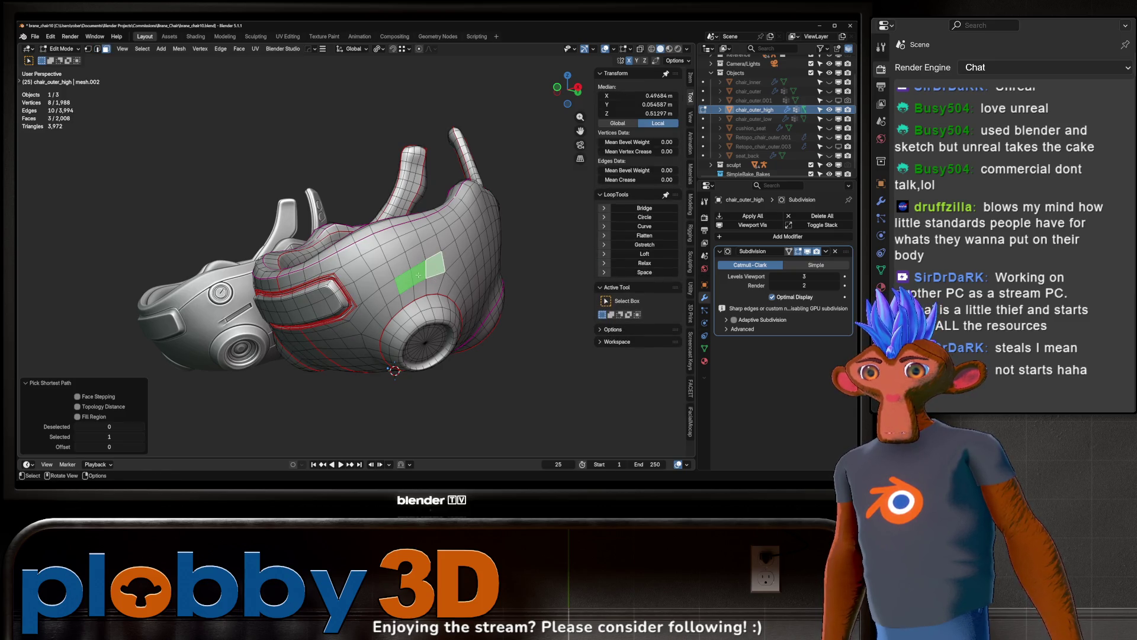
pyautogui.moveTo(419, 280)
pyautogui.mouseDown(button='middle')
pyautogui.moveTo(403, 284)
pyautogui.moveTo(391, 422)
pyautogui.moveTo(397, 286)
pyautogui.moveTo(385, 286)
pyautogui.moveTo(408, 289)
pyautogui.mouseUp(button='middle')
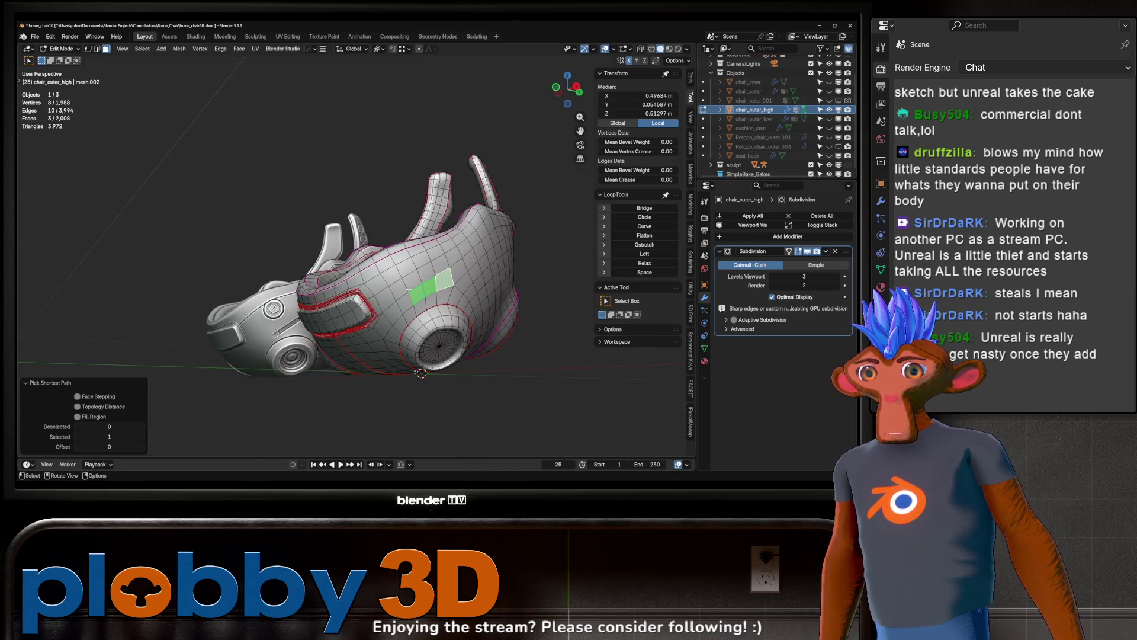
pyautogui.scroll(4, 409, 289)
pyautogui.press('i')
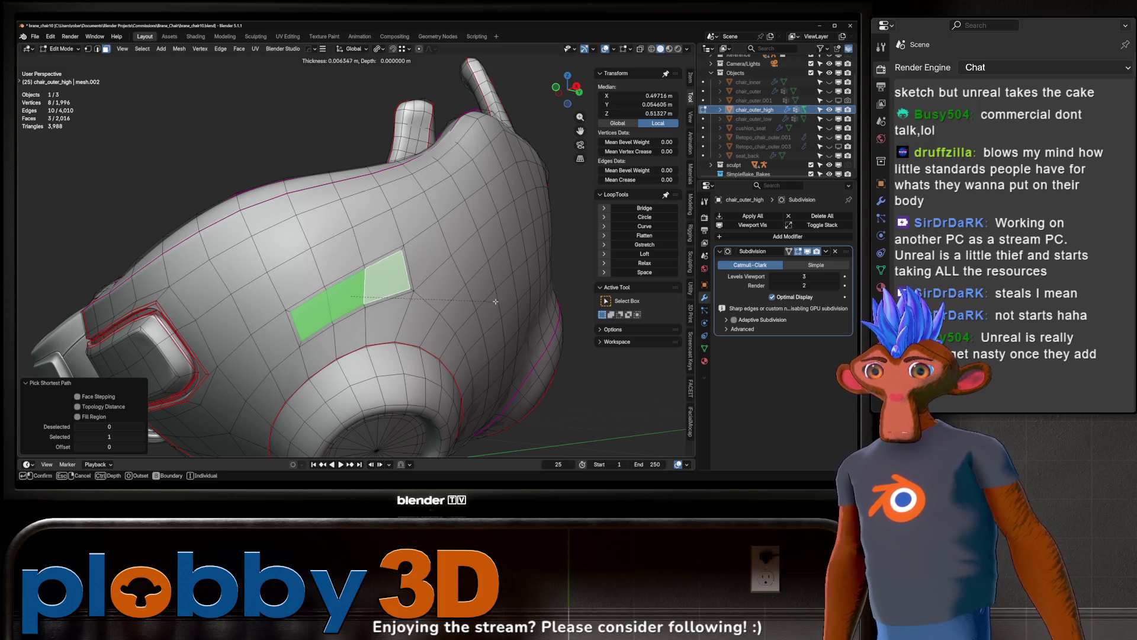
pyautogui.click(472, 306)
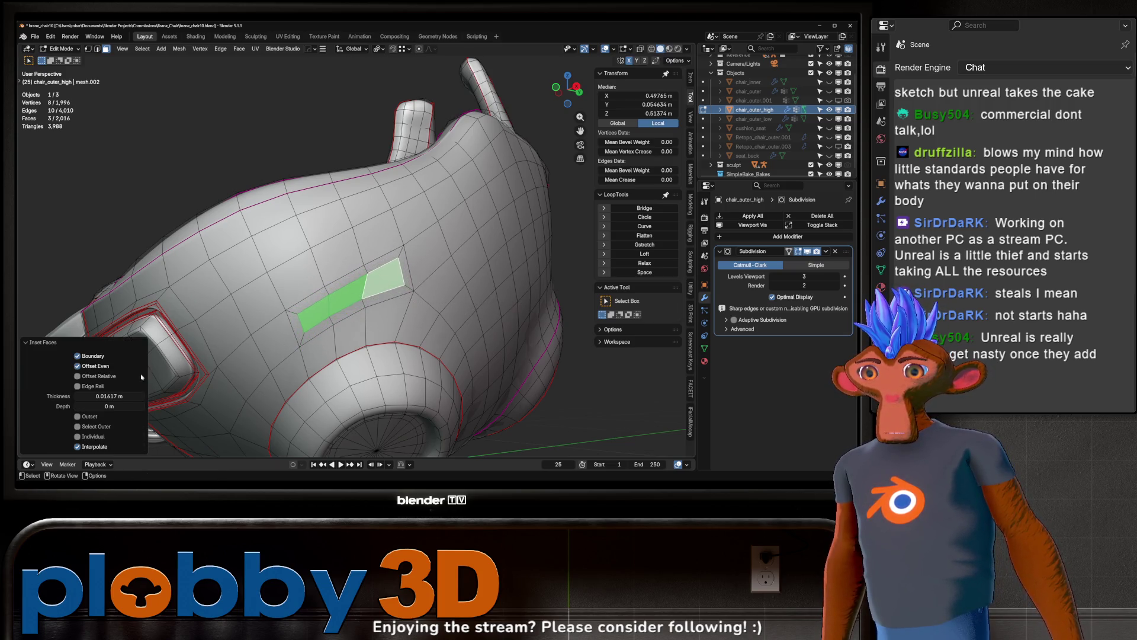
pyautogui.moveTo(379, 308); pyautogui.dragTo(413, 313, button='middle')
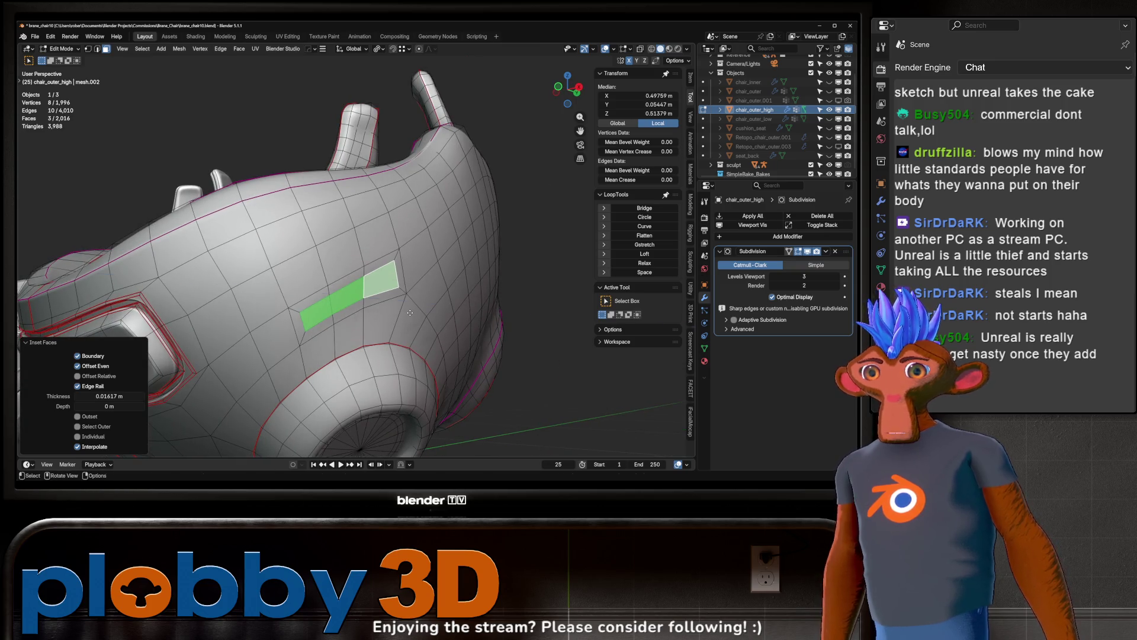
# - Extrude the inset faces and push them inward with Alt+S to recess the slot
pyautogui.press('e')
pyautogui.rightClick(410, 313)
pyautogui.hotkey('alt', 's')
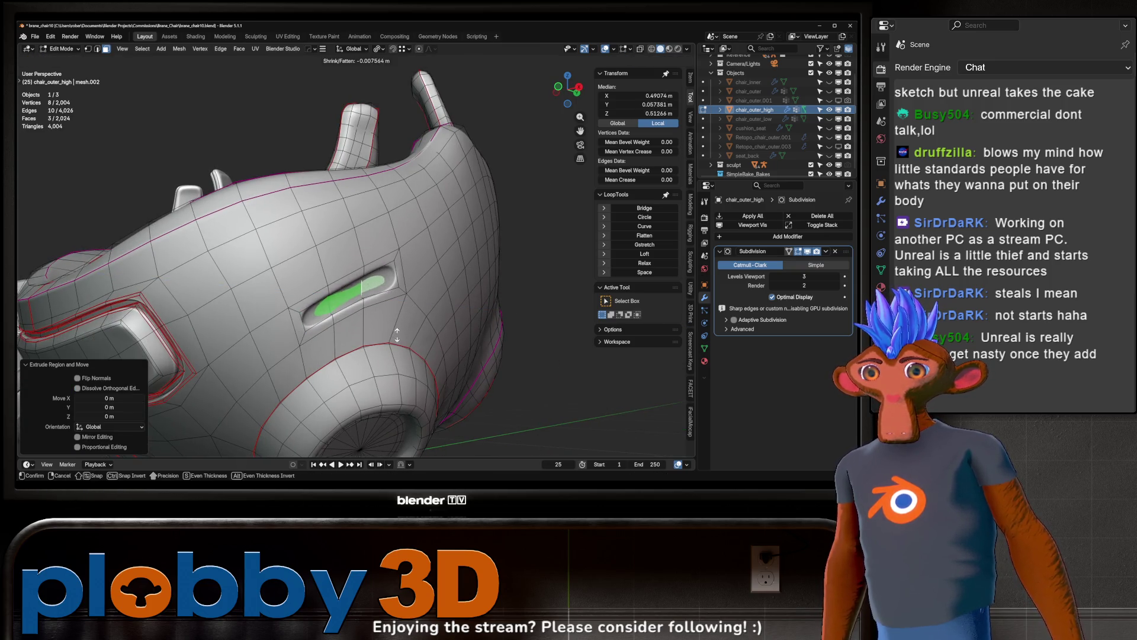
pyautogui.click(397, 345)
# - Select the slot's boundary loop through Quick Favorites
pyautogui.press('q')
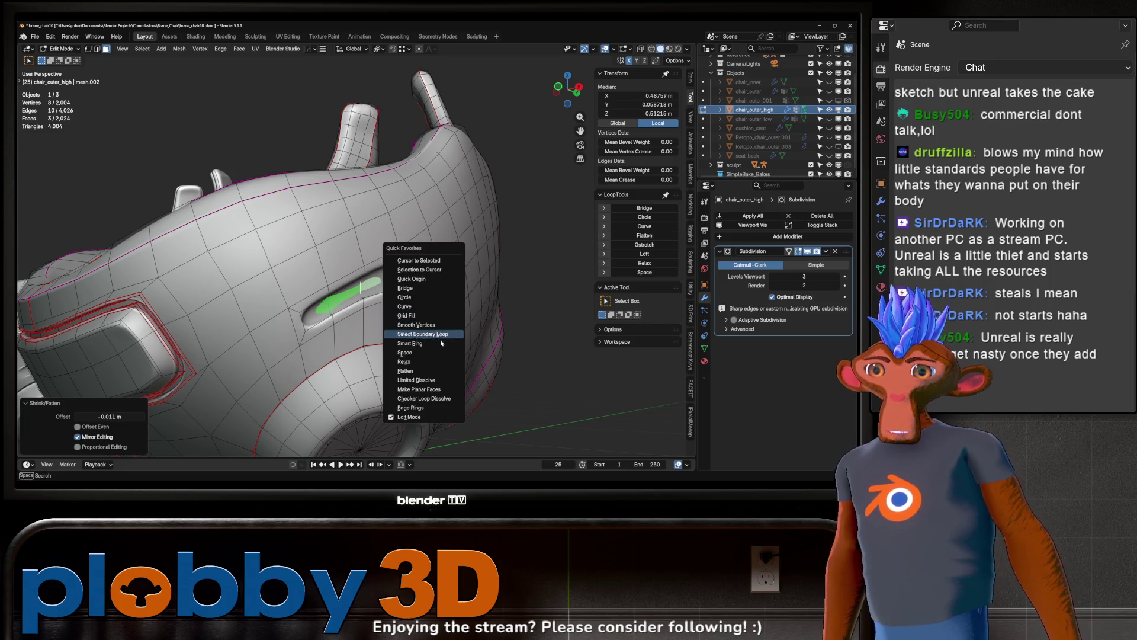
pyautogui.click(445, 335)
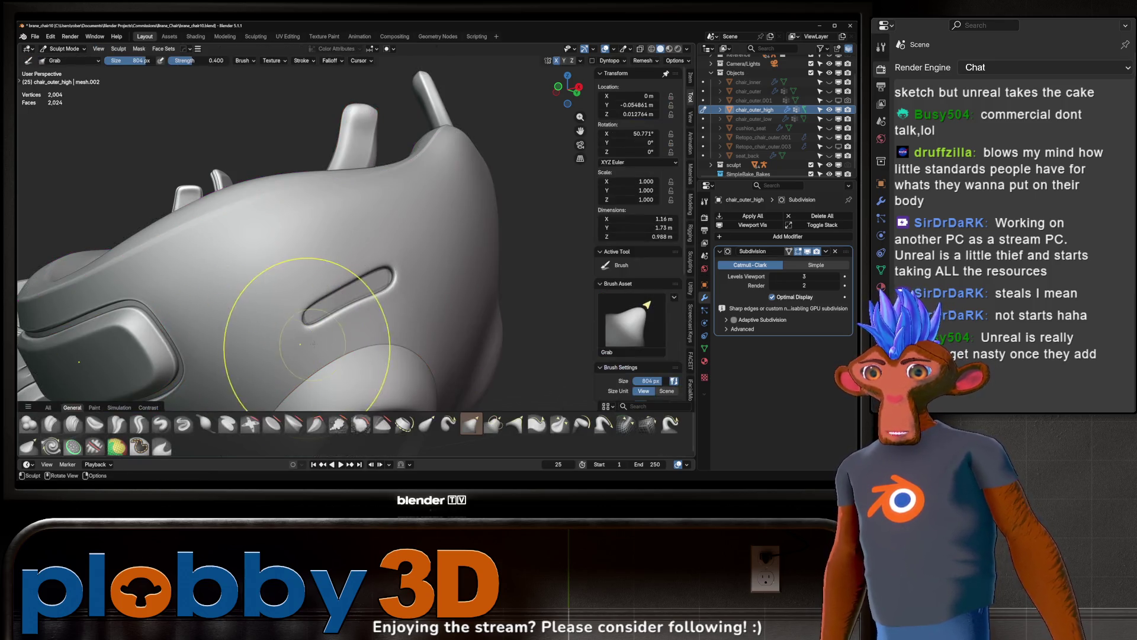
pyautogui.keyDown('alt'); pyautogui.click(343, 335); pyautogui.keyUp('alt')
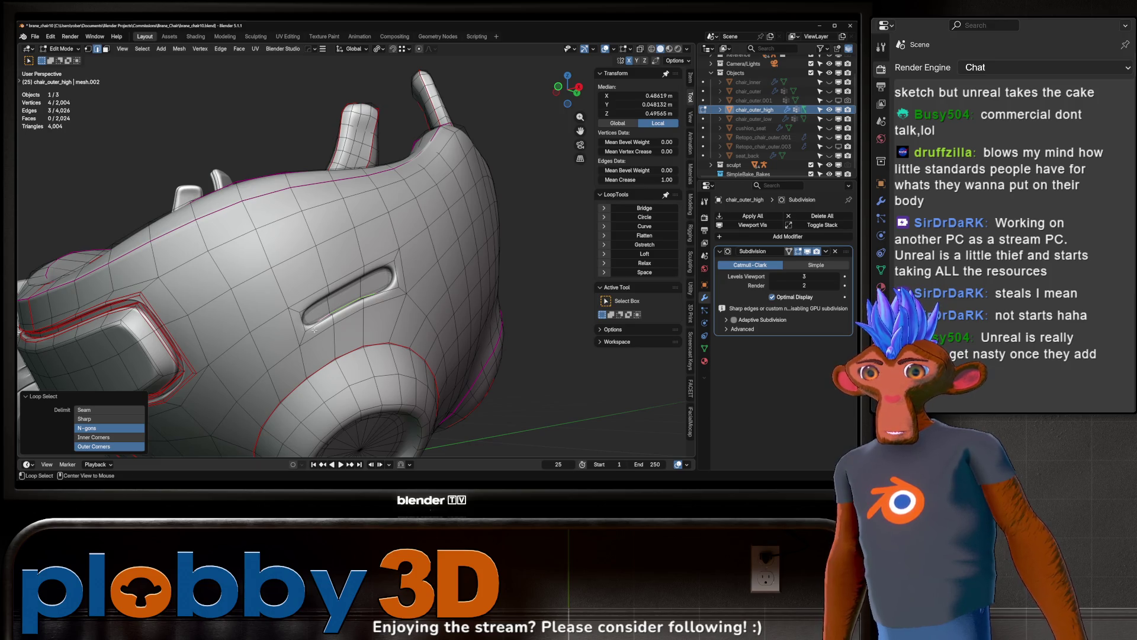
# - Preview the recessed slot in Sculpt Mode from several angles around the chair
pyautogui.hotkey('ctrl', 'Tab')
pyautogui.press('KP_Decimal')
pyautogui.moveTo(467, 336)
pyautogui.mouseDown(button='middle')
pyautogui.moveTo(420, 311)
pyautogui.moveTo(324, 299)
pyautogui.mouseUp(button='middle')
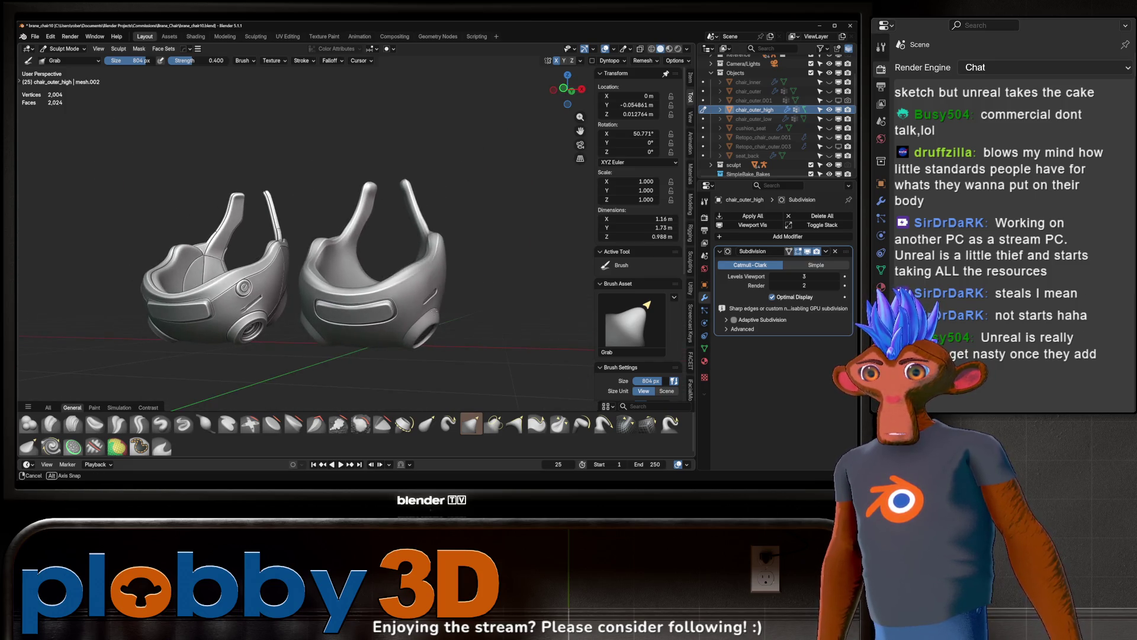
pyautogui.scroll(6, 393, 292)
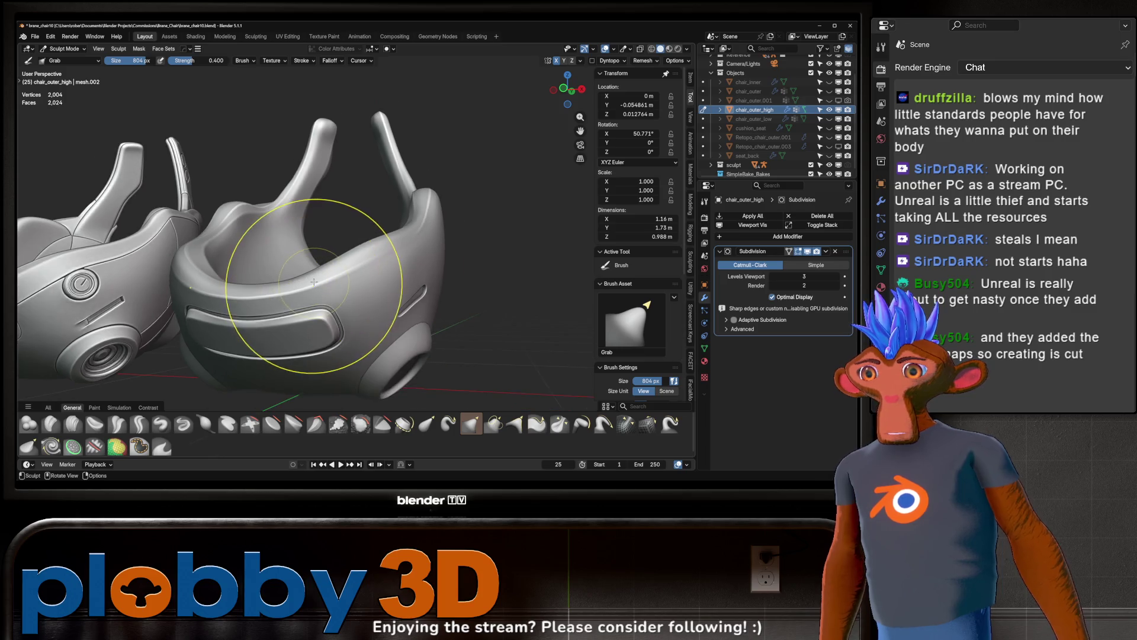
pyautogui.scroll(-4, 314, 282)
pyautogui.moveTo(314, 282); pyautogui.dragTo(325, 342, button='middle')
pyautogui.scroll(8, 356, 355)
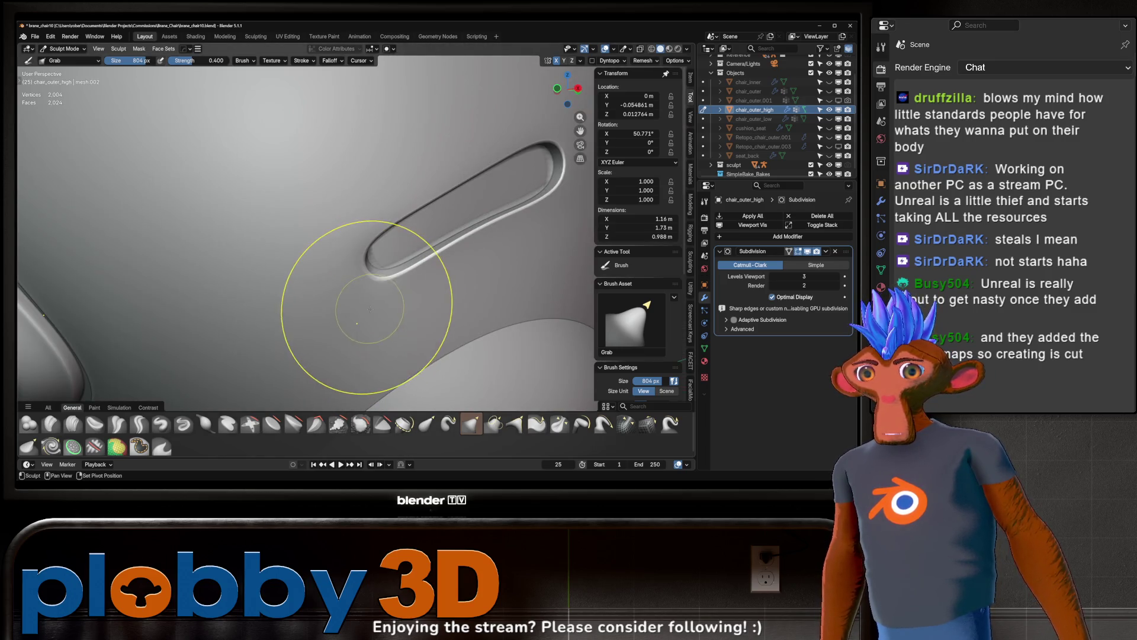
pyautogui.scroll(-5, 371, 308)
pyautogui.moveTo(507, 330)
pyautogui.mouseDown(button='middle')
pyautogui.moveTo(389, 256)
pyautogui.moveTo(443, 288)
pyautogui.moveTo(452, 254)
pyautogui.moveTo(389, 293)
pyautogui.mouseUp(button='middle')
pyautogui.press('Tab')
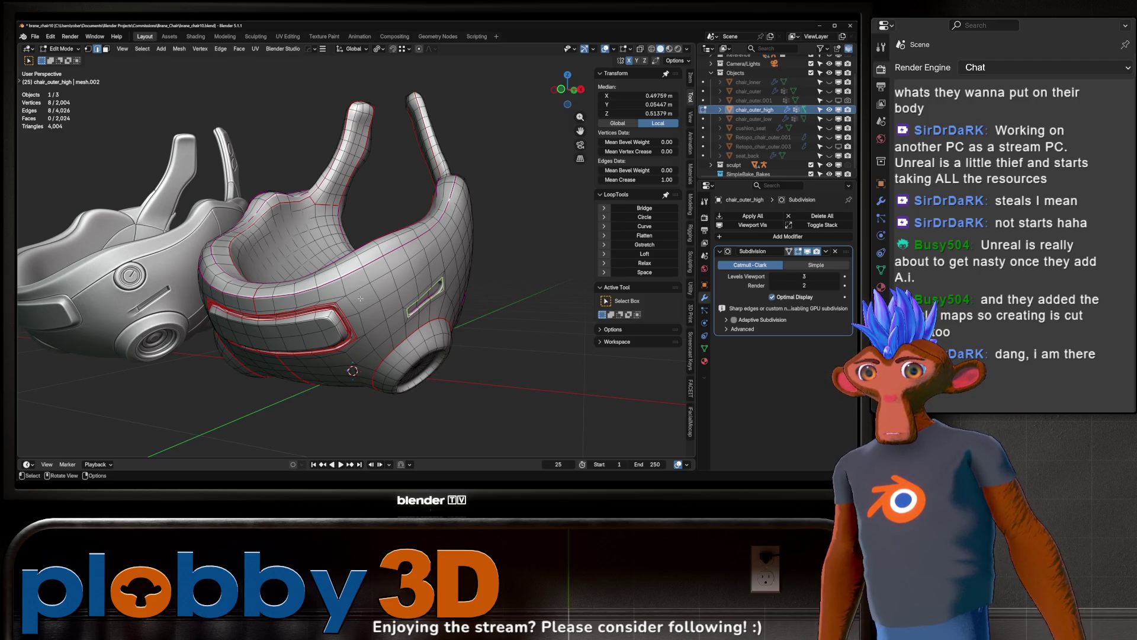
pyautogui.press('Tab')
# - Remove the shell's Subdivision modifier and add Multires subdivided to level 4 instead
pyautogui.click(773, 276)
pyautogui.click(773, 276)
pyautogui.moveTo(385, 299)
pyautogui.mouseDown(button='middle')
pyautogui.moveTo(429, 294)
pyautogui.moveTo(388, 292)
pyautogui.mouseUp(button='middle')
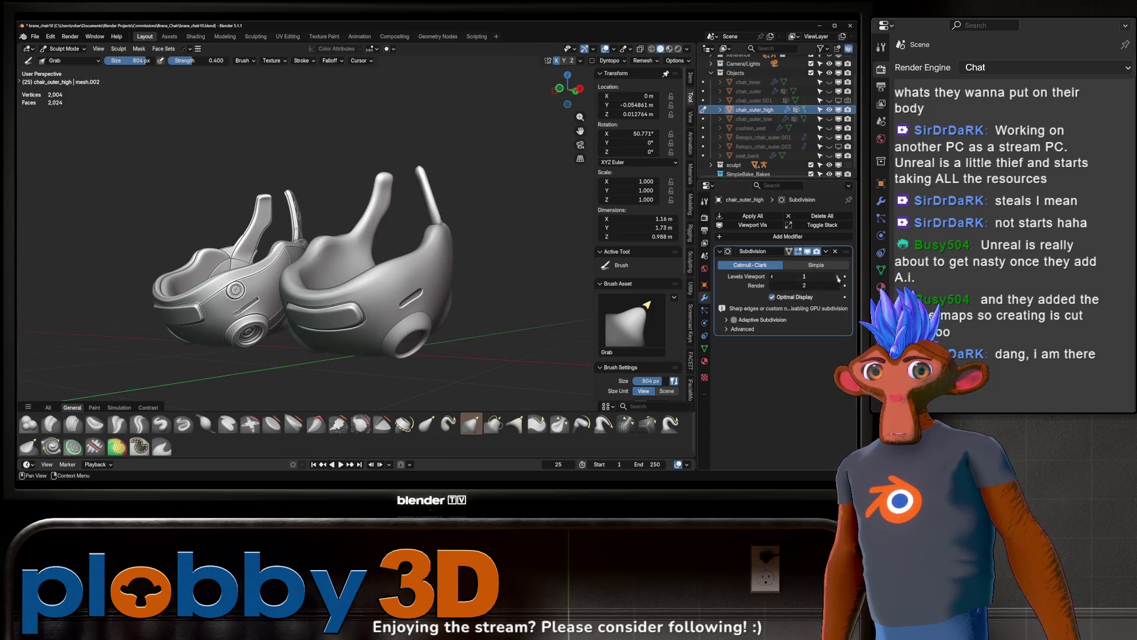
pyautogui.click(838, 277)
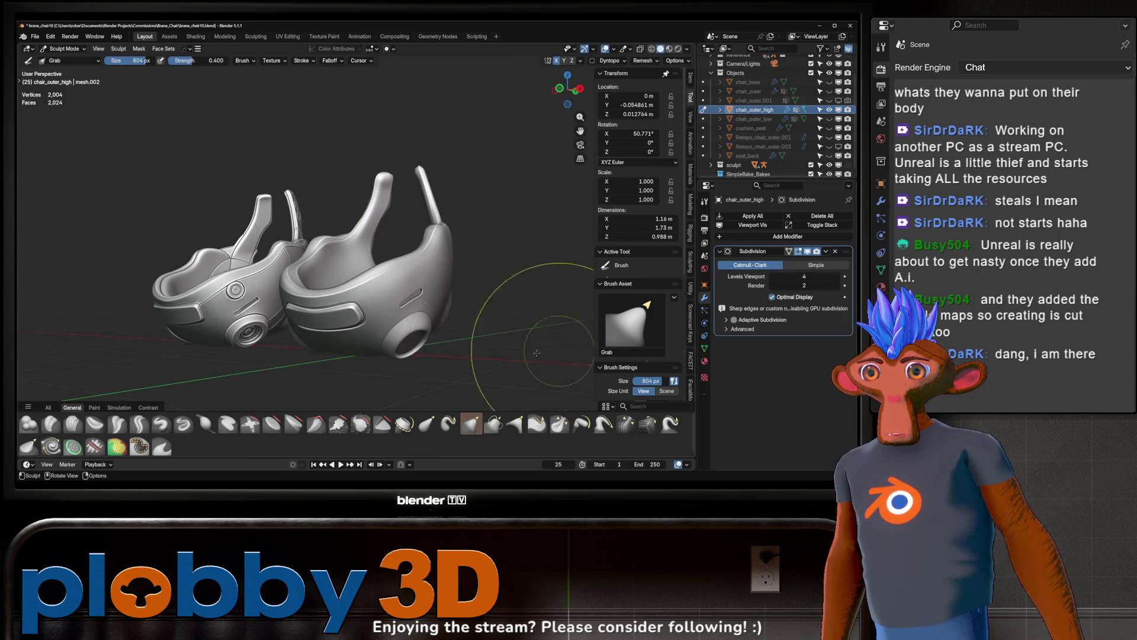
pyautogui.click(777, 281)
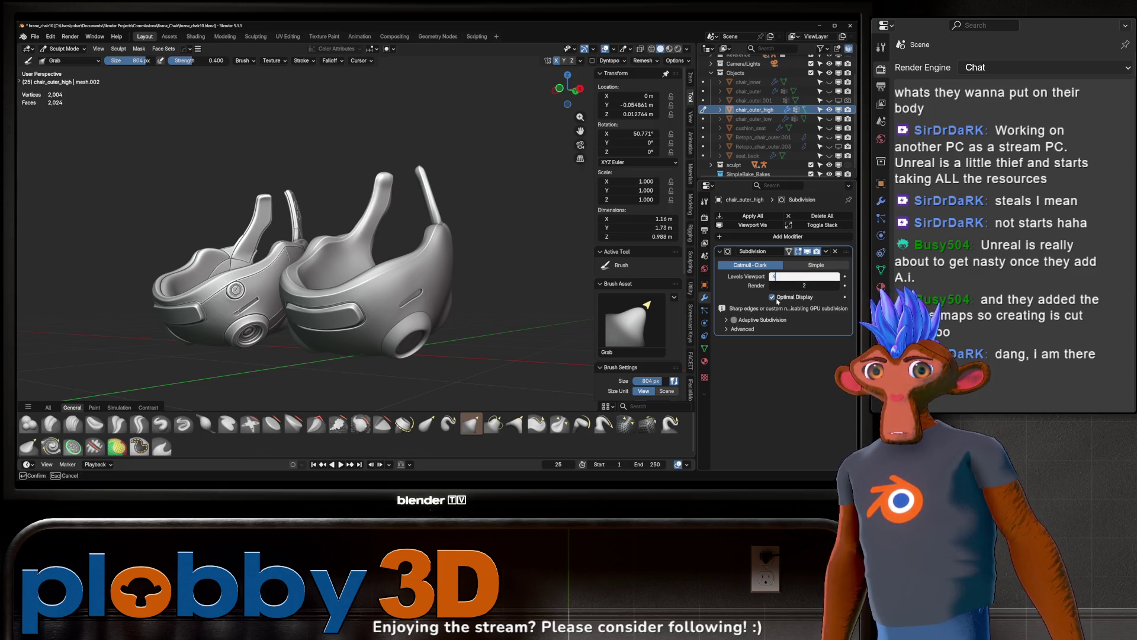
pyautogui.click(836, 251)
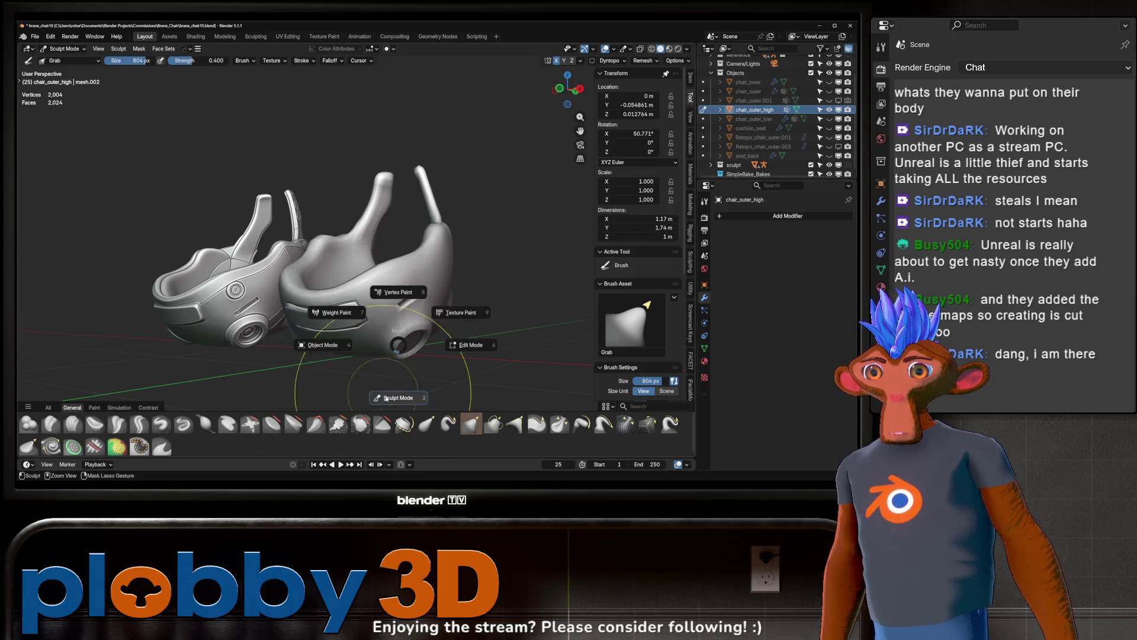
pyautogui.scroll(2, 401, 319)
pyautogui.hotkey('ctrl', '2')
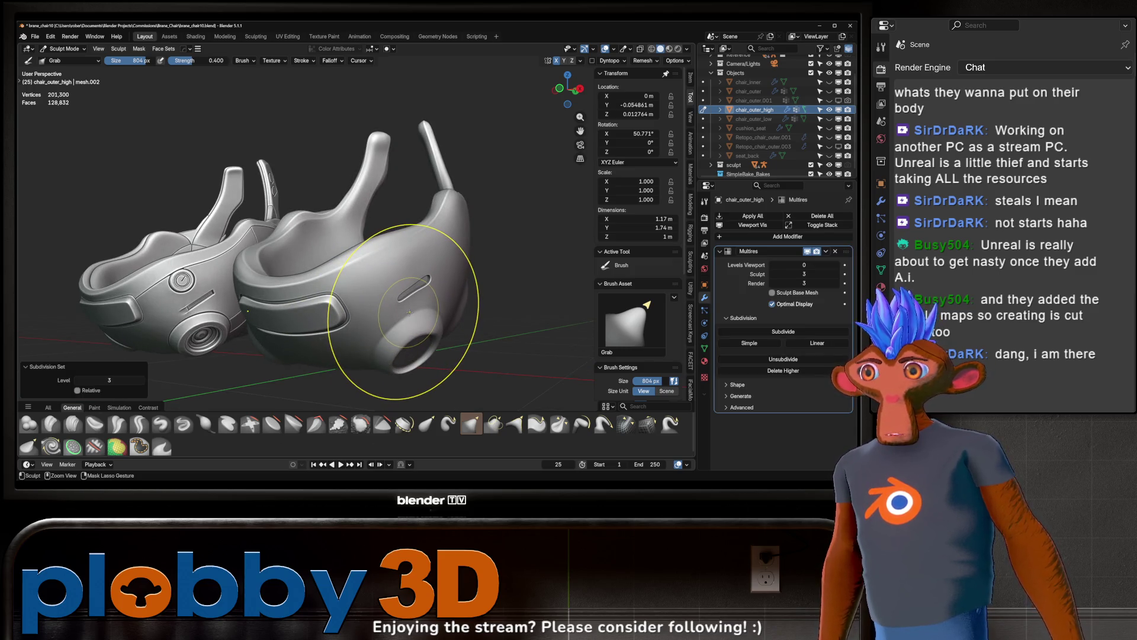
# - With the Crease Sharp brush at 292 px, carve a line along the side, then shrink to 94 px
pyautogui.moveTo(410, 312)
pyautogui.mouseDown(button='middle')
pyautogui.moveTo(381, 300)
pyautogui.moveTo(457, 267)
pyautogui.moveTo(316, 334)
pyautogui.mouseUp(button='middle')
pyautogui.click(139, 424)
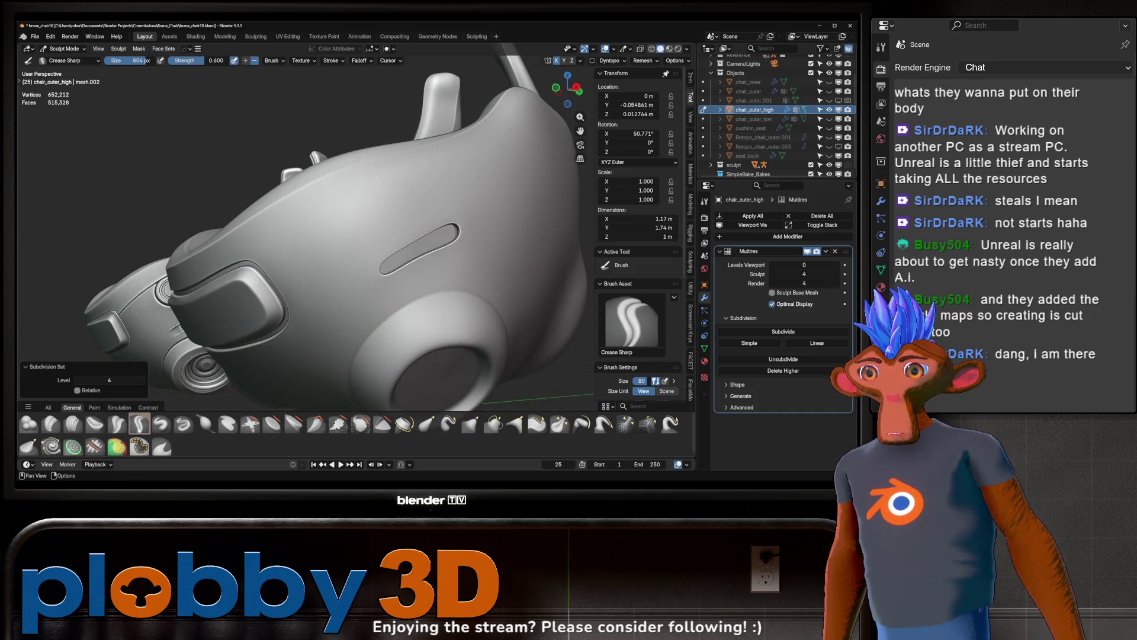
pyautogui.press('f')
pyautogui.click(358, 293)
pyautogui.moveTo(358, 293); pyautogui.dragTo(324, 274, button='middle')
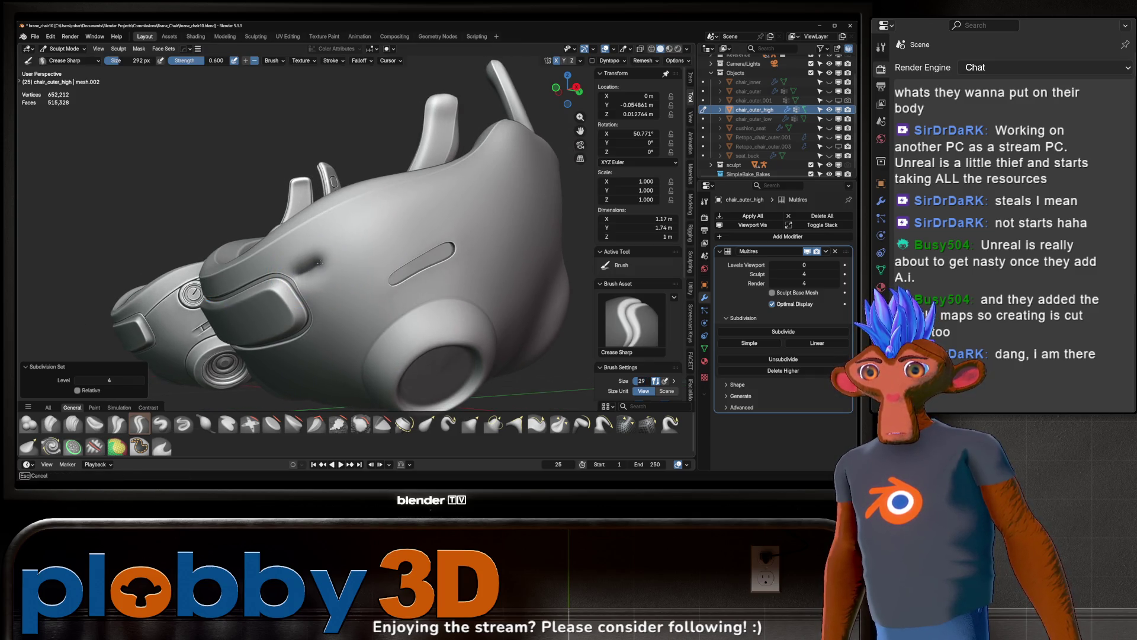
pyautogui.moveTo(320, 262); pyautogui.dragTo(312, 253)
pyautogui.press('f')
pyautogui.click(296, 280)
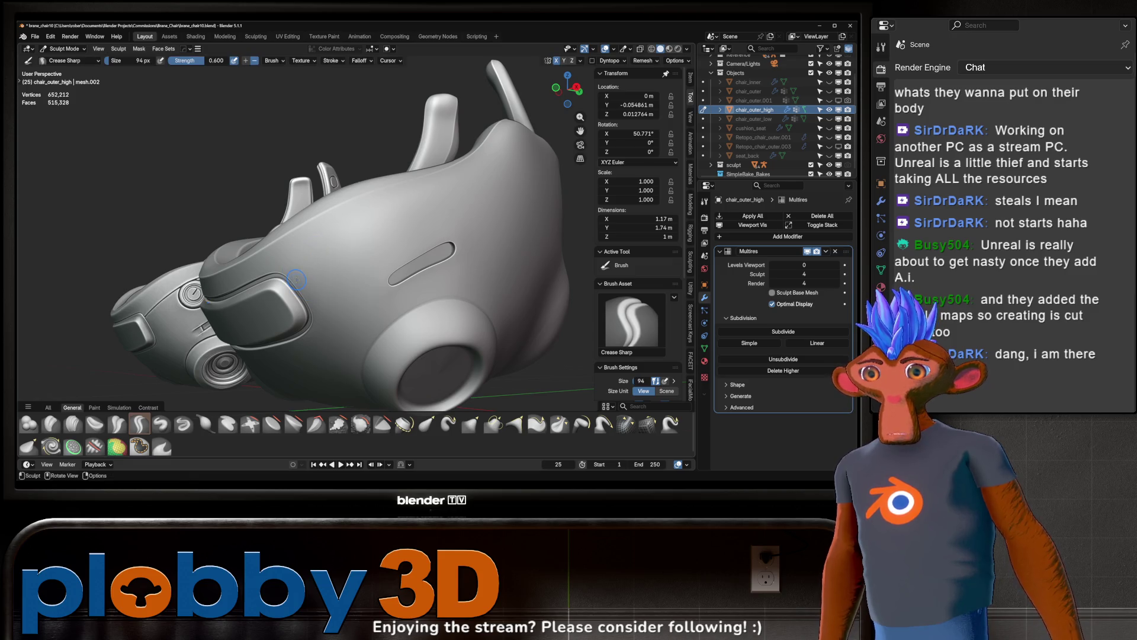